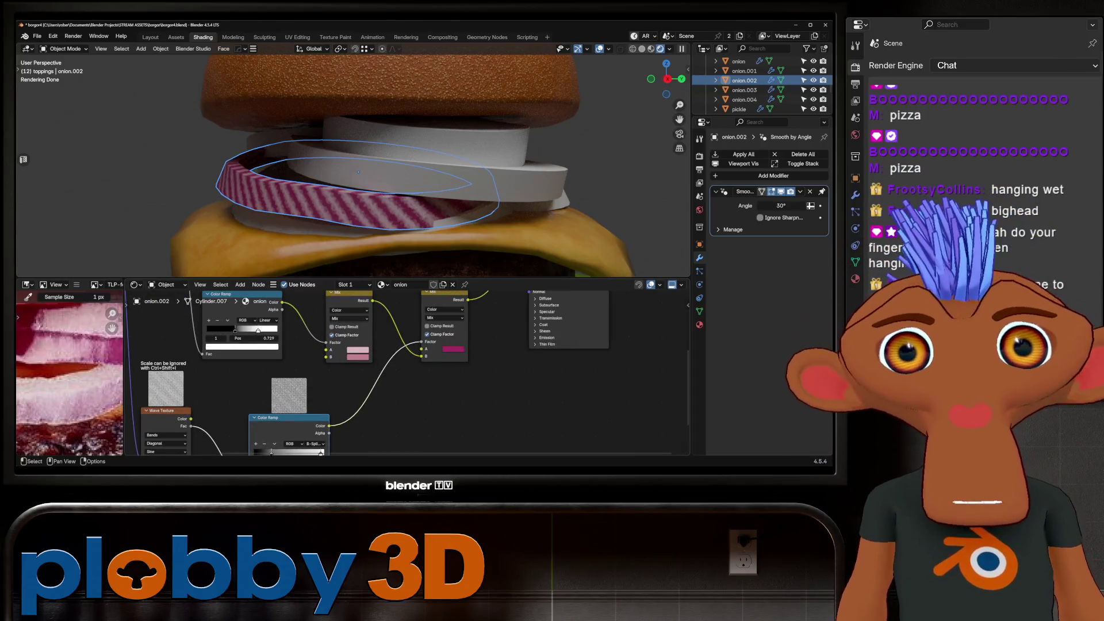
Insert a Mix node onto the link in the onion material's colour chain.
{"action": "scroll", "coordinate": [345, 368], "scroll_direction": "down", "scroll_amount": 2}
{"action": "left_click_drag", "start_coordinate": [193, 322], "coordinate": [184, 300]}
{"action": "left_click_drag", "start_coordinate": [357, 325], "coordinate": [351, 368]}
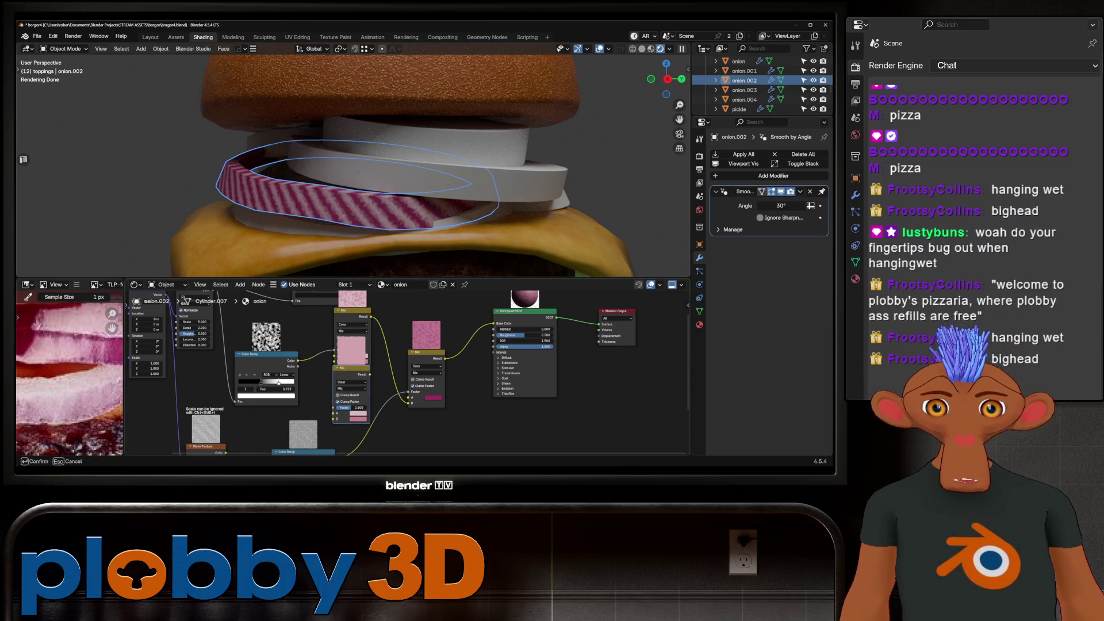
{"action": "left_click", "coordinate": [351, 350]}
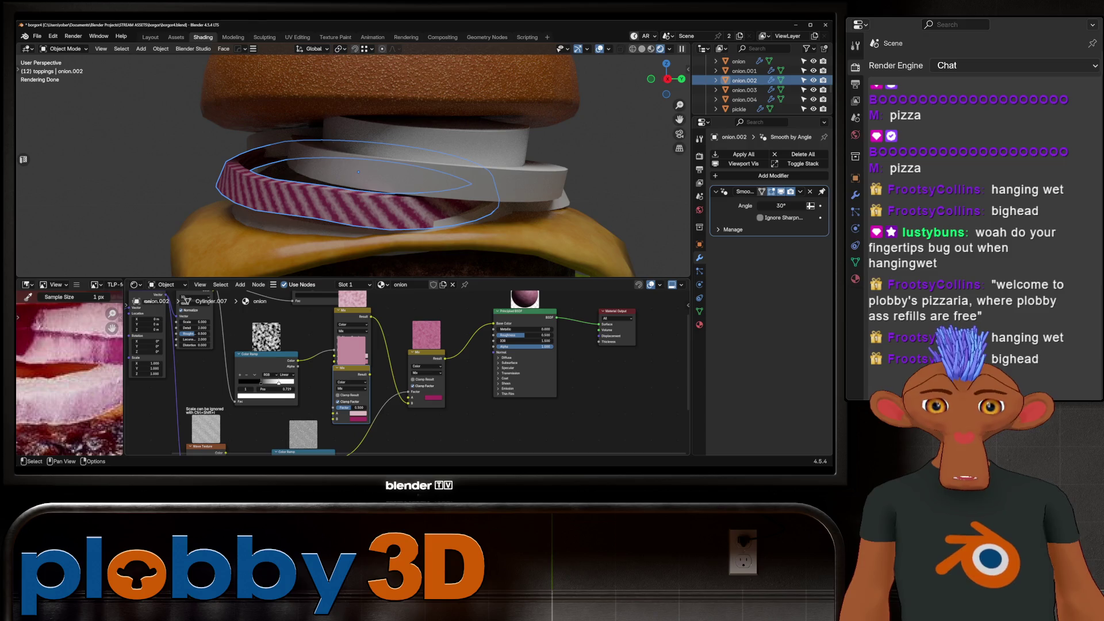
Set the Mix colours to a sampled light pink and a deeper magenta.
{"action": "left_click", "coordinate": [352, 351]}
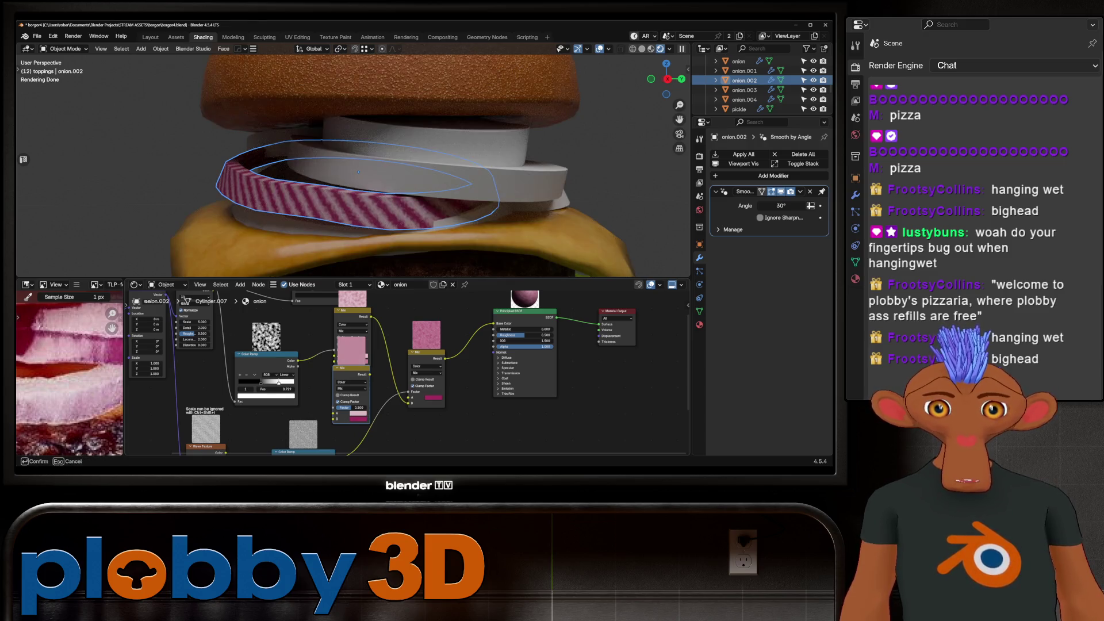
{"action": "left_click", "coordinate": [357, 414]}
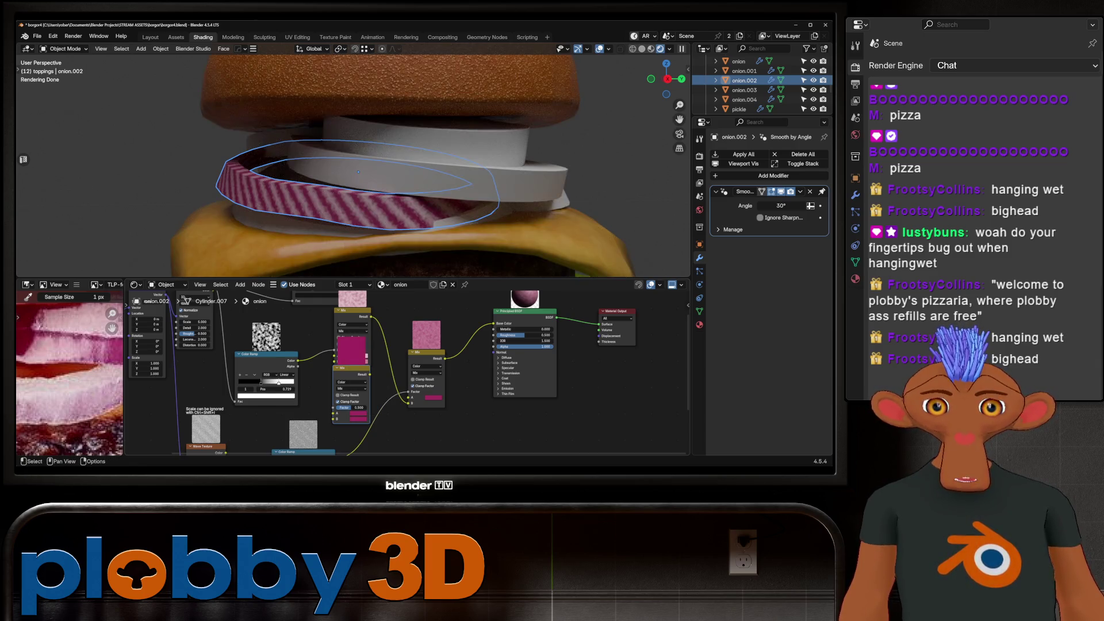
{"action": "key", "text": "ctrl+z"}
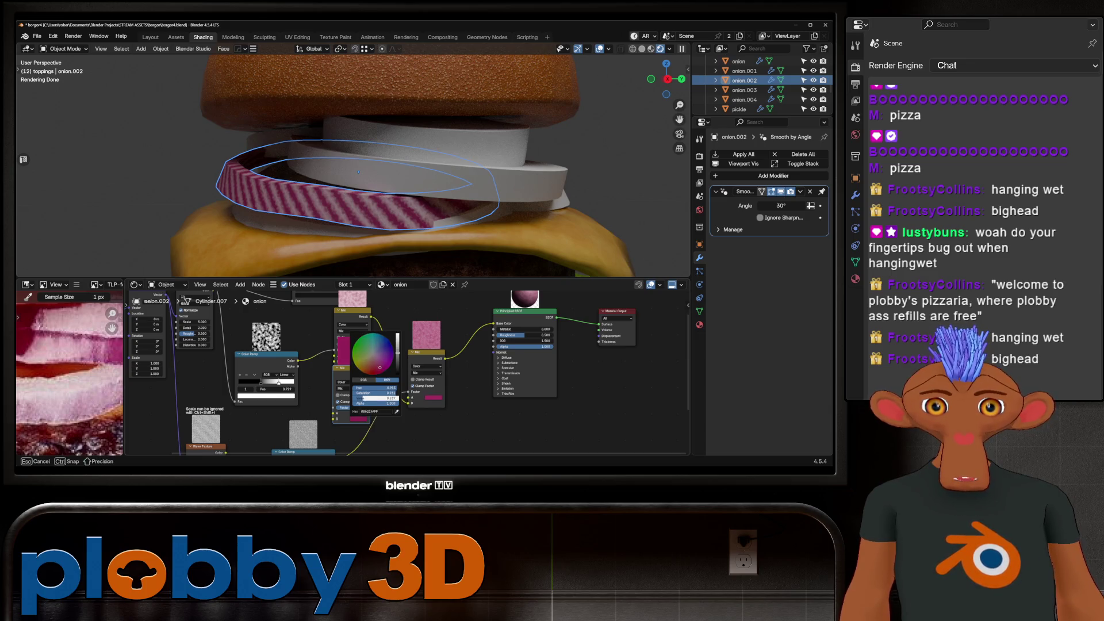
{"action": "left_click_drag", "start_coordinate": [374, 397], "coordinate": [374, 398]}
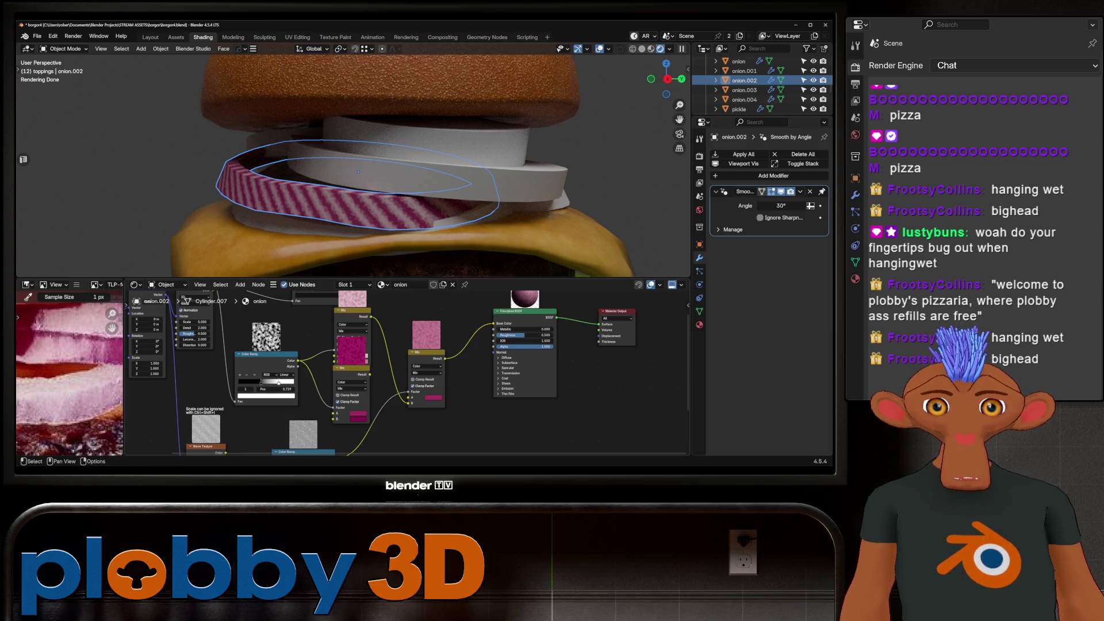
{"action": "key", "text": "Escape"}
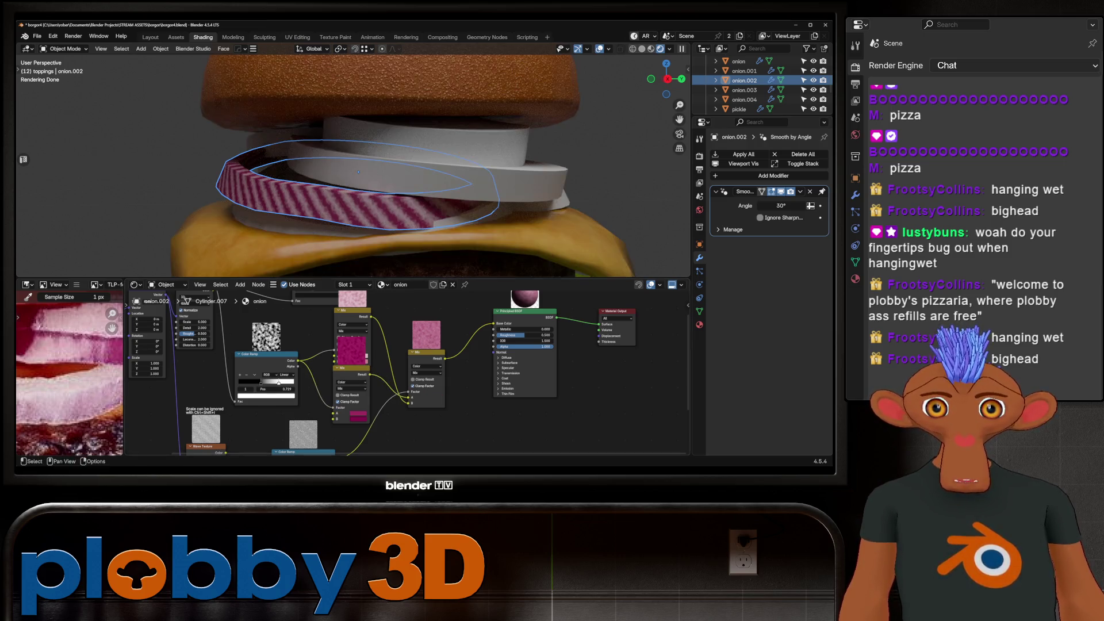
{"action": "scroll", "coordinate": [388, 206], "scroll_direction": "up", "scroll_amount": 3}
{"action": "scroll", "coordinate": [374, 379], "scroll_direction": "up", "scroll_amount": 3}
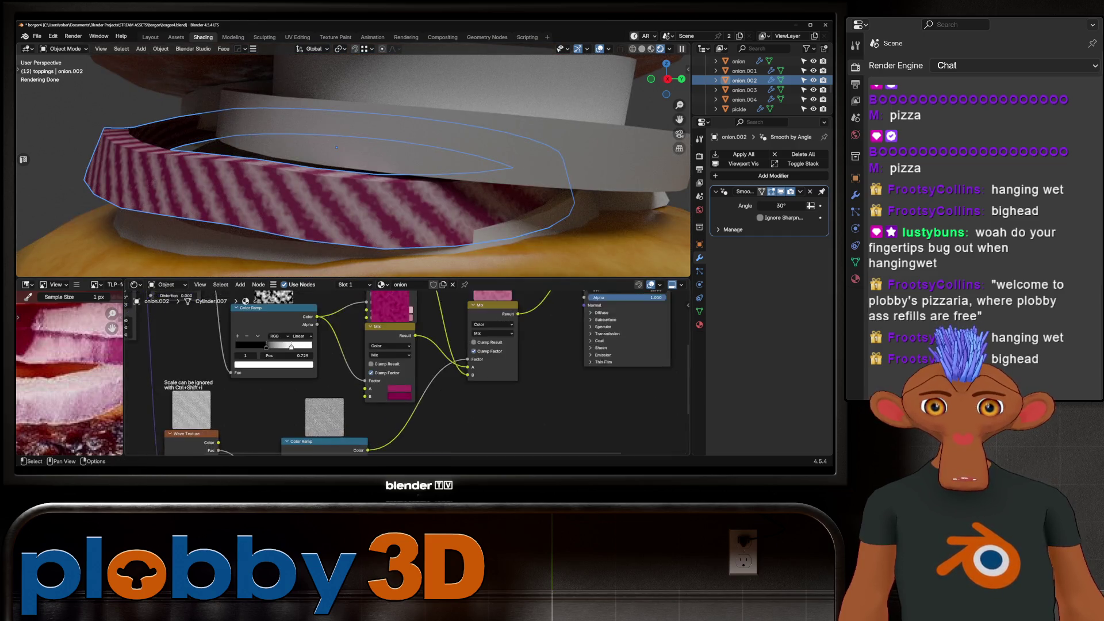
Move a Color Ramp stop to 0.972 and lower the Wave Texture scale to 25.640.
{"action": "key", "text": "KP_Decimal"}
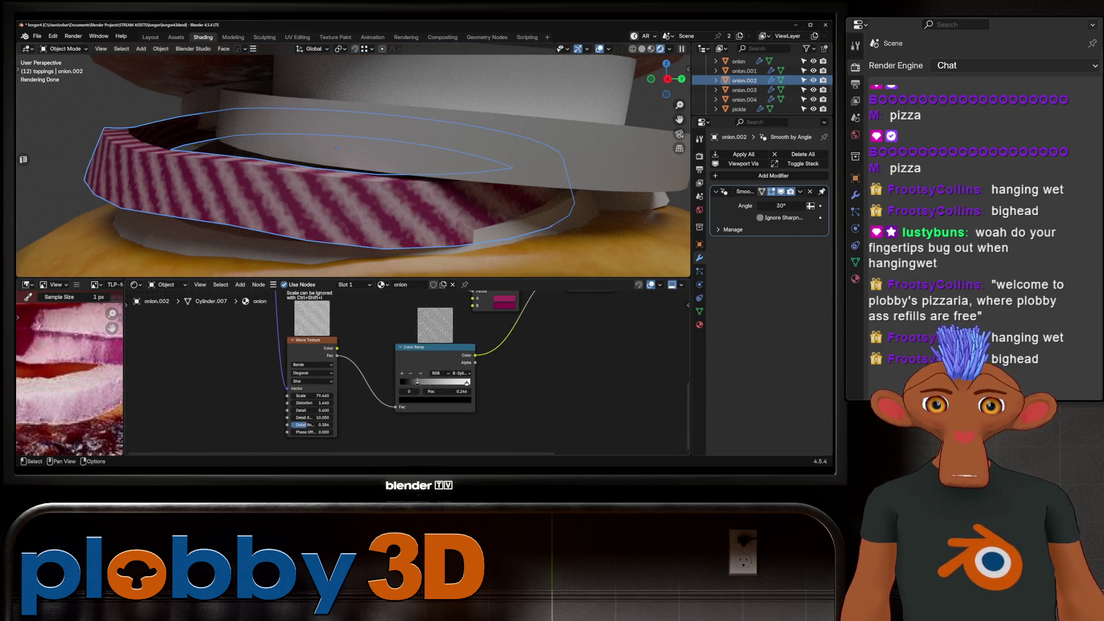
{"action": "mouse_move", "coordinate": [417, 382]}
{"action": "left_mouse_down"}
{"action": "mouse_move", "coordinate": [402, 382]}
{"action": "mouse_move", "coordinate": [468, 382]}
{"action": "left_mouse_up"}
{"action": "scroll", "coordinate": [334, 274], "scroll_direction": "down", "scroll_amount": 5}
{"action": "scroll", "coordinate": [333, 275], "scroll_direction": "up", "scroll_amount": 4}
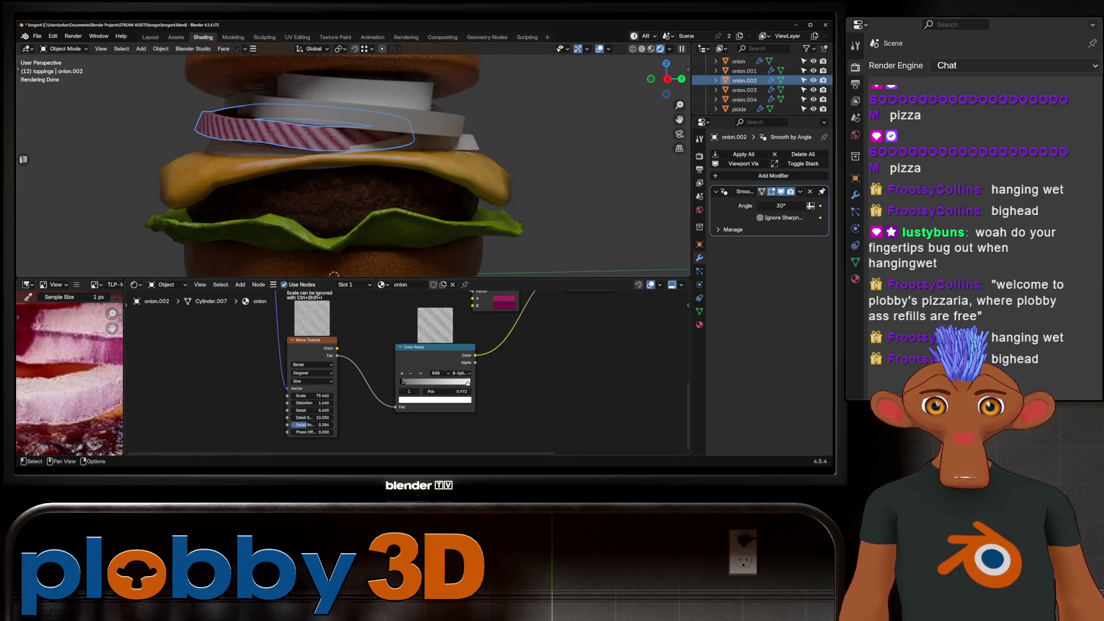
{"action": "left_click_drag", "start_coordinate": [312, 395], "coordinate": [293, 396]}
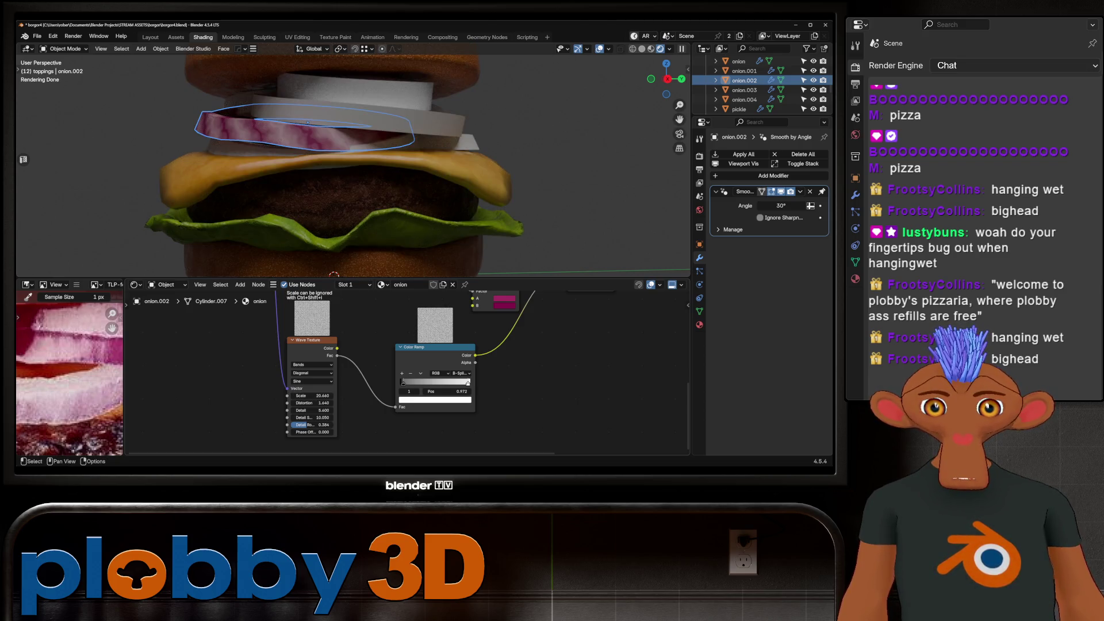
{"action": "key", "text": "shift+a"}
Add an Invert Color node between the Wave Texture and the Color Ramp.
{"action": "type", "text": "inmve"}
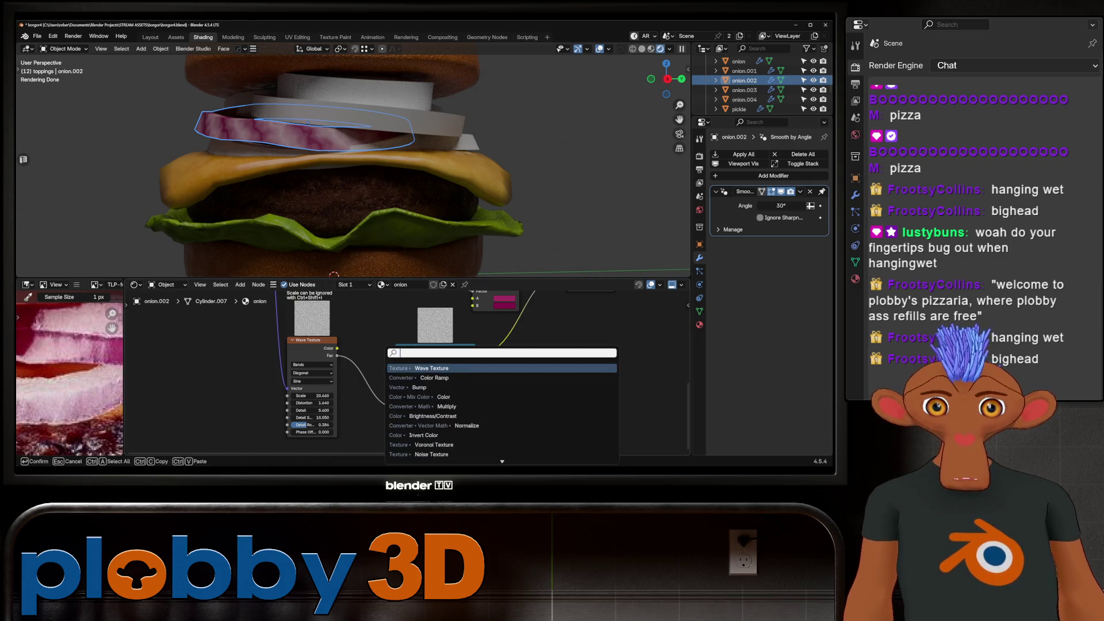
{"action": "key", "text": "BackSpace"}
{"action": "key", "text": "BackSpace"}
{"action": "key", "text": "BackSpace"}
{"action": "type", "text": "v"}
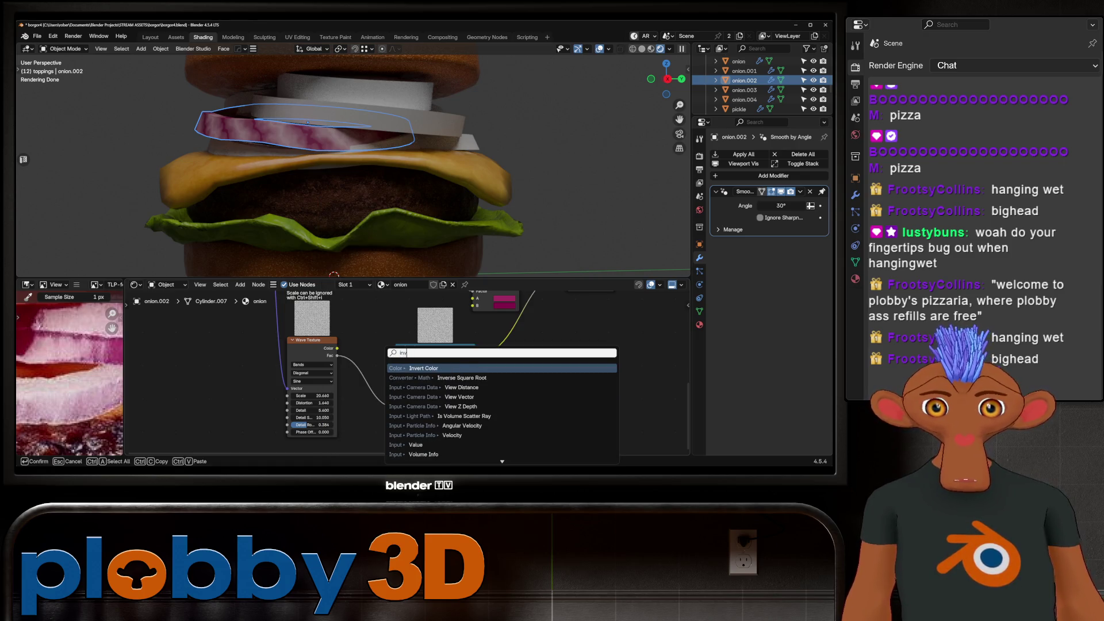
{"action": "key", "text": "Escape"}
{"action": "key", "text": "shift+a"}
{"action": "type", "text": "inc"}
{"action": "key", "text": "Down"}
{"action": "key", "text": "Return"}
{"action": "left_click", "coordinate": [378, 383]}
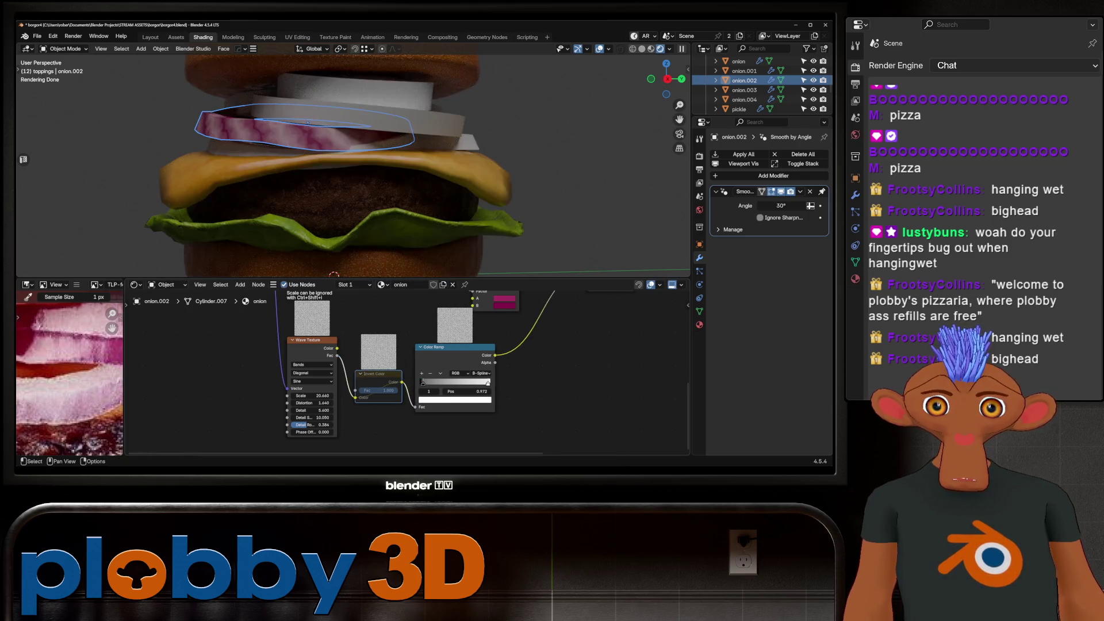
Delete the Invert Color node and reconnect Wave Texture Fac to Color Ramp Fac.
{"action": "scroll", "coordinate": [352, 166], "scroll_direction": "down", "scroll_amount": 4}
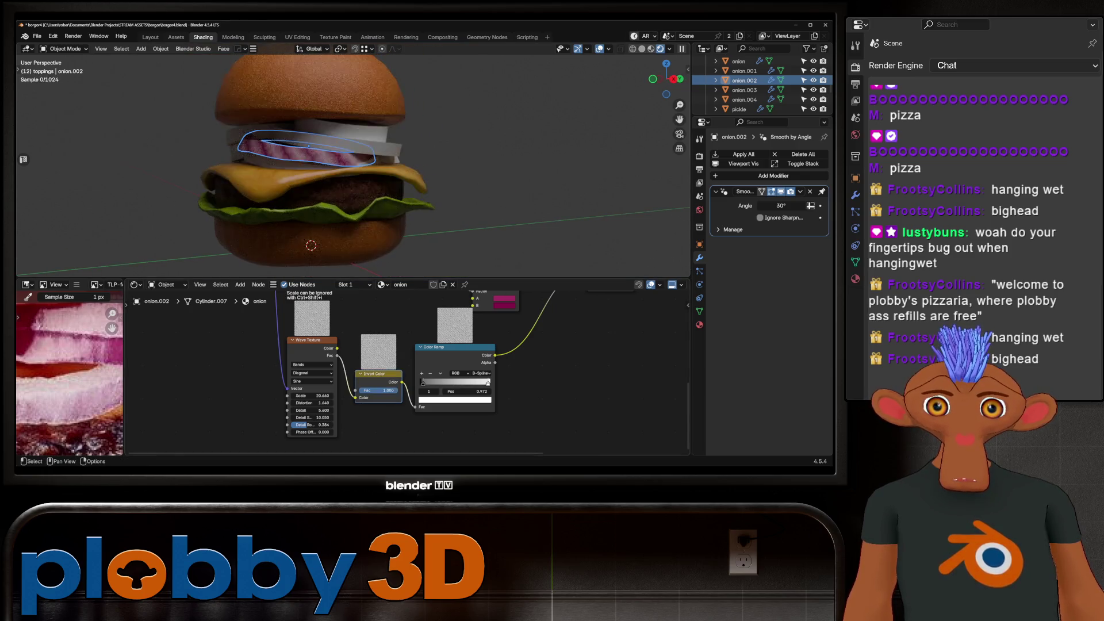
{"action": "key", "text": "x"}
{"action": "left_click_drag", "start_coordinate": [412, 402], "coordinate": [477, 391]}
{"action": "key", "text": "Escape"}
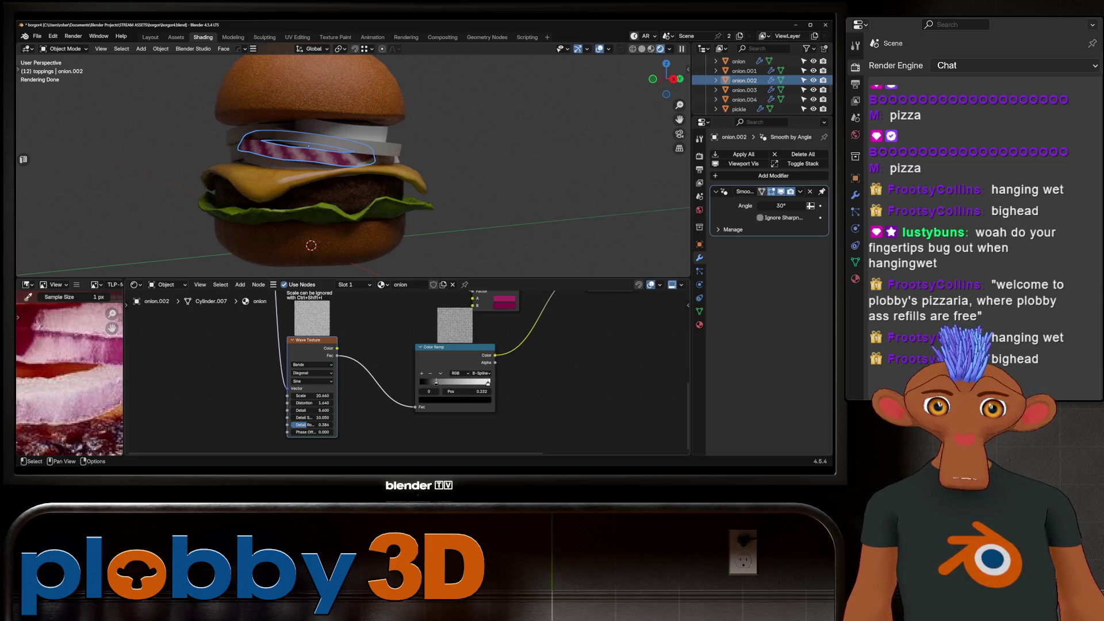
Set the onion Noise Texture detail to 15 and raise its scale to about 19.
{"action": "left_click", "coordinate": [488, 382]}
{"action": "middle_click_drag", "start_coordinate": [402, 201], "coordinate": [425, 196]}
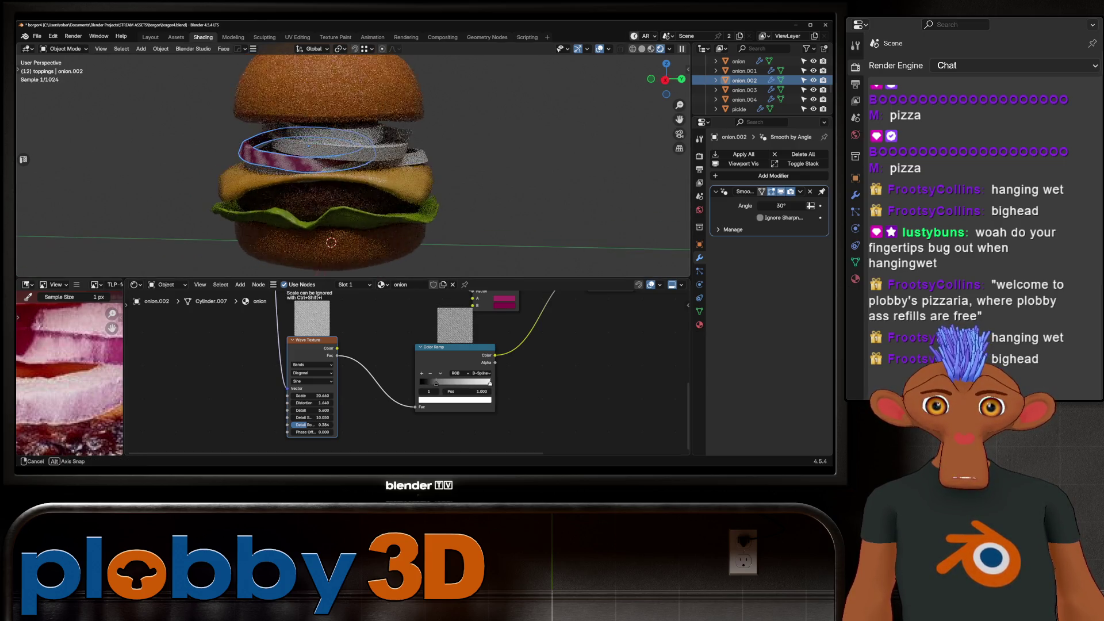
{"action": "scroll", "coordinate": [354, 163], "scroll_direction": "up", "scroll_amount": 5}
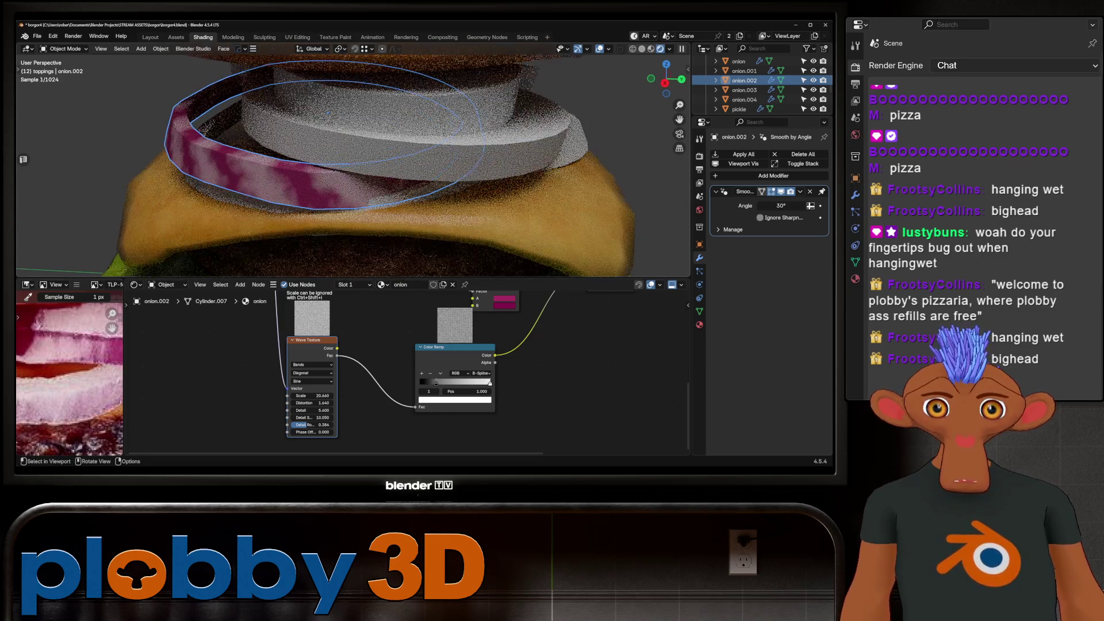
{"action": "scroll", "coordinate": [403, 373], "scroll_direction": "down", "scroll_amount": 2}
{"action": "middle_click_drag", "start_coordinate": [437, 345], "coordinate": [354, 447]}
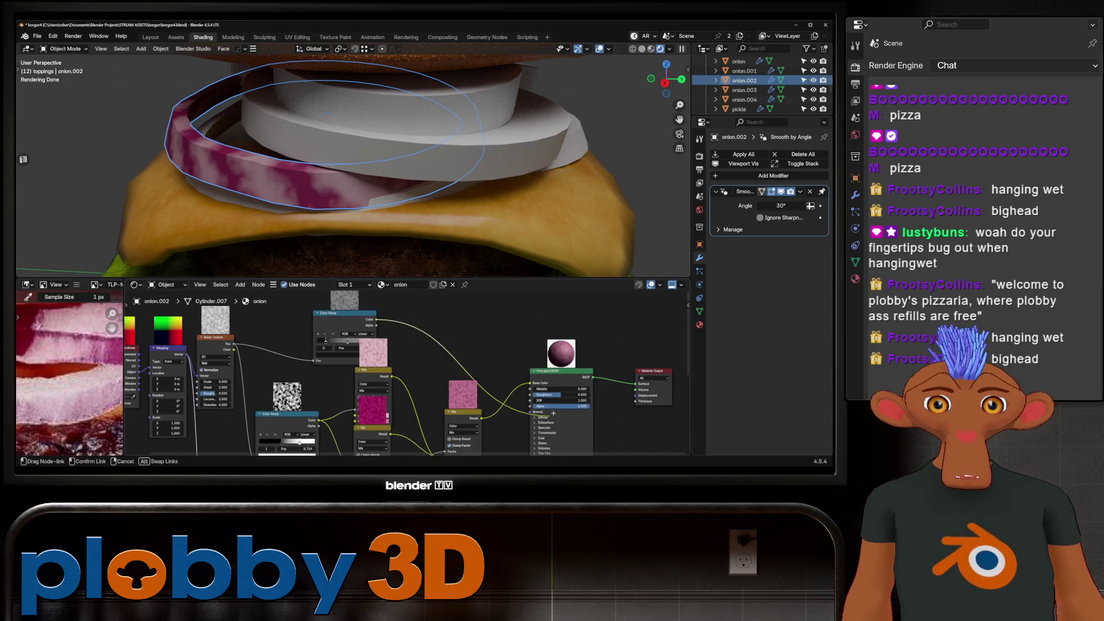
{"action": "scroll", "coordinate": [211, 367], "scroll_direction": "up", "scroll_amount": 2}
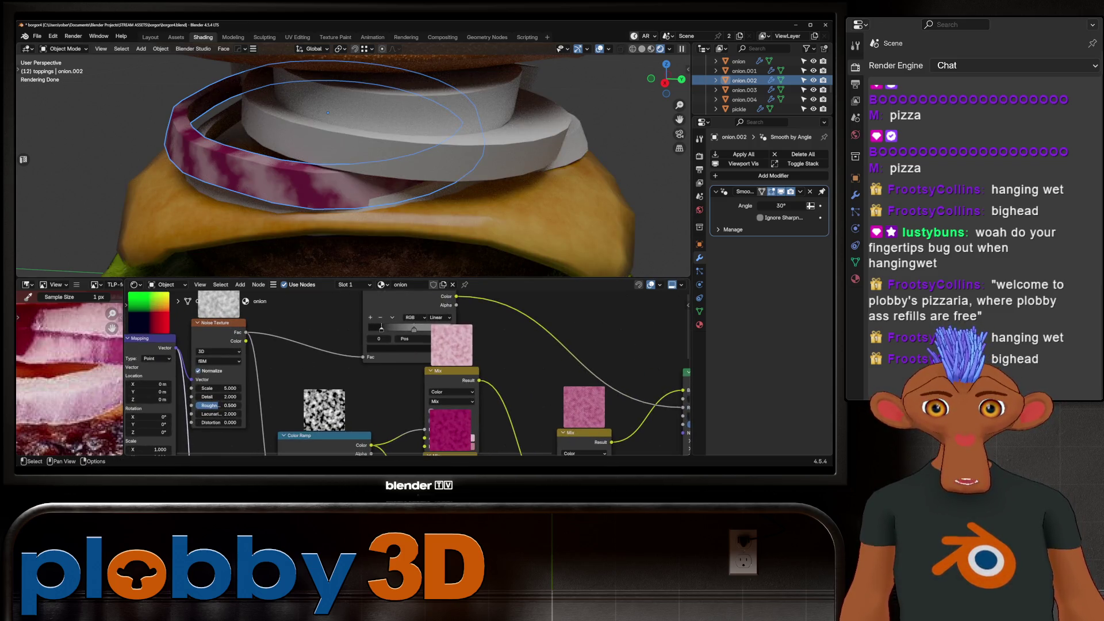
{"action": "mouse_move", "coordinate": [218, 396]}
{"action": "left_mouse_down"}
{"action": "mouse_move", "coordinate": [264, 397]}
{"action": "mouse_move", "coordinate": [230, 405]}
{"action": "left_mouse_up"}
{"action": "key", "text": "Return"}
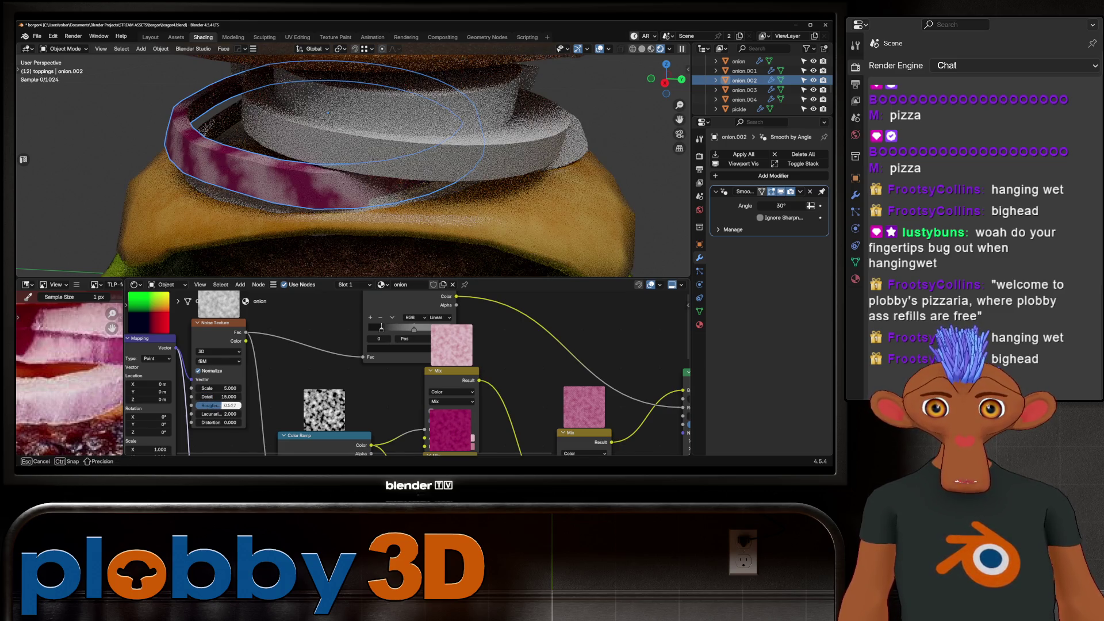
{"action": "scroll", "coordinate": [322, 368], "scroll_direction": "down", "scroll_amount": 1}
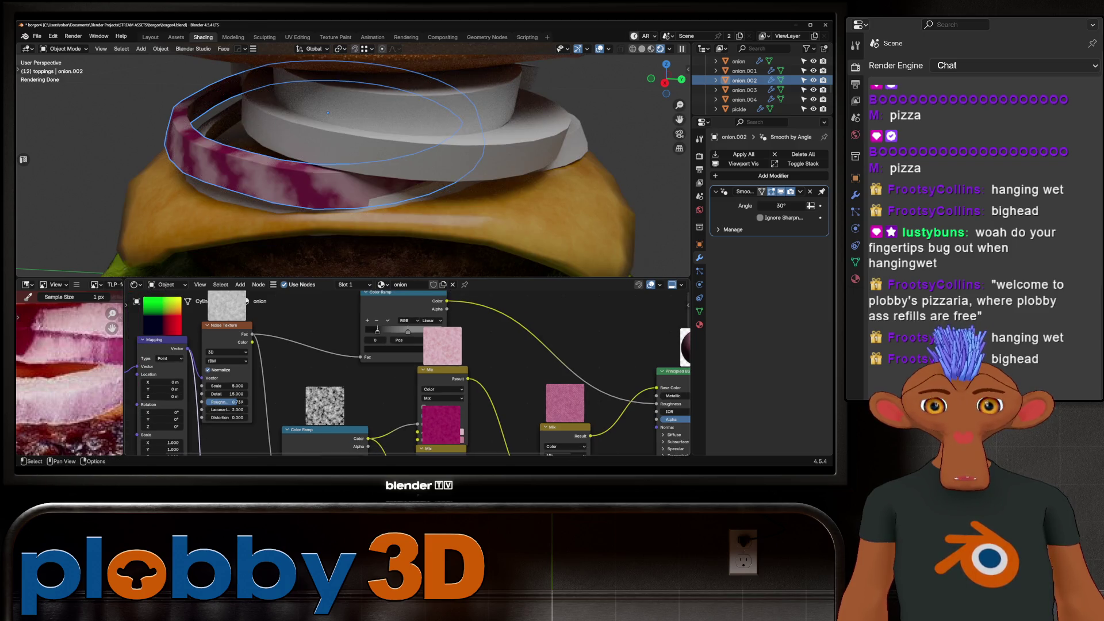
{"action": "left_click_drag", "start_coordinate": [224, 386], "coordinate": [248, 386]}
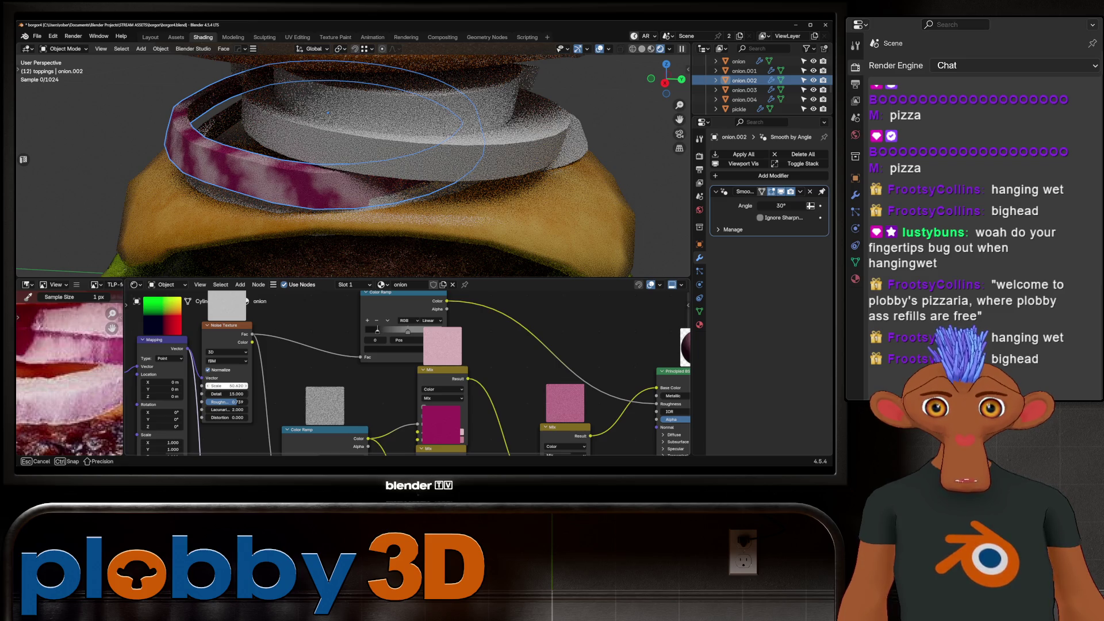
{"action": "left_click_drag", "start_coordinate": [247, 386], "coordinate": [253, 385]}
{"action": "middle_click_drag", "start_coordinate": [357, 451], "coordinate": [406, 282]}
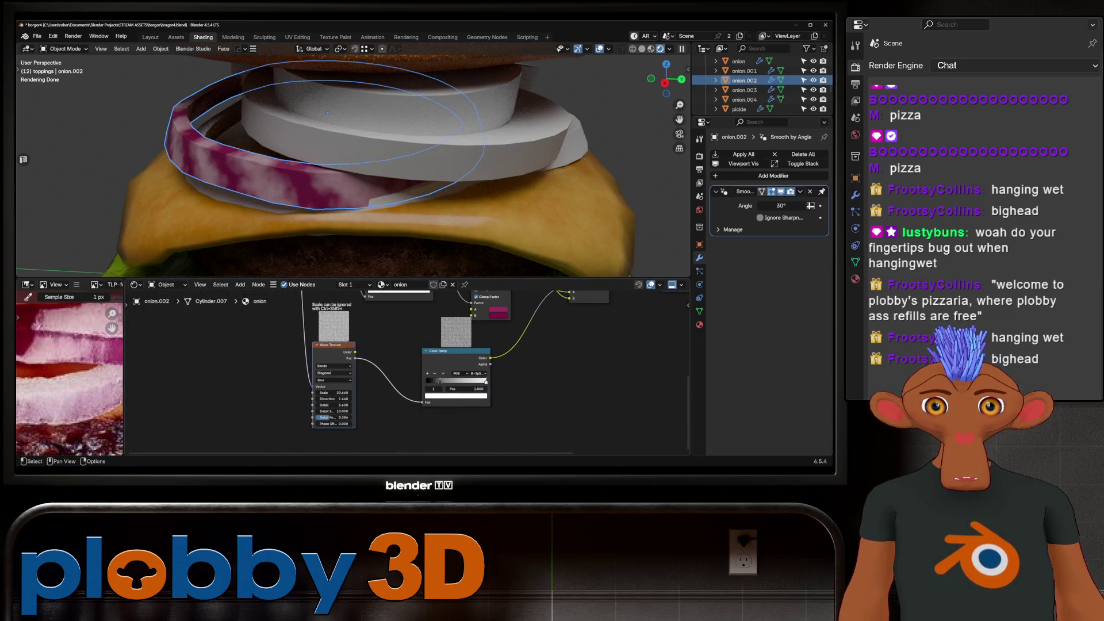
Raise the wave scale to about 63 and move the ramp's black stop to about 0.58.
{"action": "mouse_move", "coordinate": [334, 392]}
{"action": "left_mouse_down"}
{"action": "mouse_move", "coordinate": [368, 393]}
{"action": "mouse_move", "coordinate": [336, 393]}
{"action": "left_mouse_up"}
{"action": "mouse_move", "coordinate": [354, 164]}
{"action": "middle_mouse_down"}
{"action": "mouse_move", "coordinate": [345, 184]}
{"action": "mouse_move", "coordinate": [336, 170]}
{"action": "middle_mouse_up"}
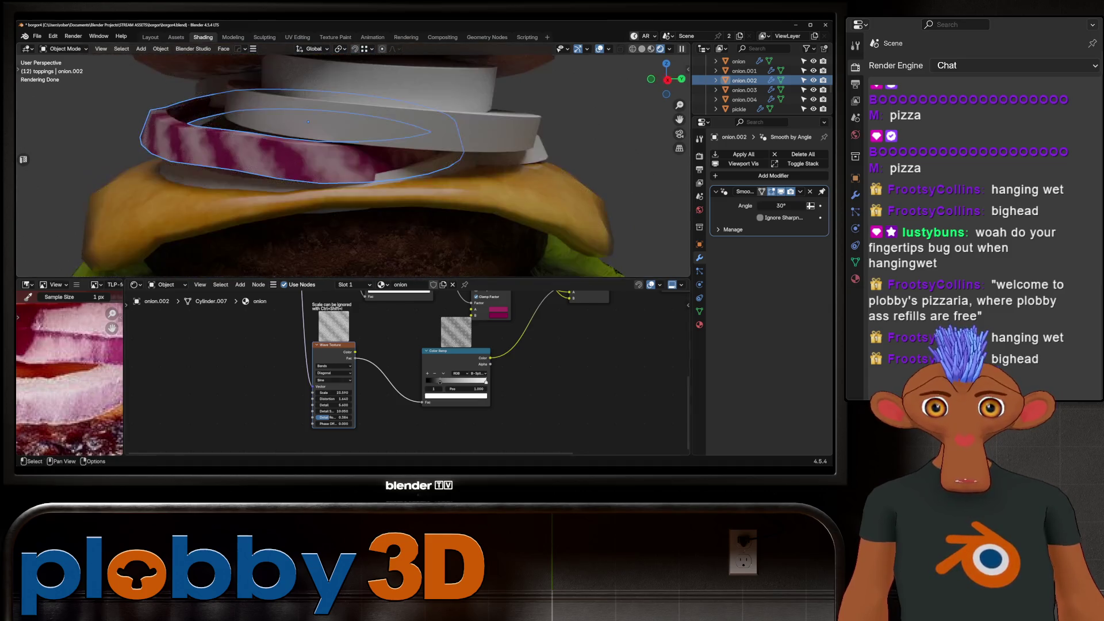
{"action": "left_click_drag", "start_coordinate": [336, 393], "coordinate": [348, 393]}
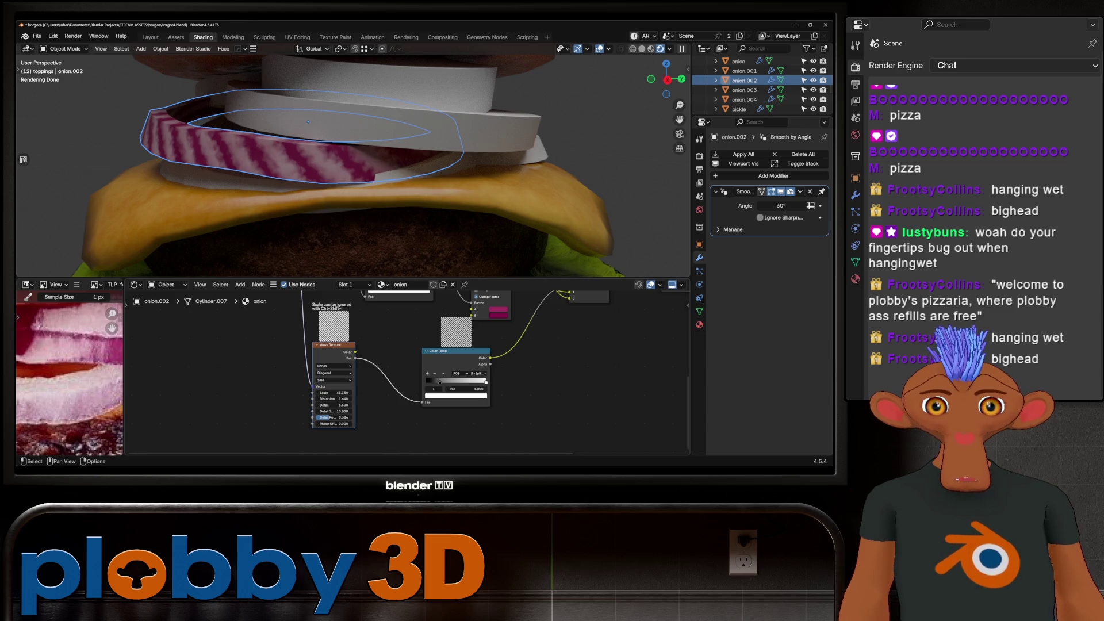
{"action": "left_click_drag", "start_coordinate": [439, 381], "coordinate": [481, 380]}
{"action": "scroll", "coordinate": [345, 161], "scroll_direction": "down", "scroll_amount": 5}
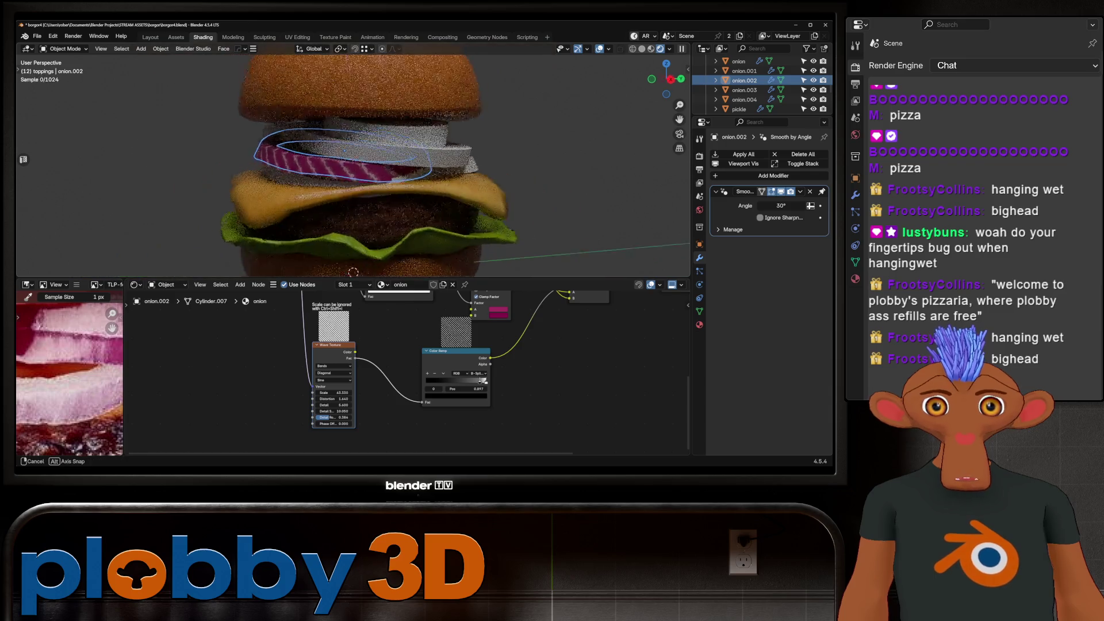
{"action": "left_click_drag", "start_coordinate": [482, 380], "coordinate": [460, 381]}
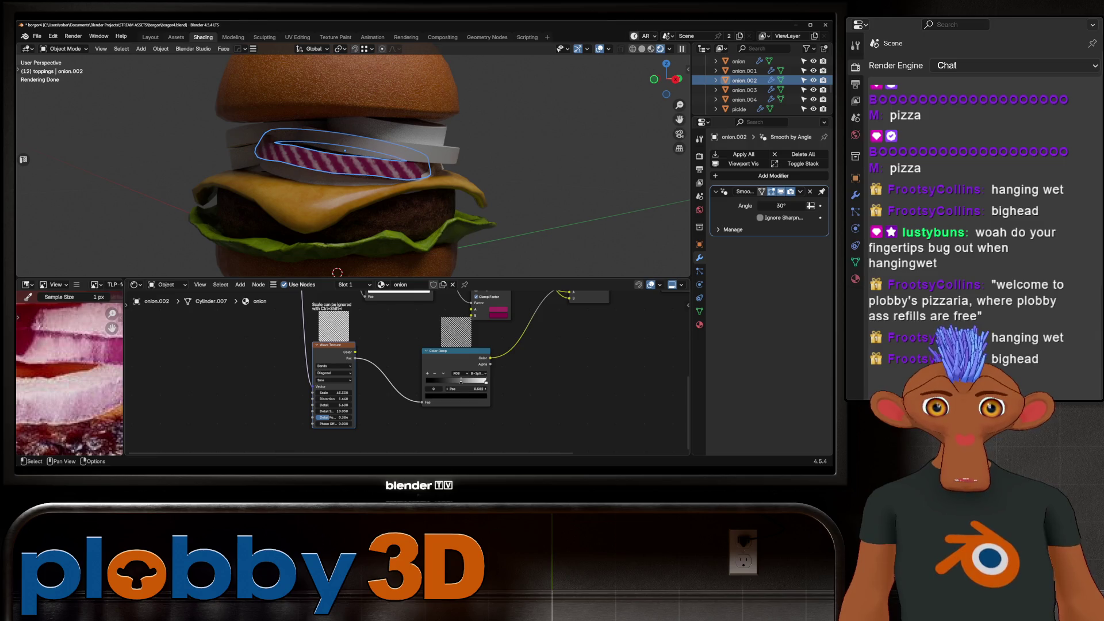
{"action": "mouse_move", "coordinate": [345, 172]}
{"action": "middle_mouse_down"}
{"action": "mouse_move", "coordinate": [402, 167]}
{"action": "mouse_move", "coordinate": [322, 195]}
{"action": "mouse_move", "coordinate": [303, 238]}
{"action": "middle_mouse_up"}
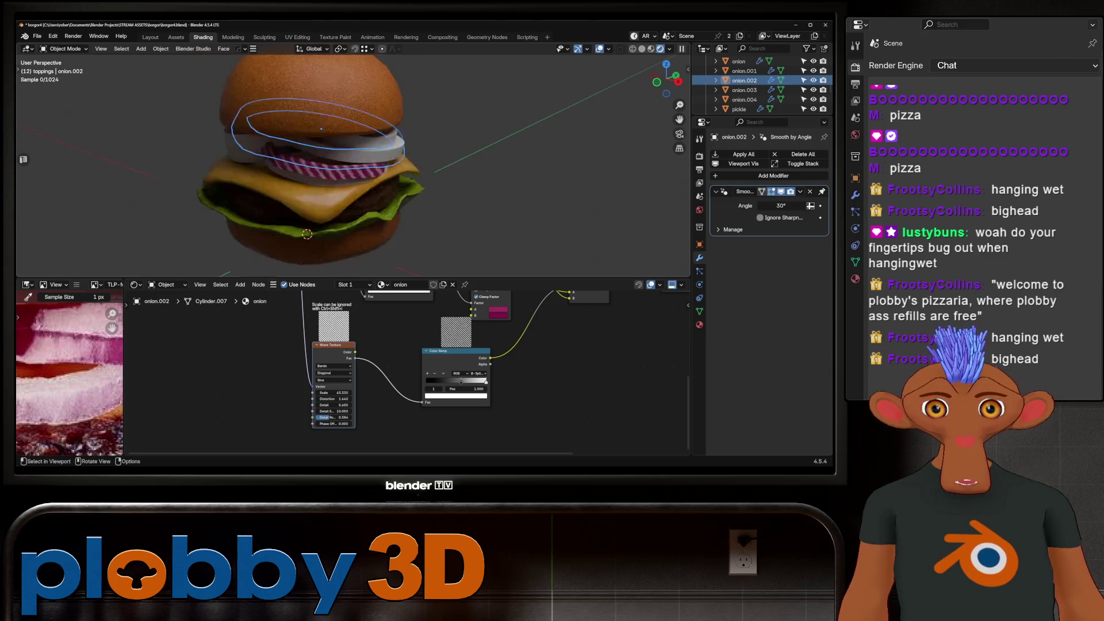
{"action": "scroll", "coordinate": [303, 238], "scroll_direction": "up", "scroll_amount": 4}
{"action": "left_click", "coordinate": [333, 380]}
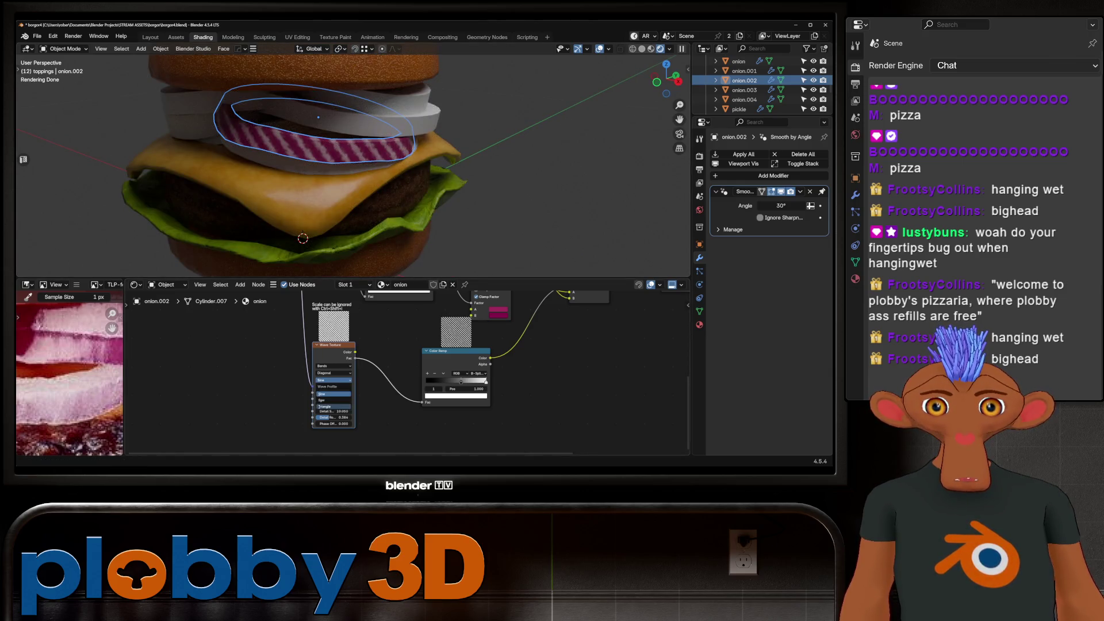
Try Saw and Triangle wave profiles, then settle on Sine.
{"action": "left_click", "coordinate": [333, 402]}
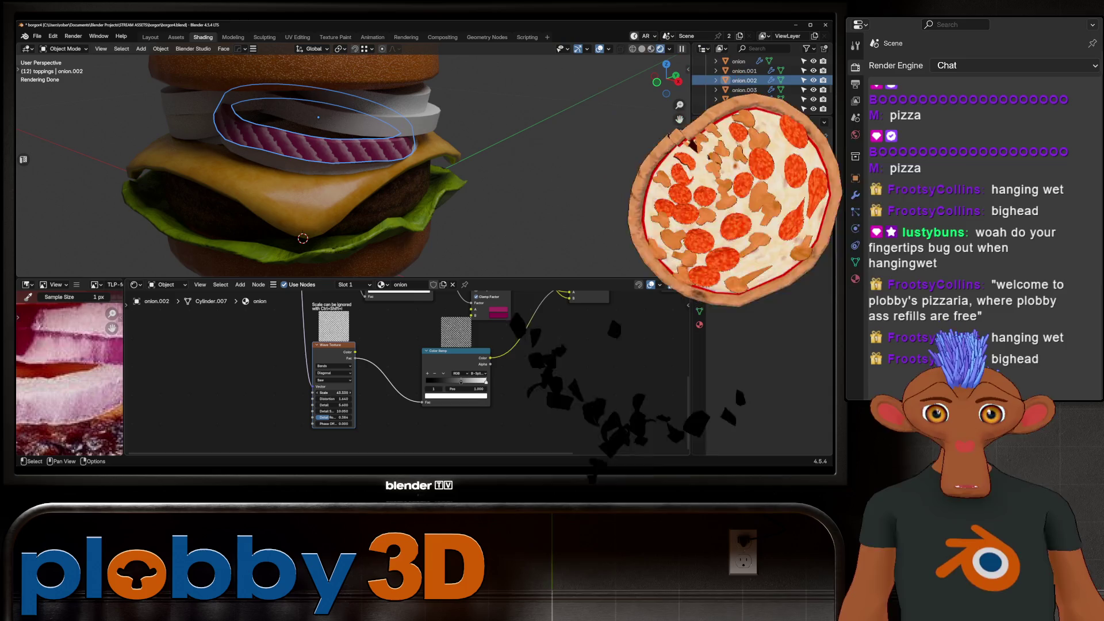
{"action": "left_click", "coordinate": [333, 379]}
{"action": "left_click", "coordinate": [333, 407]}
{"action": "middle_click_drag", "start_coordinate": [345, 201], "coordinate": [345, 155]}
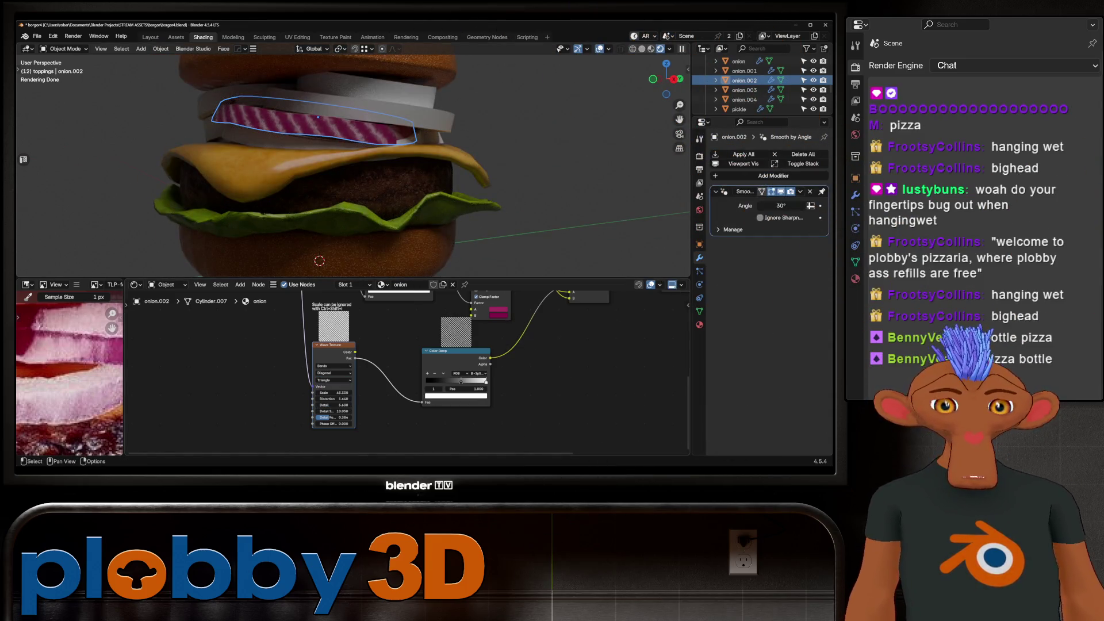
{"action": "left_click", "coordinate": [333, 380]}
{"action": "left_click", "coordinate": [325, 394]}
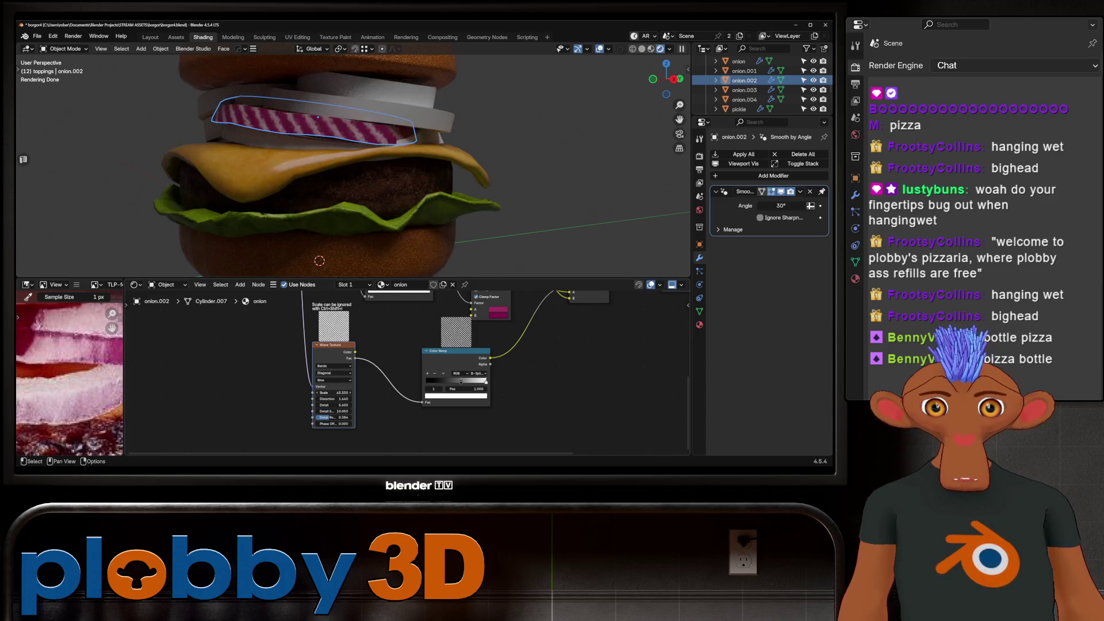
Set the bands direction to Z and increase the wave scale for denser stripes.
{"action": "left_click", "coordinate": [334, 373]}
{"action": "left_click", "coordinate": [319, 399]}
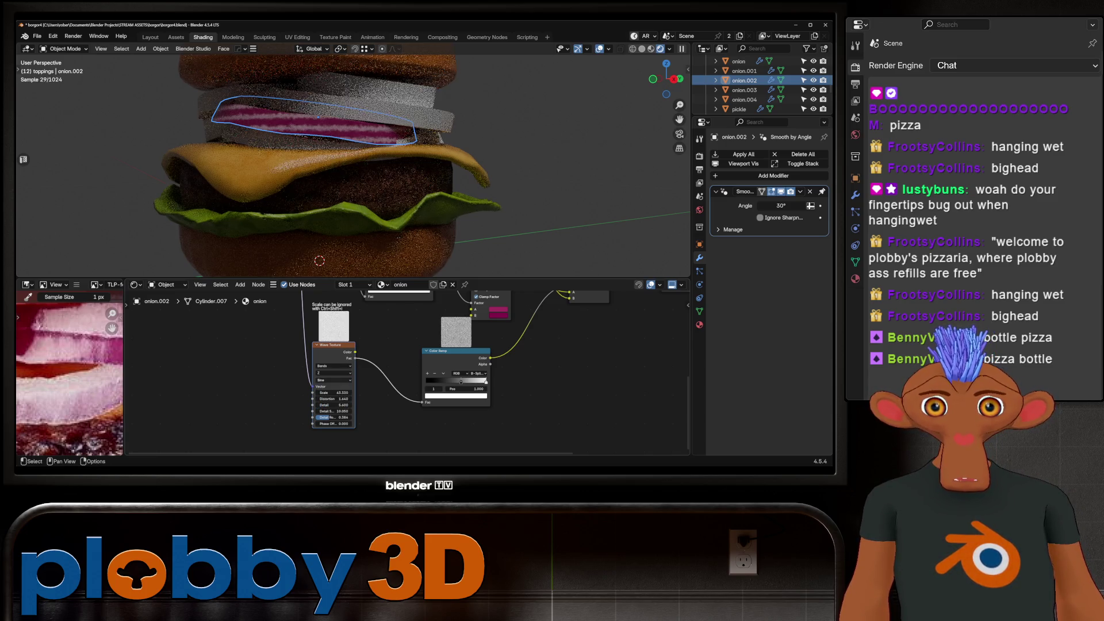
{"action": "scroll", "coordinate": [322, 172], "scroll_direction": "down", "scroll_amount": 3}
{"action": "mouse_move", "coordinate": [322, 173]}
{"action": "middle_mouse_down"}
{"action": "mouse_move", "coordinate": [299, 184]}
{"action": "mouse_move", "coordinate": [288, 172]}
{"action": "middle_mouse_up"}
{"action": "scroll", "coordinate": [299, 173], "scroll_direction": "up", "scroll_amount": 3}
{"action": "mouse_move", "coordinate": [334, 392]}
{"action": "left_mouse_down"}
{"action": "mouse_move", "coordinate": [379, 392]}
{"action": "mouse_move", "coordinate": [333, 392]}
{"action": "left_mouse_up"}
Compare X and Y band directions, then return the stripes to Z.
{"action": "left_click", "coordinate": [333, 372]}
{"action": "left_click", "coordinate": [333, 387]}
{"action": "middle_click_drag", "start_coordinate": [402, 202], "coordinate": [287, 201]}
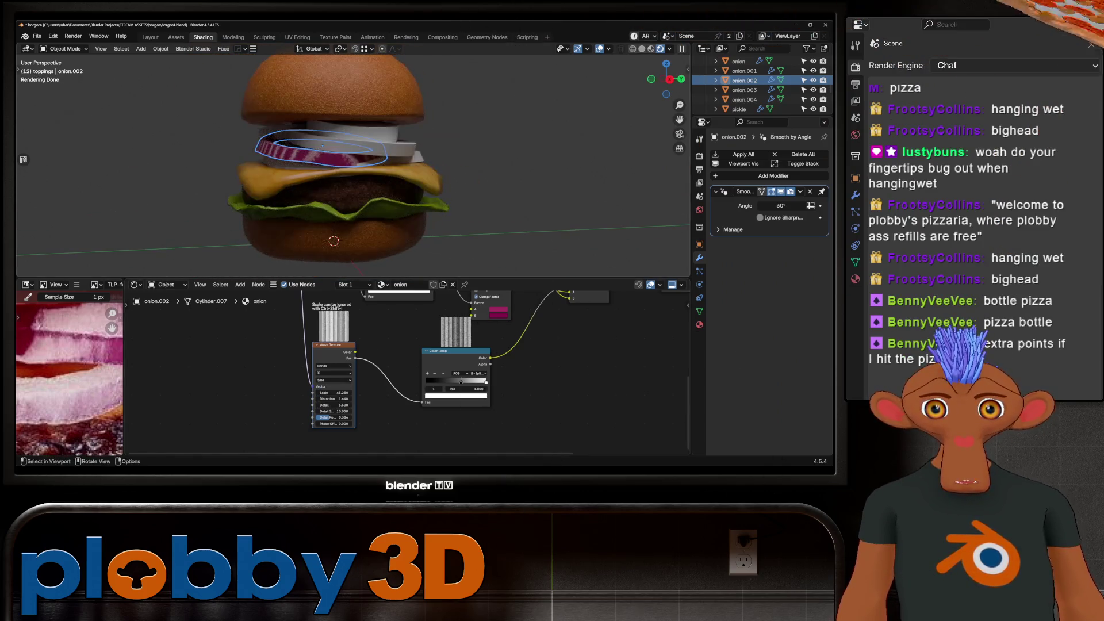
{"action": "left_click", "coordinate": [333, 372]}
{"action": "left_click", "coordinate": [319, 393]}
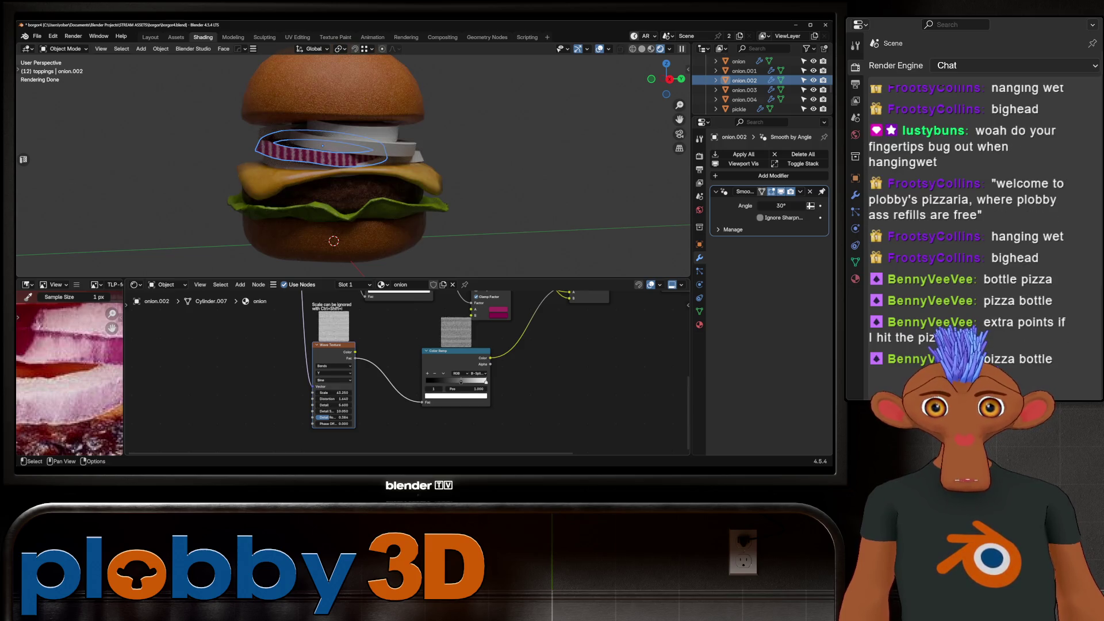
{"action": "left_click", "coordinate": [333, 373]}
{"action": "left_click", "coordinate": [320, 399]}
{"action": "middle_click_drag", "start_coordinate": [368, 172], "coordinate": [270, 164]}
{"action": "mouse_move", "coordinate": [403, 368]}
{"action": "middle_mouse_down"}
{"action": "mouse_move", "coordinate": [379, 322]}
{"action": "mouse_move", "coordinate": [368, 391]}
{"action": "middle_mouse_up"}
{"action": "scroll", "coordinate": [402, 368], "scroll_direction": "down", "scroll_amount": 3}
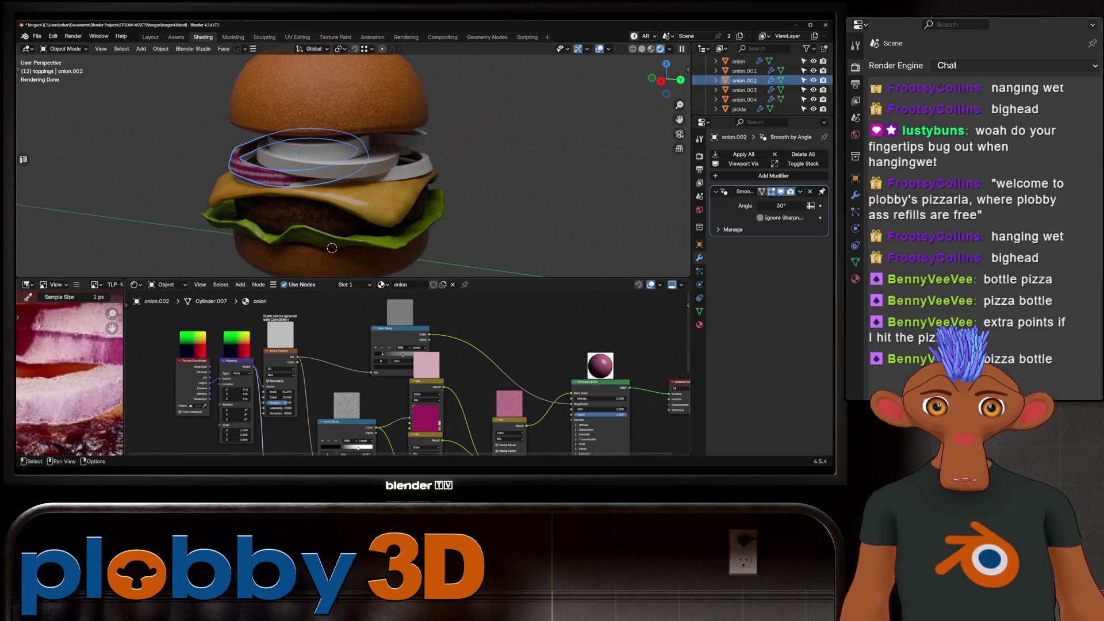
Add a Bump node into the Principled BSDF Normal, with the Color Ramp driving Height.
{"action": "left_click_drag", "start_coordinate": [508, 333], "coordinate": [519, 334]}
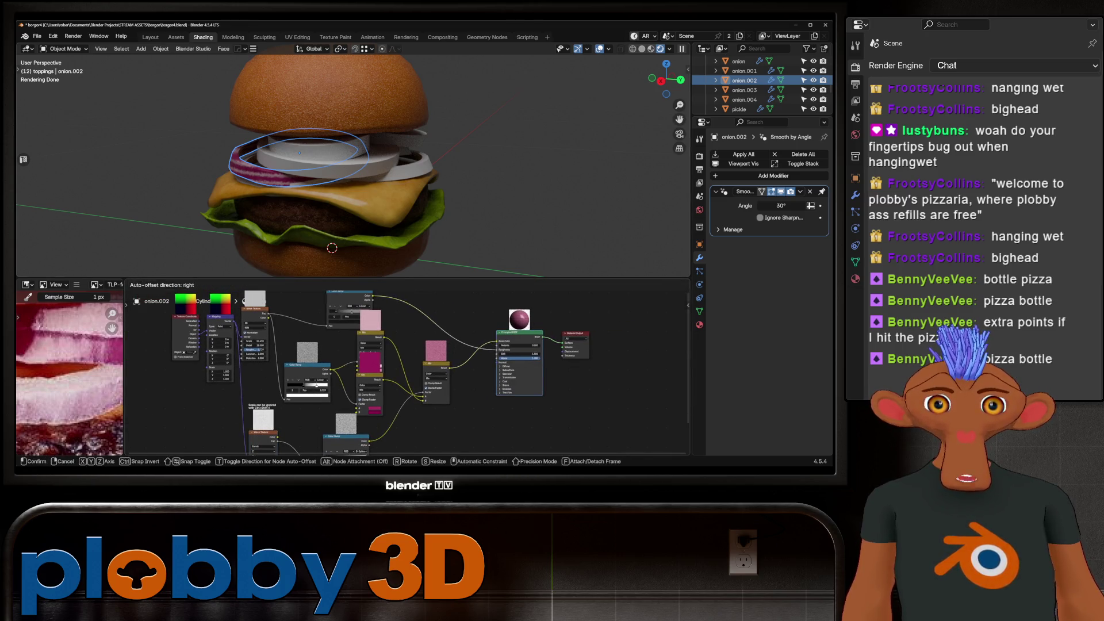
{"action": "left_click_drag", "start_coordinate": [470, 424], "coordinate": [470, 423]}
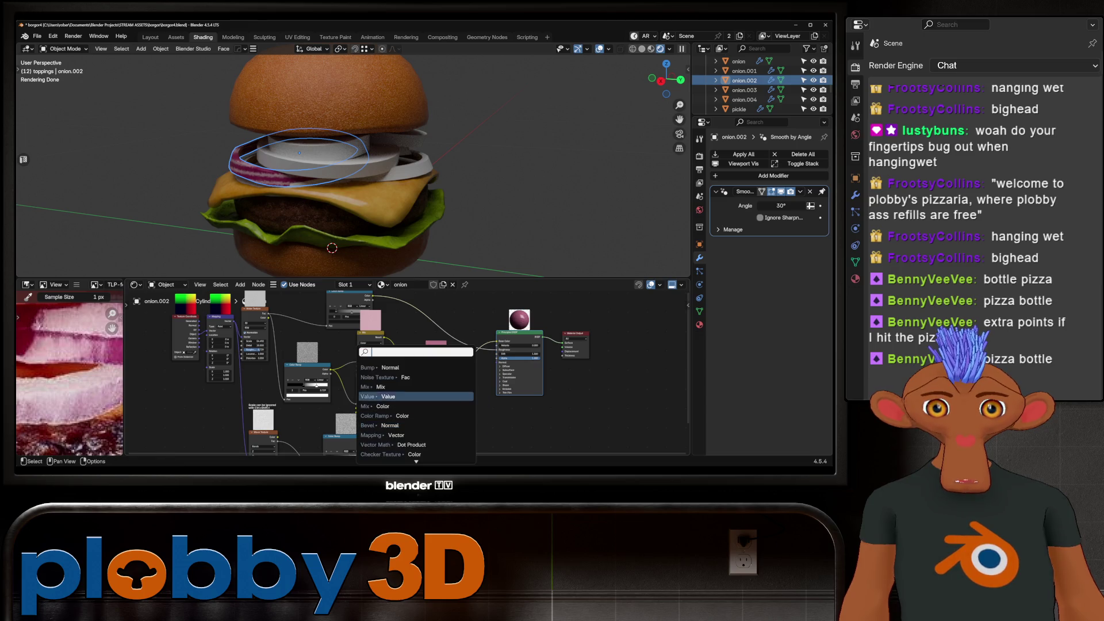
{"action": "left_click", "coordinate": [414, 367]}
{"action": "left_click", "coordinate": [472, 428]}
{"action": "scroll", "coordinate": [391, 376], "scroll_direction": "down", "scroll_amount": 2}
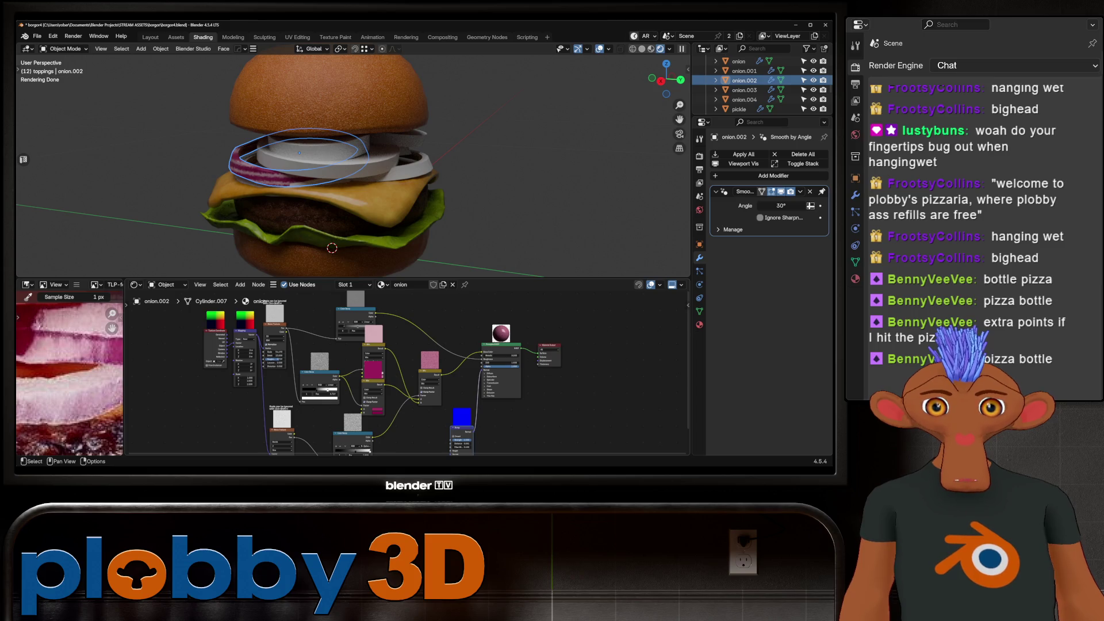
{"action": "left_click_drag", "start_coordinate": [409, 432], "coordinate": [411, 411]}
{"action": "left_click_drag", "start_coordinate": [451, 363], "coordinate": [451, 364]}
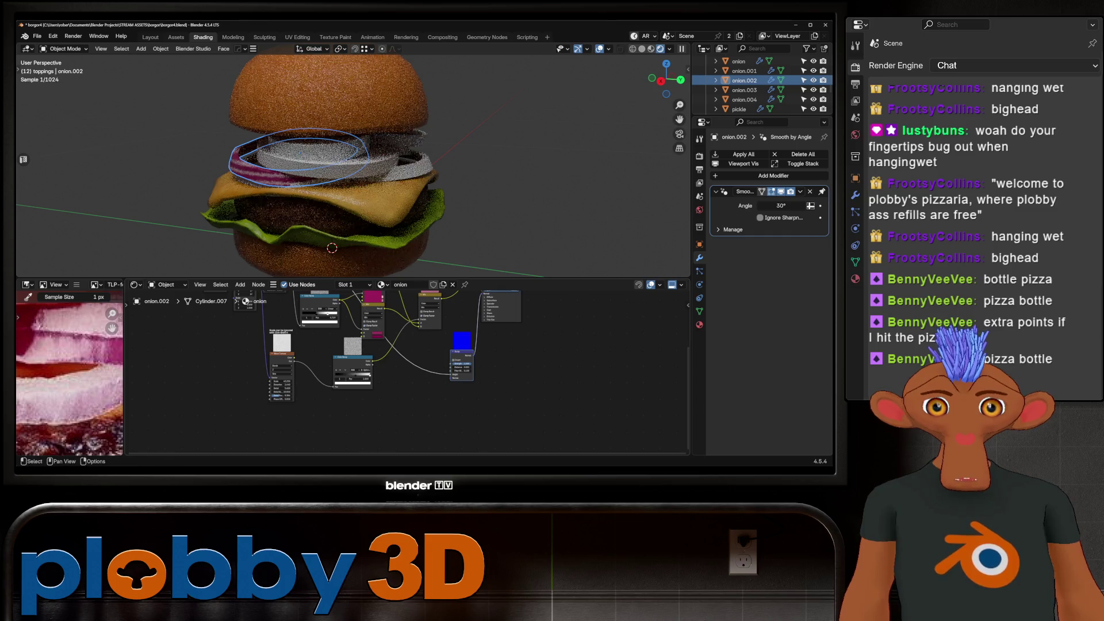
Duplicate the Bump node and chain the copy into the first.
{"action": "key", "text": "shift+d"}
{"action": "left_click", "coordinate": [415, 368]}
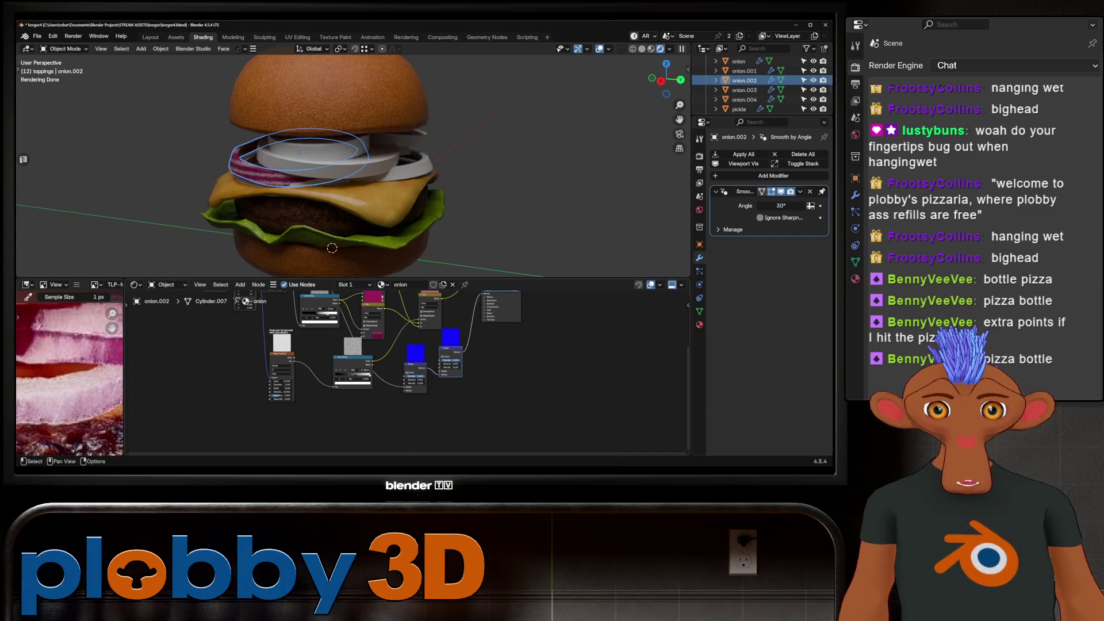
{"action": "left_click_drag", "start_coordinate": [405, 380], "coordinate": [440, 372]}
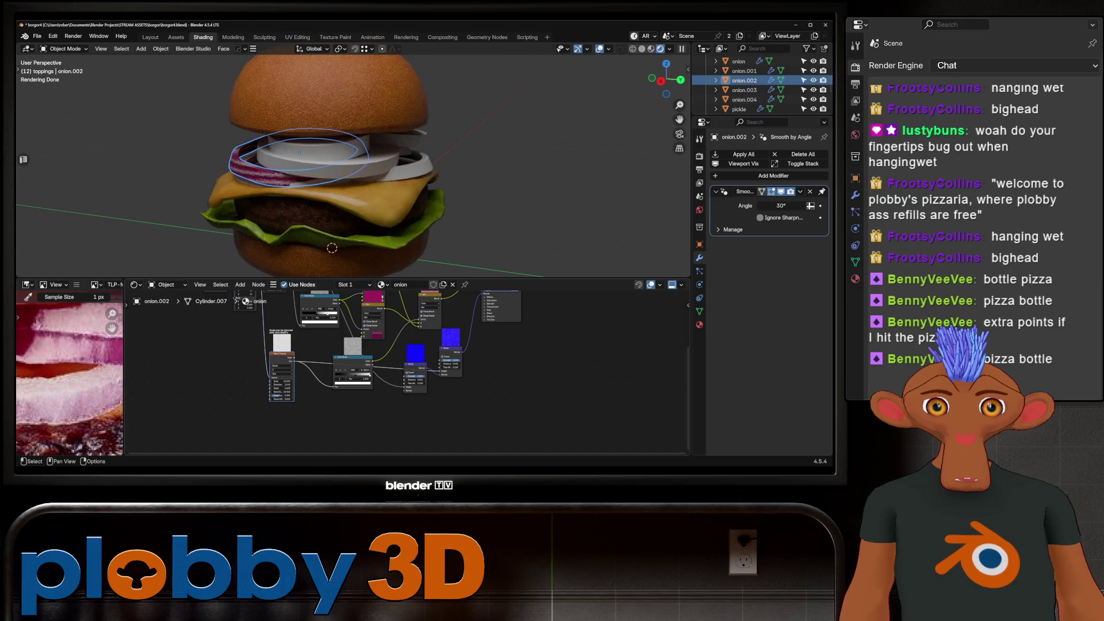
{"action": "key", "text": "KP_Decimal"}
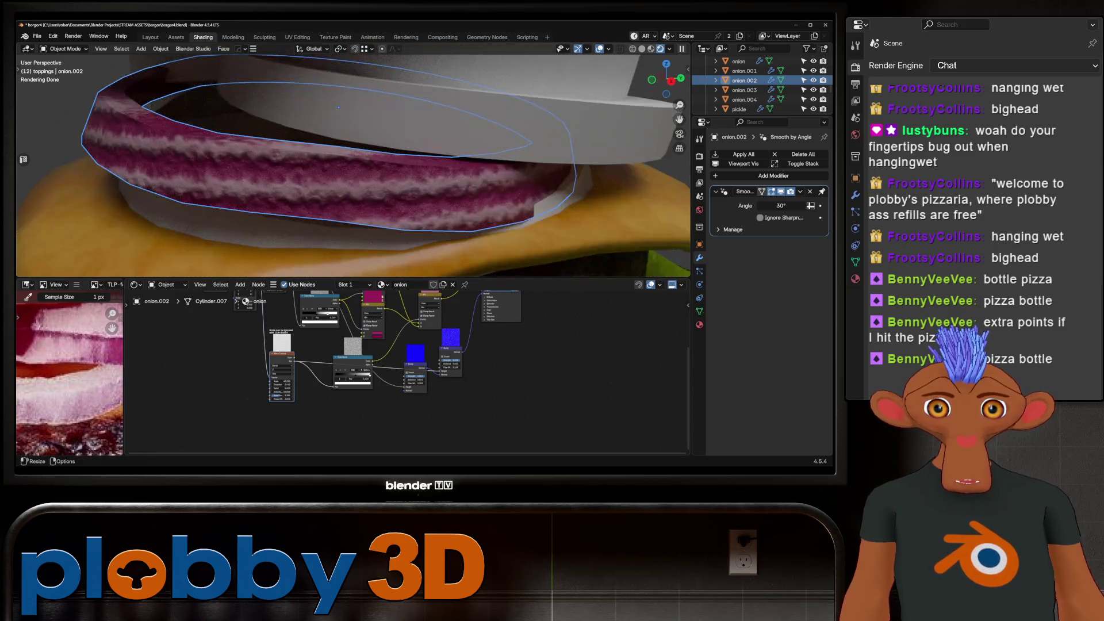
Set the second Bump's strength to 0.174 and enable Invert.
{"action": "scroll", "coordinate": [402, 230], "scroll_direction": "down", "scroll_amount": 1}
{"action": "scroll", "coordinate": [416, 369], "scroll_direction": "up", "scroll_amount": 5}
{"action": "scroll", "coordinate": [337, 357], "scroll_direction": "up", "scroll_amount": 1, "text": "shift"}
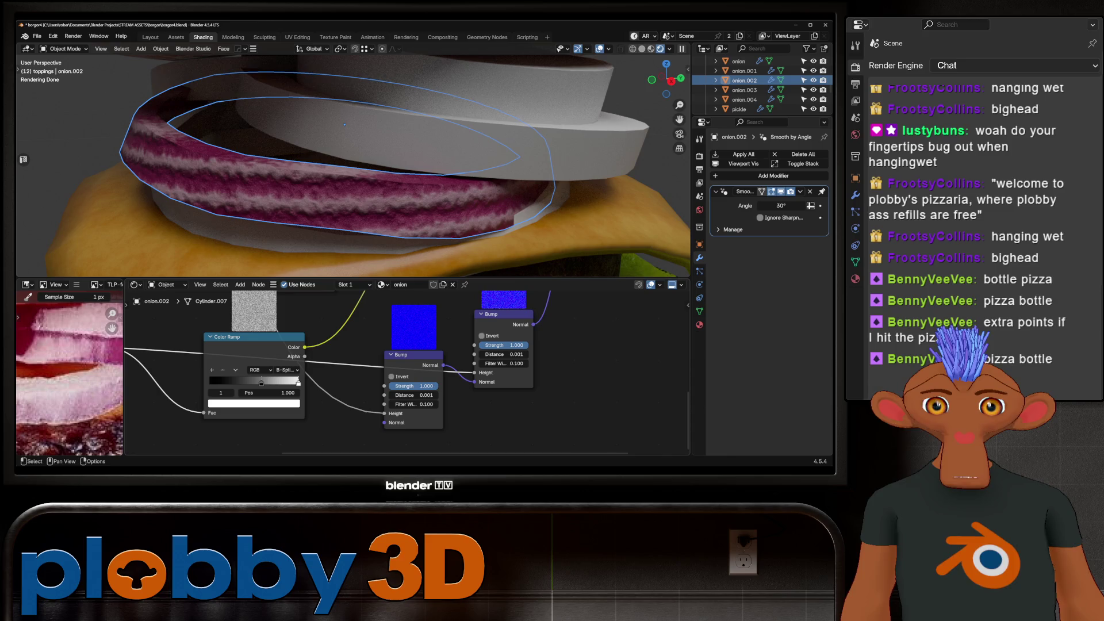
{"action": "mouse_move", "coordinate": [504, 345]}
{"action": "left_mouse_down"}
{"action": "mouse_move", "coordinate": [488, 345]}
{"action": "mouse_move", "coordinate": [502, 345]}
{"action": "left_mouse_up"}
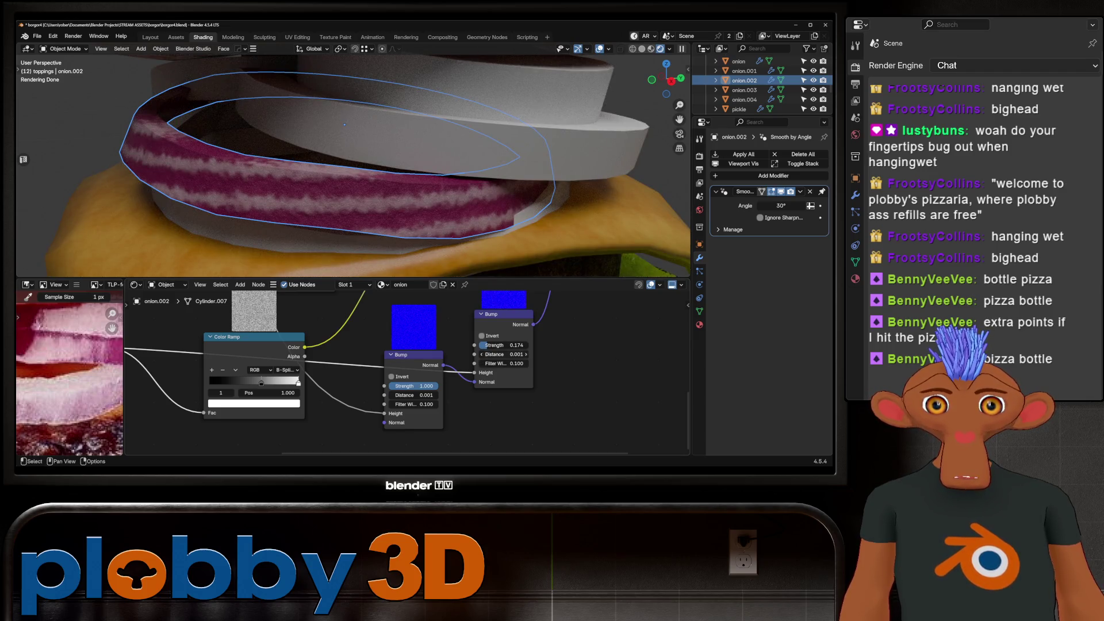
{"action": "left_click", "coordinate": [481, 336]}
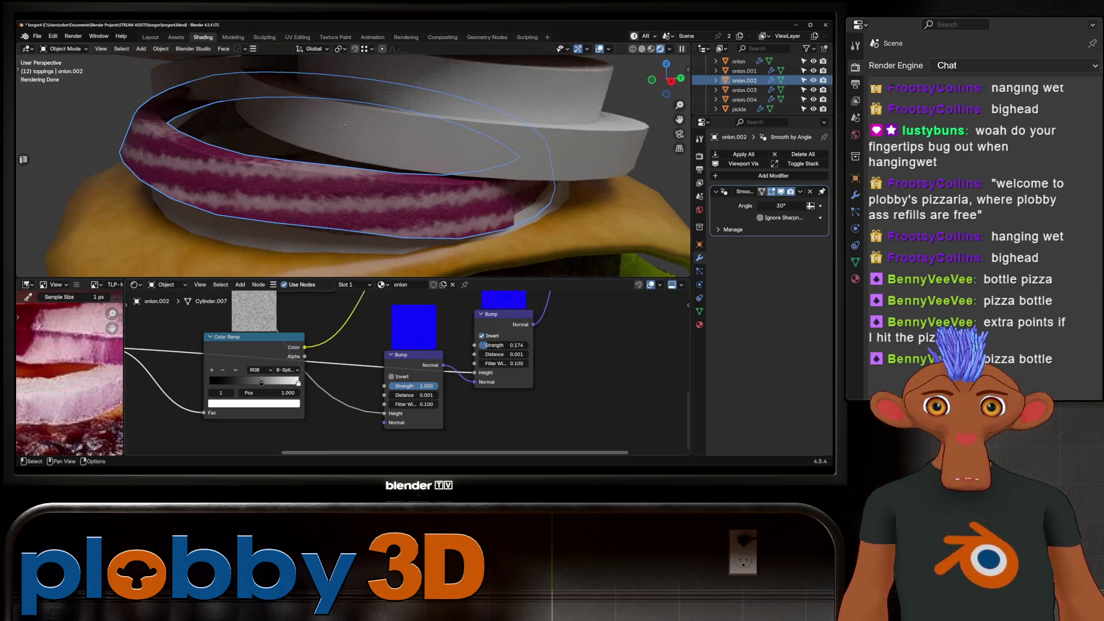
Raise the Wave Texture detail roughness and lower the Noise roughness to 0.353.
{"action": "middle_click_drag", "start_coordinate": [402, 374], "coordinate": [640, 336]}
{"action": "left_click_drag", "start_coordinate": [292, 431], "coordinate": [286, 432]}
{"action": "scroll", "coordinate": [263, 394], "scroll_direction": "down", "scroll_amount": 1}
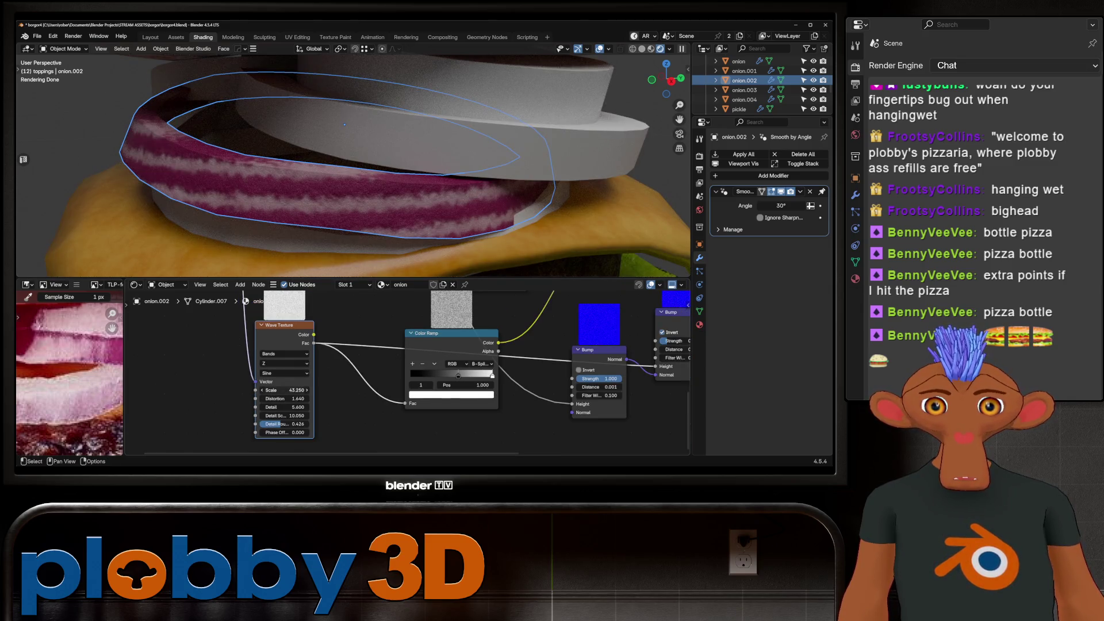
{"action": "mouse_move", "coordinate": [403, 368]}
{"action": "middle_mouse_down"}
{"action": "mouse_move", "coordinate": [353, 351]}
{"action": "mouse_move", "coordinate": [304, 388]}
{"action": "mouse_move", "coordinate": [303, 437]}
{"action": "mouse_move", "coordinate": [324, 405]}
{"action": "middle_mouse_up"}
{"action": "left_click_drag", "start_coordinate": [224, 343], "coordinate": [221, 342]}
{"action": "mouse_move", "coordinate": [345, 172]}
{"action": "middle_mouse_down"}
{"action": "mouse_move", "coordinate": [379, 190]}
{"action": "mouse_move", "coordinate": [367, 213]}
{"action": "middle_mouse_up"}
{"action": "scroll", "coordinate": [379, 190], "scroll_direction": "down", "scroll_amount": 3}
Link the onion.002 material to the other onion slices via Ctrl+L Link Materials.
{"action": "scroll", "coordinate": [380, 190], "scroll_direction": "up", "scroll_amount": 2}
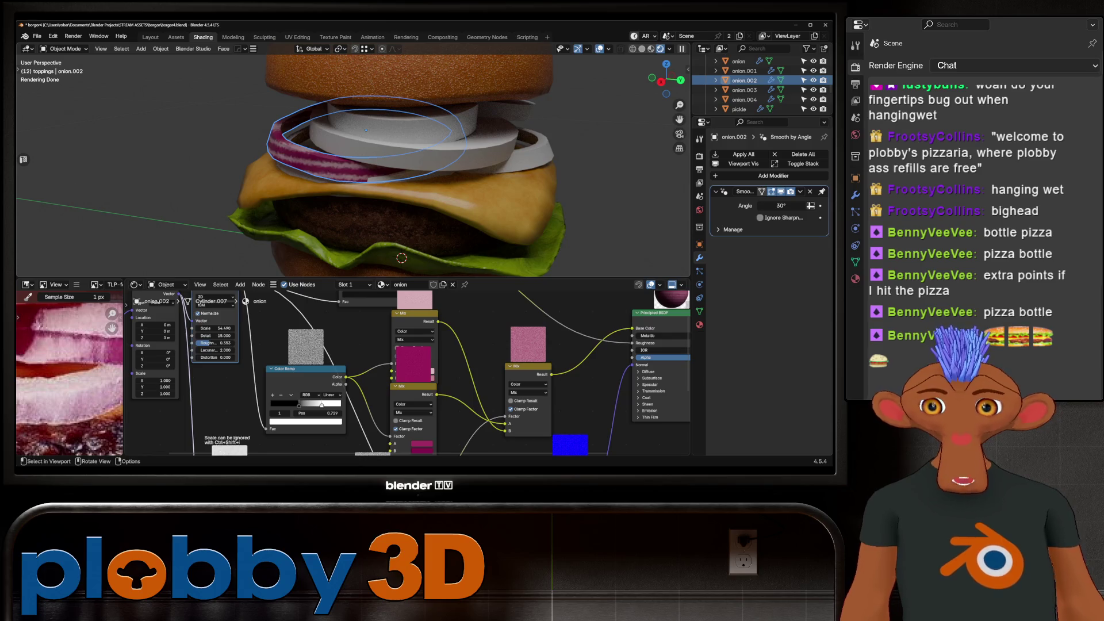
{"action": "middle_click_drag", "start_coordinate": [368, 173], "coordinate": [391, 178]}
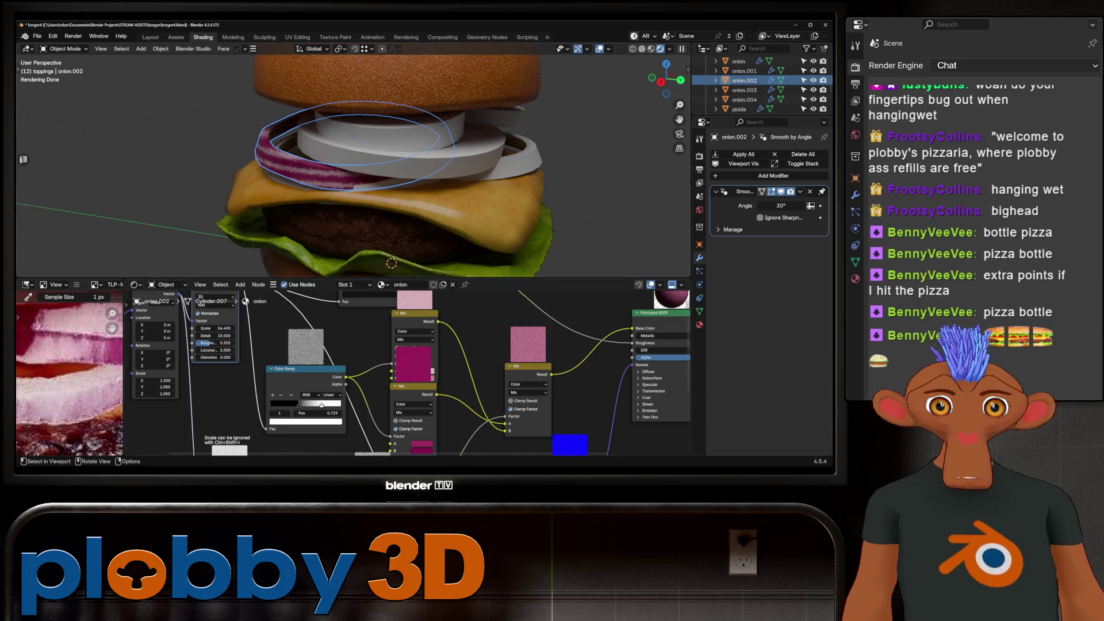
{"action": "left_click", "coordinate": [442, 146]}
{"action": "mouse_move", "coordinate": [368, 172]}
{"action": "middle_mouse_down"}
{"action": "mouse_move", "coordinate": [345, 161]}
{"action": "mouse_move", "coordinate": [374, 179]}
{"action": "middle_mouse_up"}
{"action": "left_click", "coordinate": [356, 173]}
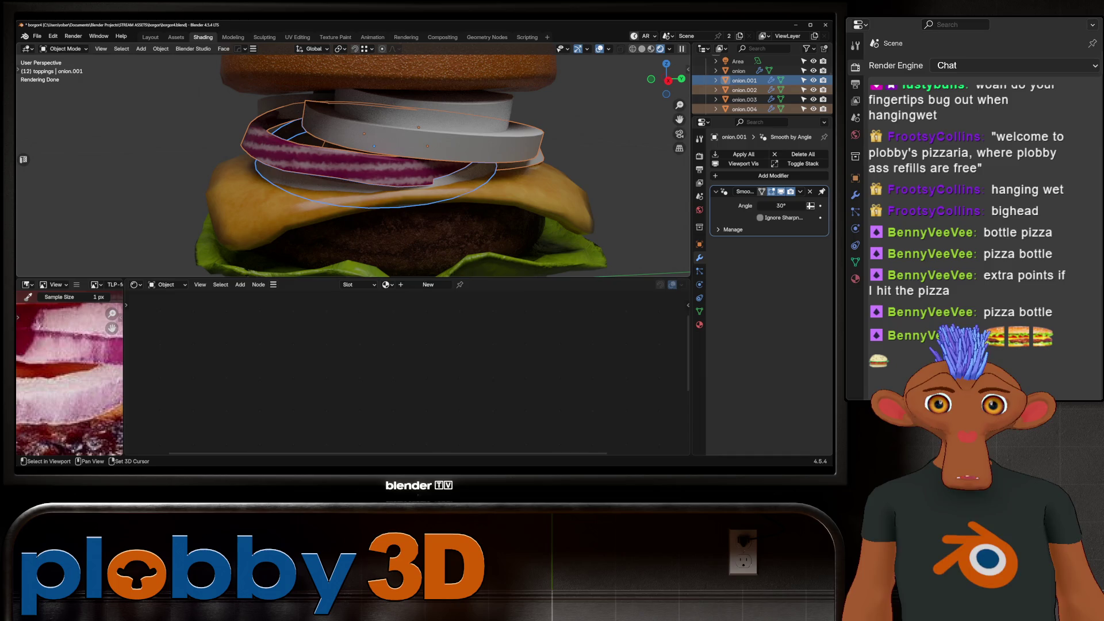
{"action": "left_click", "coordinate": [270, 141], "text": "shift"}
{"action": "key", "text": "ctrl+l"}
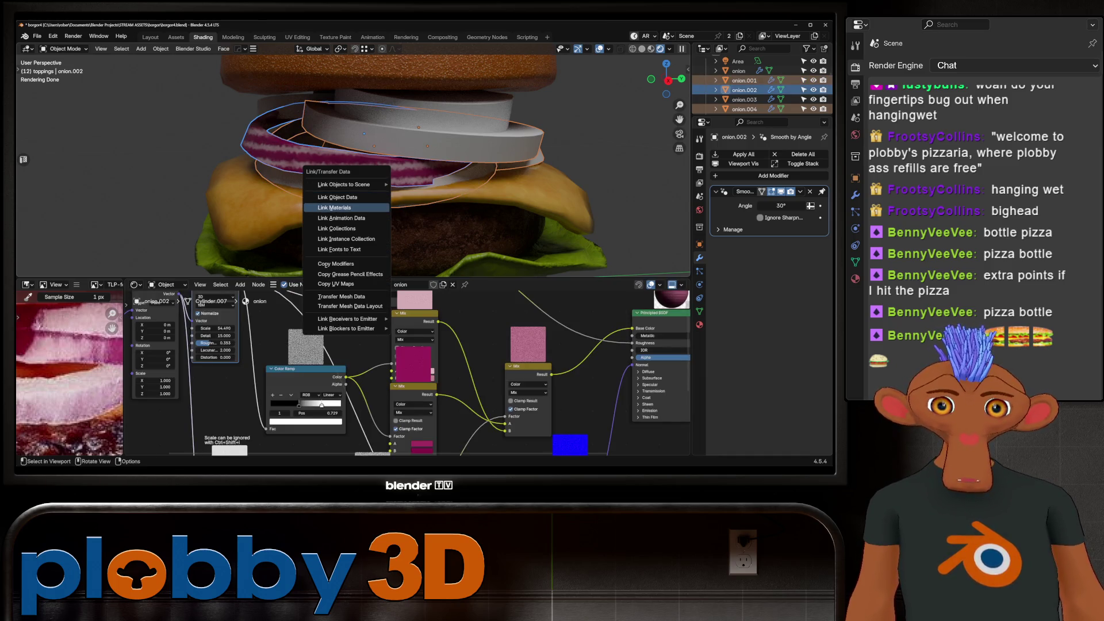
{"action": "left_click", "coordinate": [345, 207]}
Select tomato.002 alone and frame the Wave Texture and Color Ramp nodes.
{"action": "scroll", "coordinate": [345, 206], "scroll_direction": "down", "scroll_amount": 5}
{"action": "scroll", "coordinate": [373, 132], "scroll_direction": "up", "scroll_amount": 6}
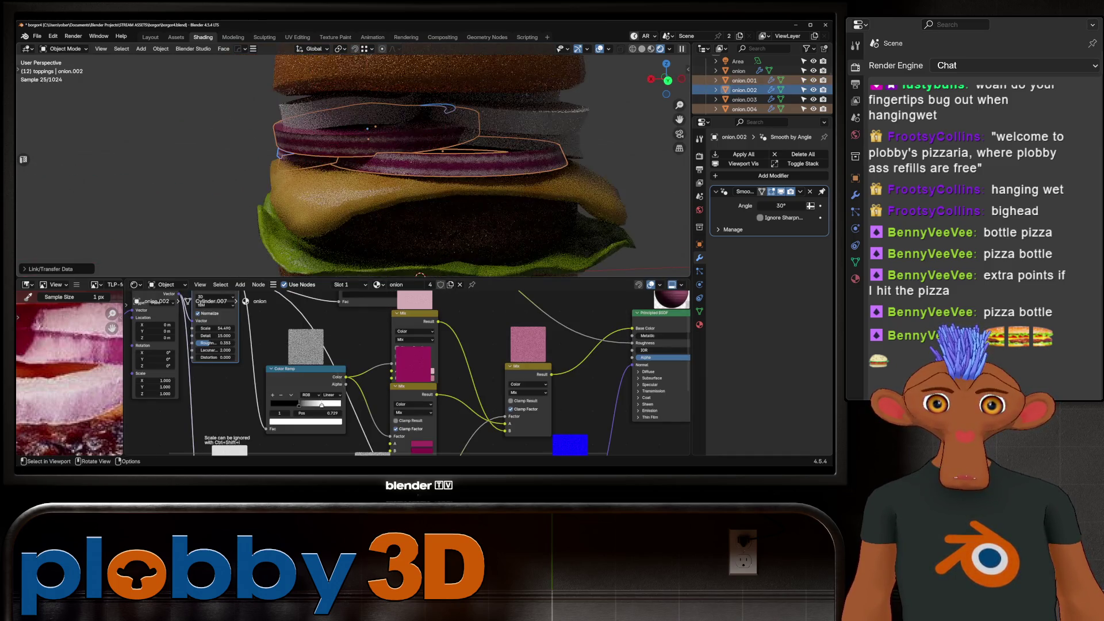
{"action": "left_click", "coordinate": [376, 123]}
{"action": "mouse_move", "coordinate": [402, 373]}
{"action": "middle_mouse_down"}
{"action": "mouse_move", "coordinate": [474, 375]}
{"action": "mouse_move", "coordinate": [460, 322]}
{"action": "middle_mouse_up"}
{"action": "scroll", "coordinate": [396, 417], "scroll_direction": "up", "scroll_amount": 3}
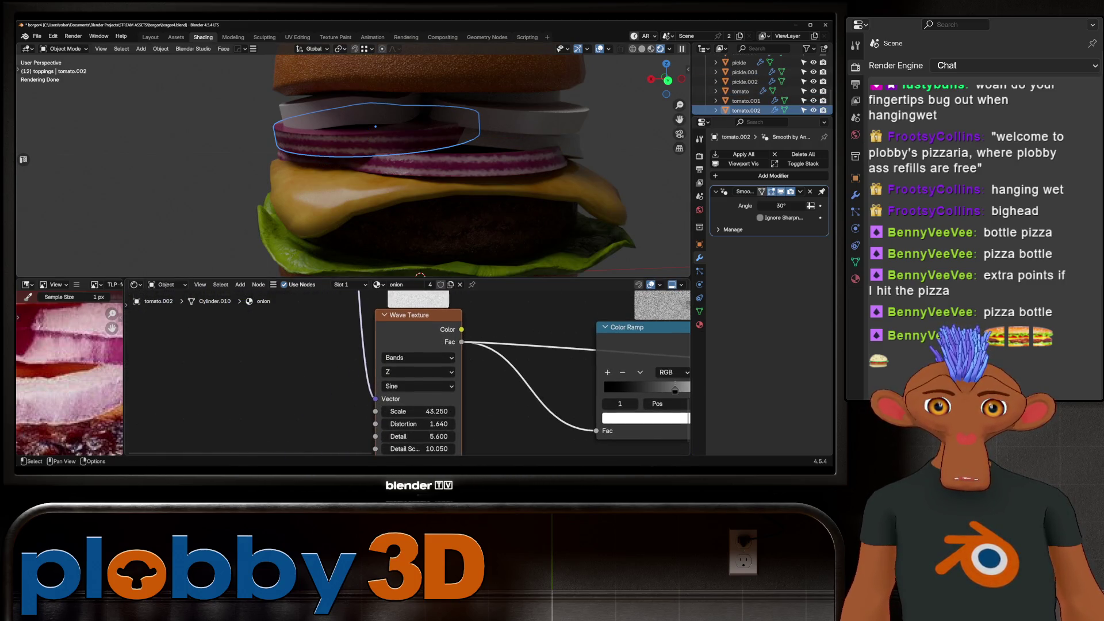
Try diagonal bands, then set the direction to Y with a negative wave scale.
{"action": "left_click", "coordinate": [418, 369]}
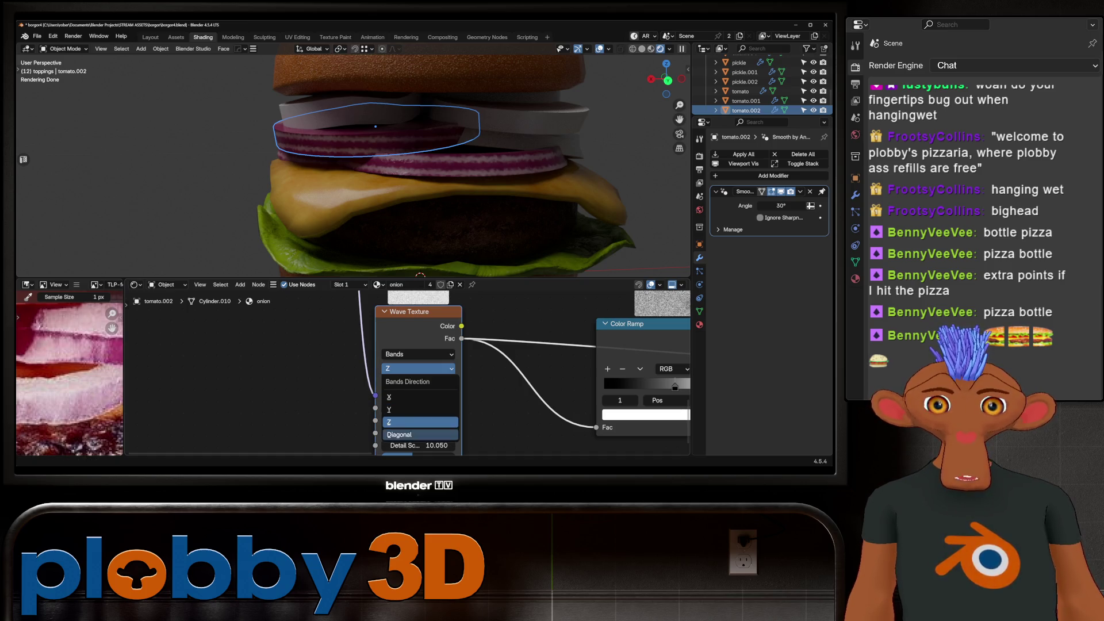
{"action": "left_click", "coordinate": [403, 434]}
{"action": "scroll", "coordinate": [374, 173], "scroll_direction": "down", "scroll_amount": 5}
{"action": "middle_click_drag", "start_coordinate": [373, 173], "coordinate": [350, 168]}
{"action": "left_click", "coordinate": [418, 368]}
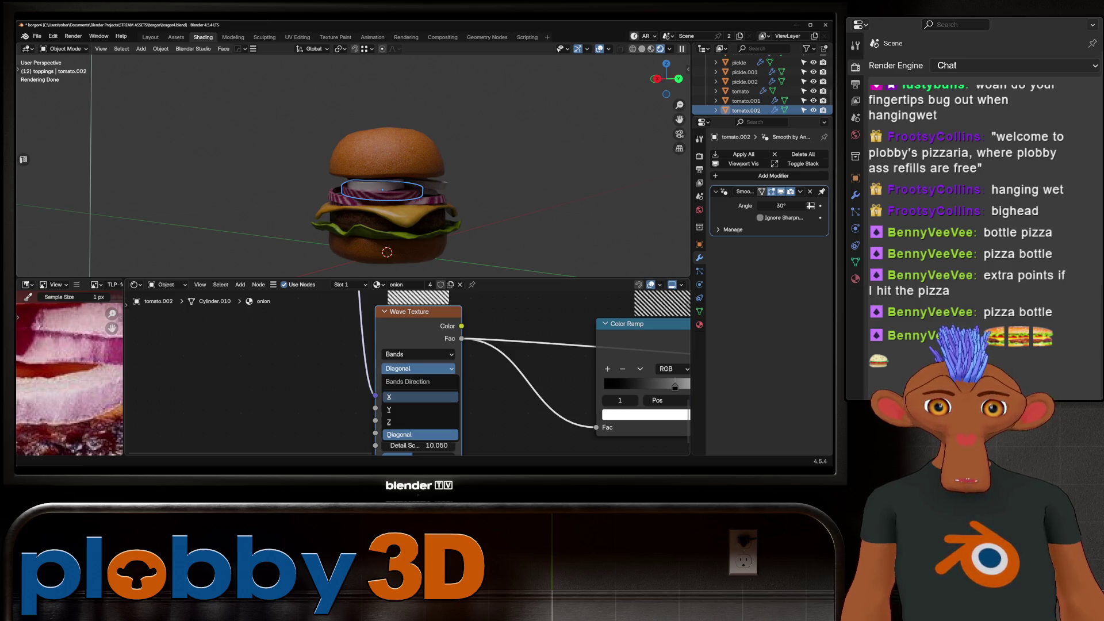
{"action": "left_click", "coordinate": [402, 398]}
{"action": "left_click_drag", "start_coordinate": [425, 408], "coordinate": [371, 407]}
Raise the wave distortion to 4.940 and increase the detail roughness.
{"action": "scroll", "coordinate": [379, 190], "scroll_direction": "up", "scroll_amount": 4}
{"action": "middle_click_drag", "start_coordinate": [368, 173], "coordinate": [345, 161]}
{"action": "scroll", "coordinate": [477, 391], "scroll_direction": "down", "scroll_amount": 2}
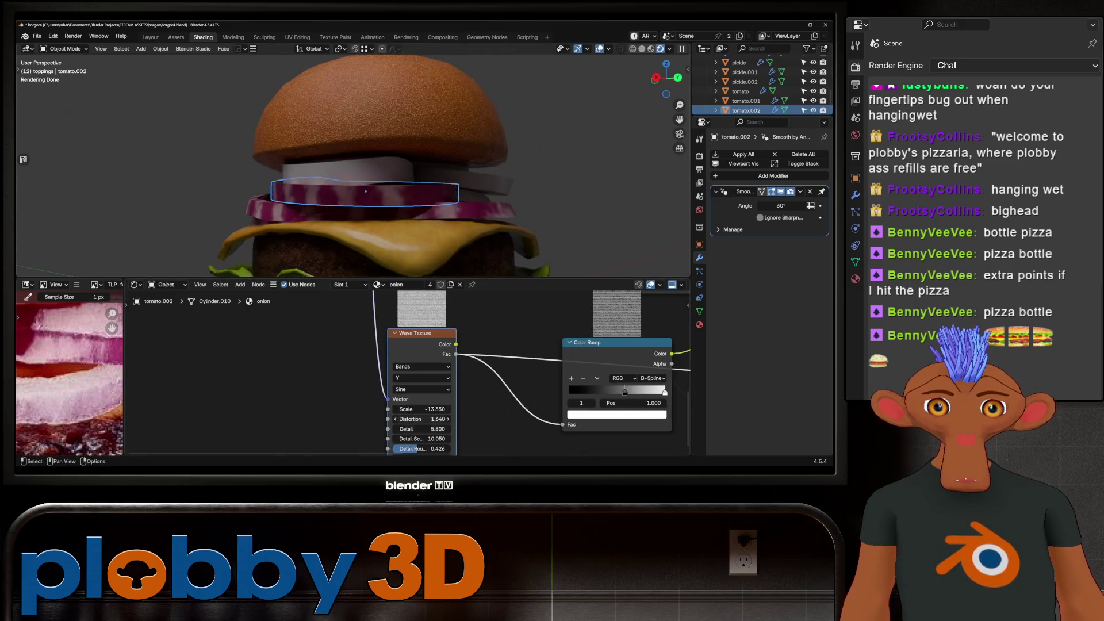
{"action": "mouse_move", "coordinate": [423, 418]}
{"action": "left_mouse_down"}
{"action": "mouse_move", "coordinate": [471, 419]}
{"action": "mouse_move", "coordinate": [445, 418]}
{"action": "left_mouse_up"}
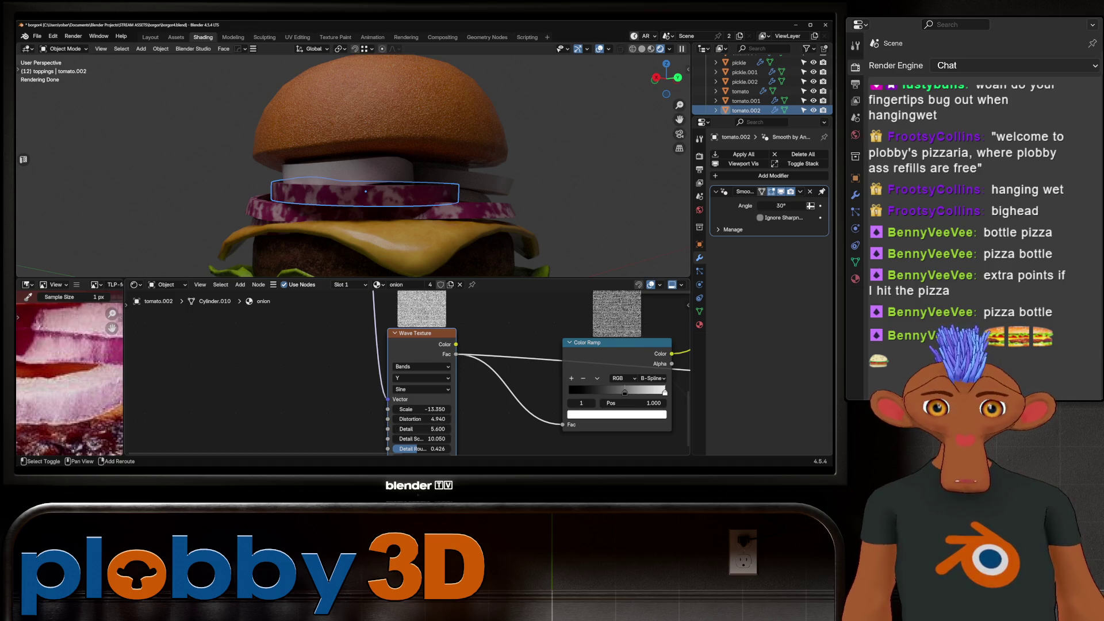
{"action": "middle_click_drag", "start_coordinate": [418, 439], "coordinate": [402, 395]}
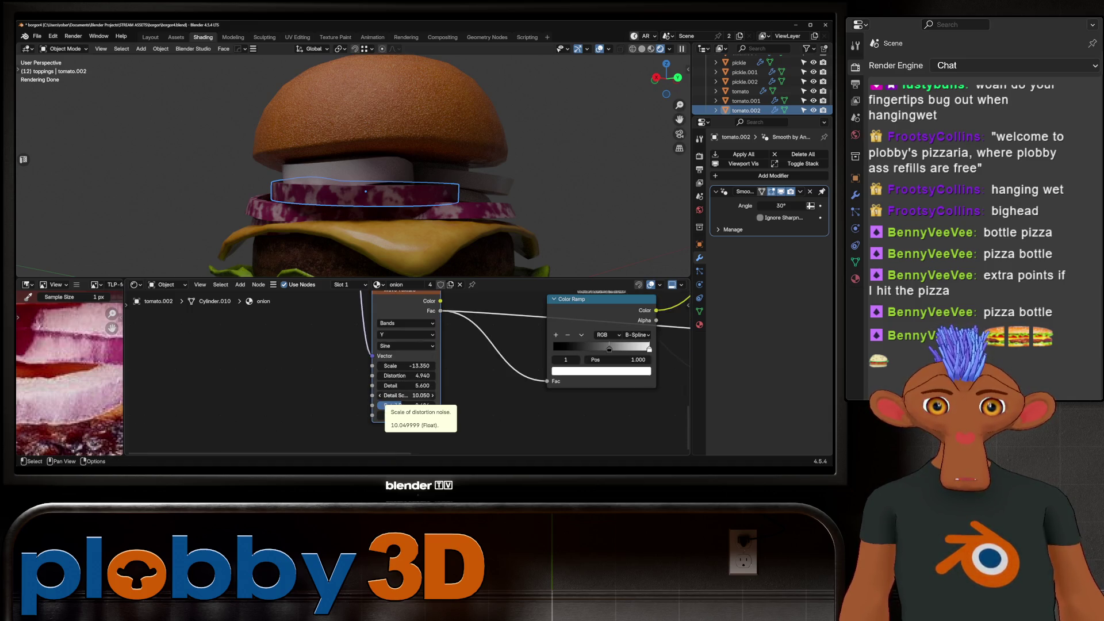
{"action": "mouse_move", "coordinate": [402, 405]}
{"action": "left_mouse_down"}
{"action": "mouse_move", "coordinate": [417, 406]}
{"action": "mouse_move", "coordinate": [396, 376]}
{"action": "mouse_move", "coordinate": [342, 375]}
{"action": "mouse_move", "coordinate": [368, 376]}
{"action": "left_mouse_up"}
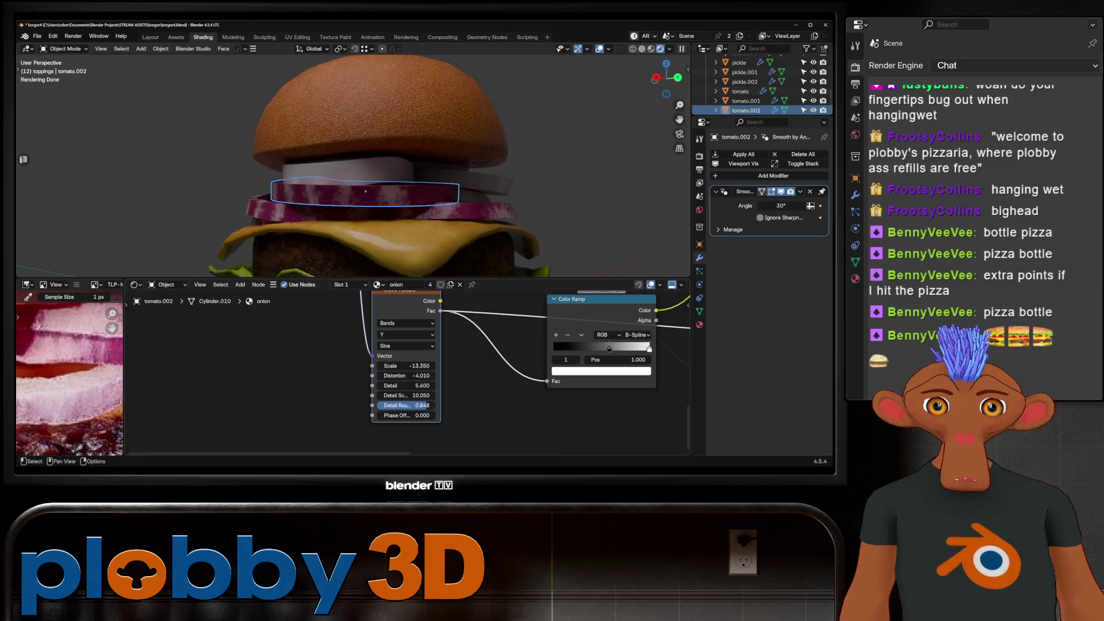
Lower the wave detail to almost nothing and set the scale to 21.050.
{"action": "key", "text": "alt+a"}
{"action": "left_click", "coordinate": [405, 385], "text": "shift"}
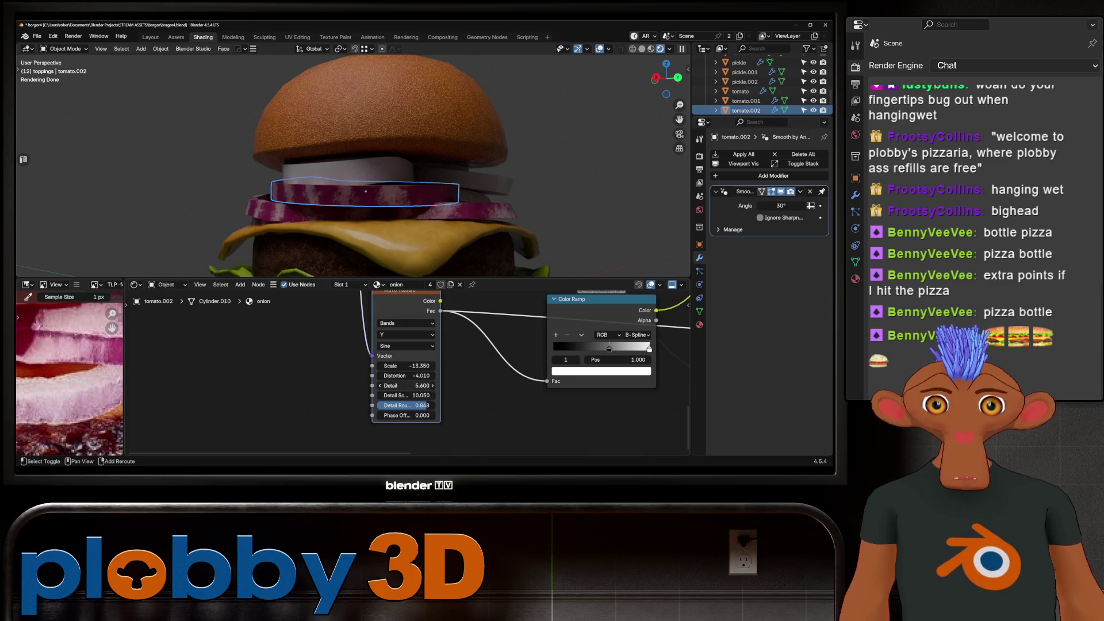
{"action": "mouse_move", "coordinate": [405, 385]}
{"action": "left_mouse_down"}
{"action": "mouse_move", "coordinate": [357, 385]}
{"action": "mouse_move", "coordinate": [425, 395]}
{"action": "mouse_move", "coordinate": [414, 366]}
{"action": "mouse_move", "coordinate": [423, 366]}
{"action": "left_mouse_up"}
{"action": "scroll", "coordinate": [345, 173], "scroll_direction": "down", "scroll_amount": 4}
{"action": "mouse_move", "coordinate": [345, 173]}
{"action": "middle_mouse_down"}
{"action": "mouse_move", "coordinate": [379, 167]}
{"action": "mouse_move", "coordinate": [368, 166]}
{"action": "middle_mouse_up"}
{"action": "scroll", "coordinate": [345, 166], "scroll_direction": "up", "scroll_amount": 8}
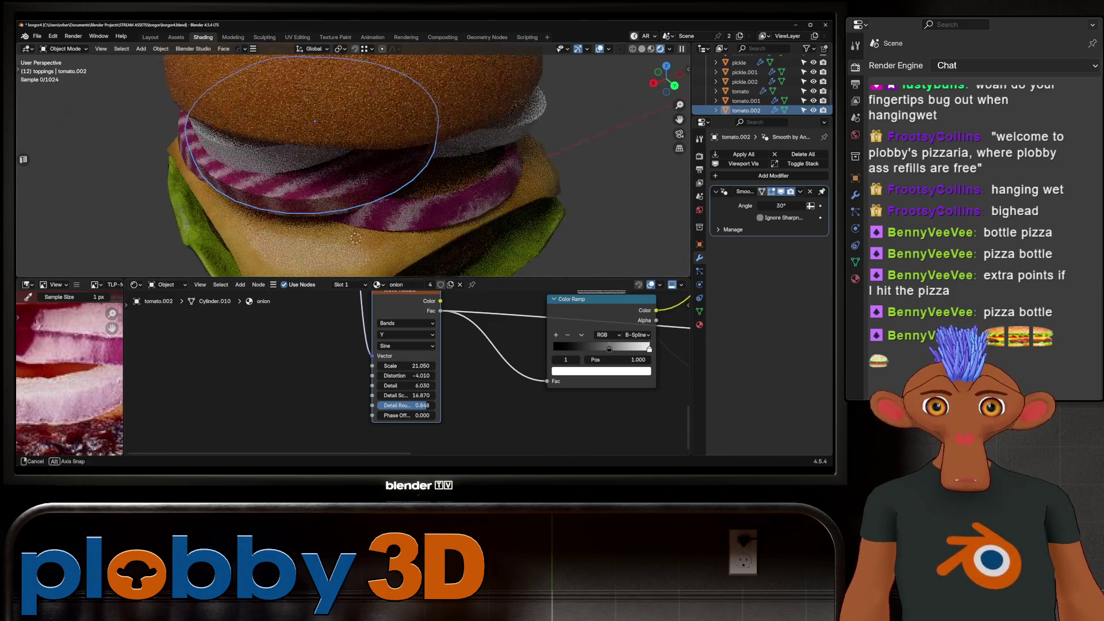
{"action": "scroll", "coordinate": [413, 330], "scroll_direction": "down", "scroll_amount": 3}
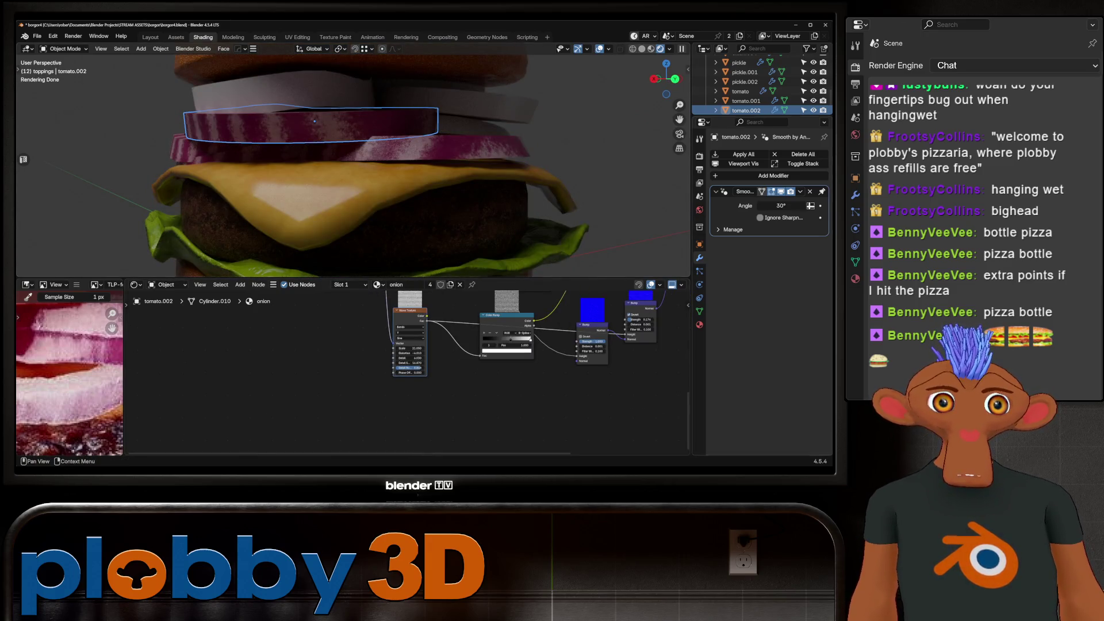
Unlink the onion material from tomato.002 so the slice has no material.
{"action": "left_click", "coordinate": [699, 324]}
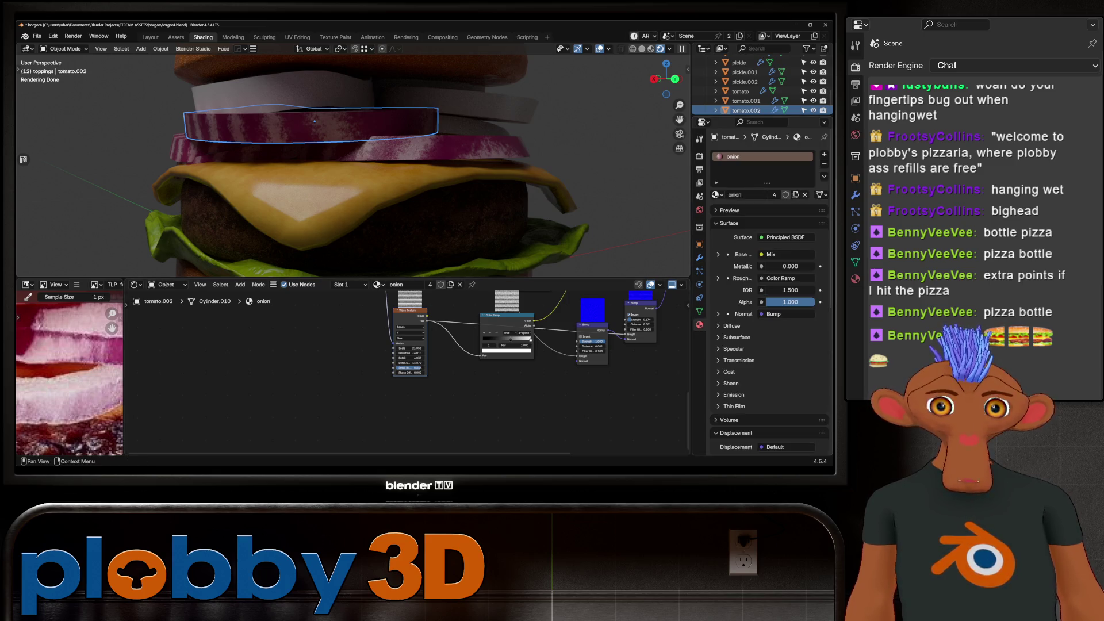
{"action": "left_click", "coordinate": [459, 284]}
{"action": "scroll", "coordinate": [345, 173], "scroll_direction": "down", "scroll_amount": 4}
Select the onion rings, including onion.004, to check their material, then deselect them.
{"action": "middle_click_drag", "start_coordinate": [345, 172], "coordinate": [391, 173]}
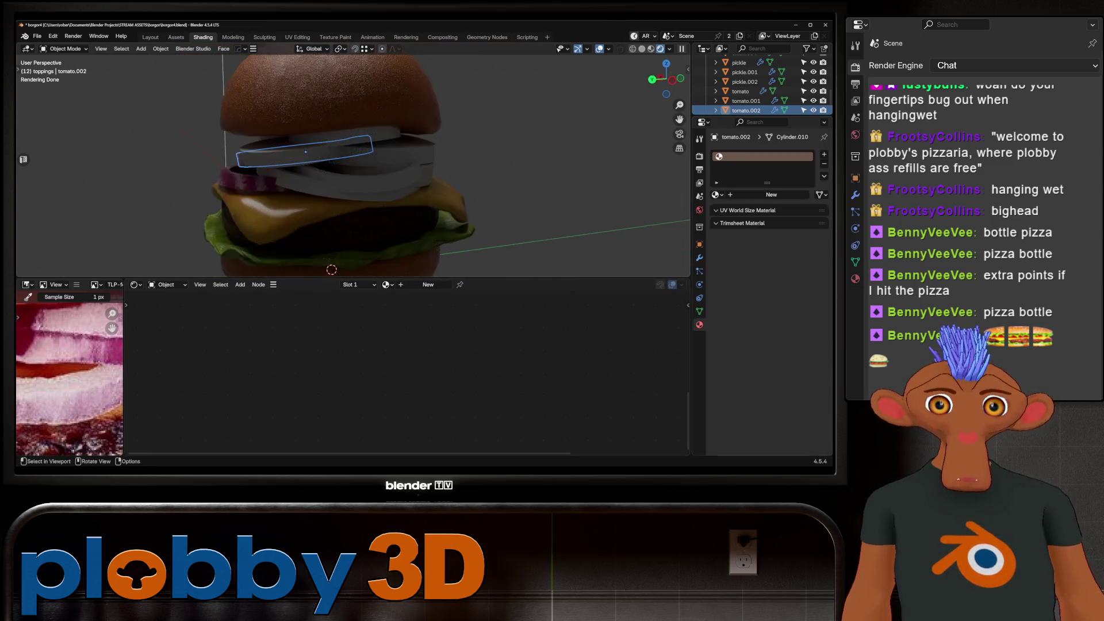
{"action": "scroll", "coordinate": [321, 172], "scroll_direction": "up", "scroll_amount": 3}
{"action": "left_click", "coordinate": [303, 173], "text": "shift"}
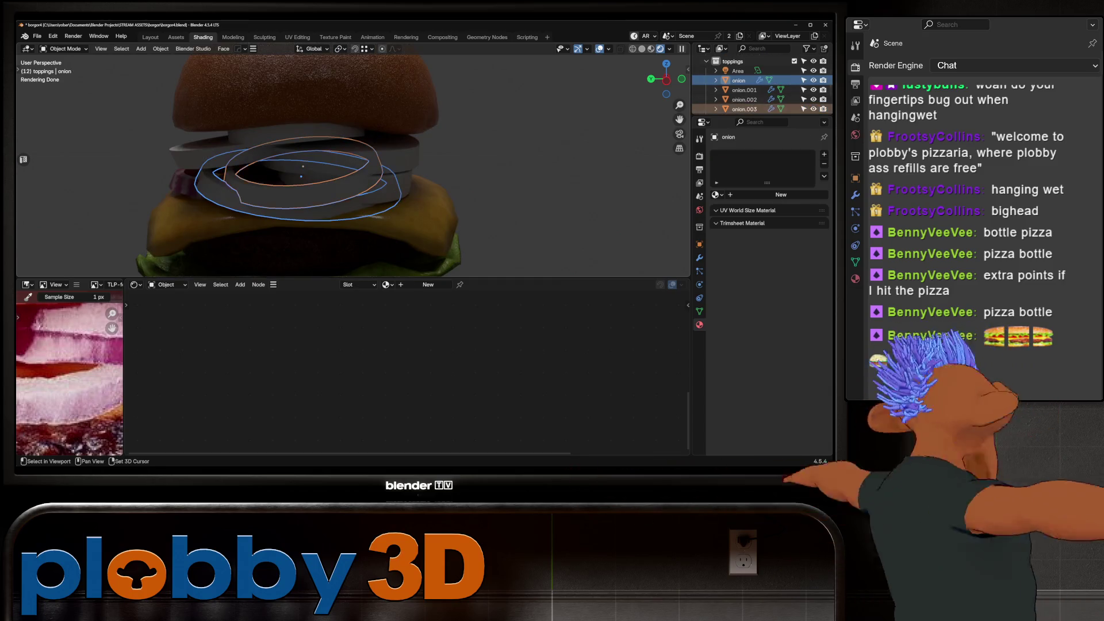
{"action": "middle_click_drag", "start_coordinate": [345, 173], "coordinate": [380, 167]}
{"action": "left_click", "coordinate": [317, 166], "text": "shift"}
{"action": "right_click", "coordinate": [445, 147]}
{"action": "key", "text": "Escape"}
{"action": "key", "text": "alt+a"}
{"action": "scroll", "coordinate": [351, 173], "scroll_direction": "down", "scroll_amount": 3}
{"action": "middle_click_drag", "start_coordinate": [351, 172], "coordinate": [367, 172]}
{"action": "mouse_move", "coordinate": [350, 263]}
{"action": "middle_mouse_down"}
{"action": "mouse_move", "coordinate": [347, 253]}
{"action": "mouse_move", "coordinate": [391, 253]}
{"action": "middle_mouse_up"}
{"action": "scroll", "coordinate": [348, 253], "scroll_direction": "up", "scroll_amount": 3}
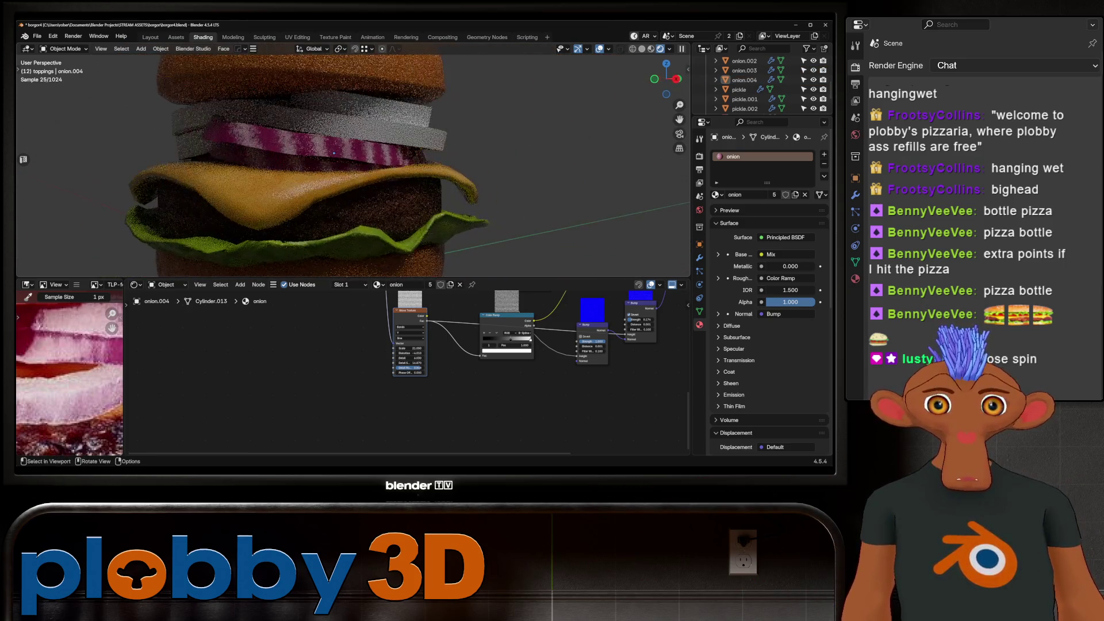
Select the onion.001 ring, then the tomato and tomato.001 slices.
{"action": "left_click", "coordinate": [322, 152]}
{"action": "middle_click_drag", "start_coordinate": [345, 172], "coordinate": [345, 161]}
{"action": "scroll", "coordinate": [345, 161], "scroll_direction": "down", "scroll_amount": 3}
{"action": "left_click", "coordinate": [321, 115]}
{"action": "mouse_move", "coordinate": [322, 115]}
{"action": "middle_mouse_down"}
{"action": "mouse_move", "coordinate": [356, 132]}
{"action": "mouse_move", "coordinate": [402, 129]}
{"action": "middle_mouse_up"}
{"action": "left_click", "coordinate": [405, 128]}
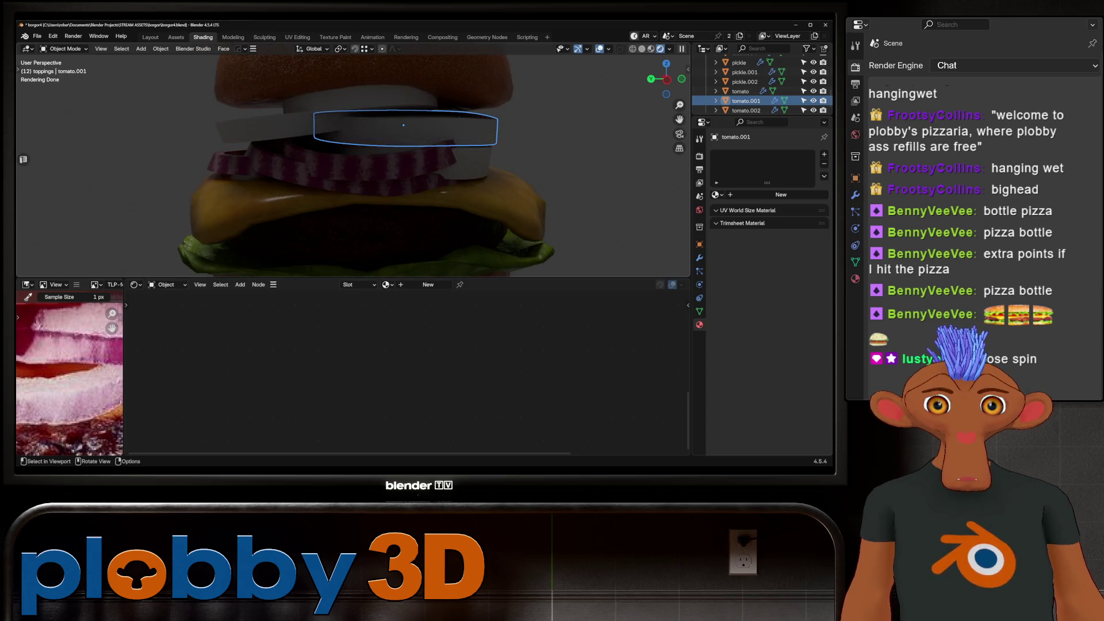
Try repositioning the tomato.001 slice within the burger.
{"action": "key", "text": "g"}
{"action": "key", "text": "Return"}
{"action": "mouse_move", "coordinate": [358, 130]}
{"action": "middle_mouse_down"}
{"action": "mouse_move", "coordinate": [425, 138]}
{"action": "mouse_move", "coordinate": [406, 133]}
{"action": "middle_mouse_up"}
{"action": "scroll", "coordinate": [403, 125], "scroll_direction": "down", "scroll_amount": 3}
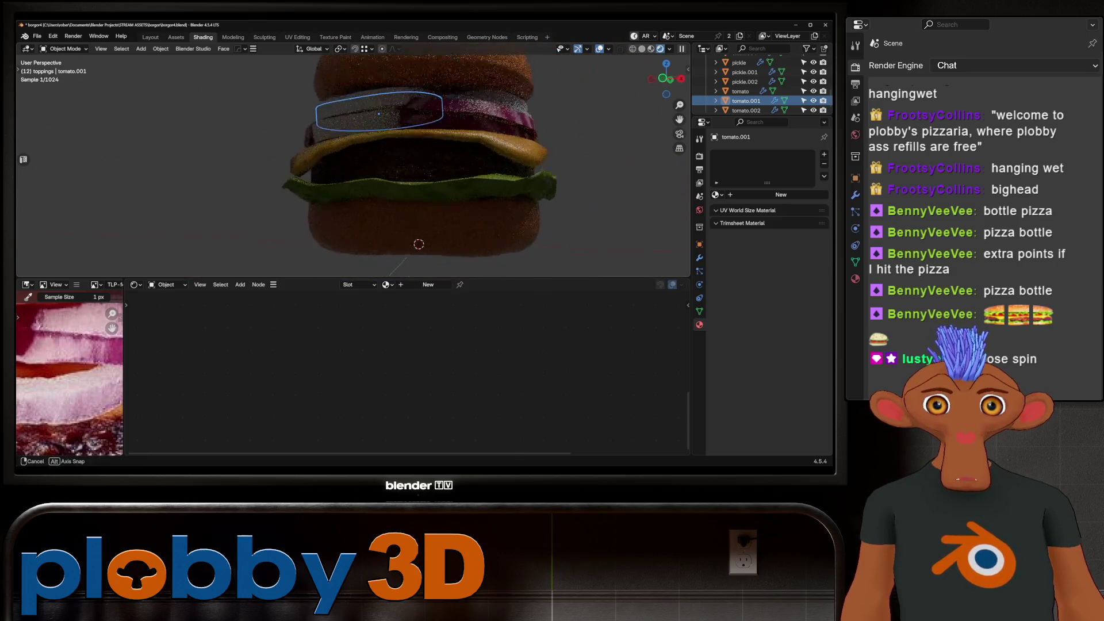
{"action": "key", "text": "g"}
{"action": "key", "text": "Escape"}
{"action": "scroll", "coordinate": [354, 164], "scroll_direction": "down", "scroll_amount": 3}
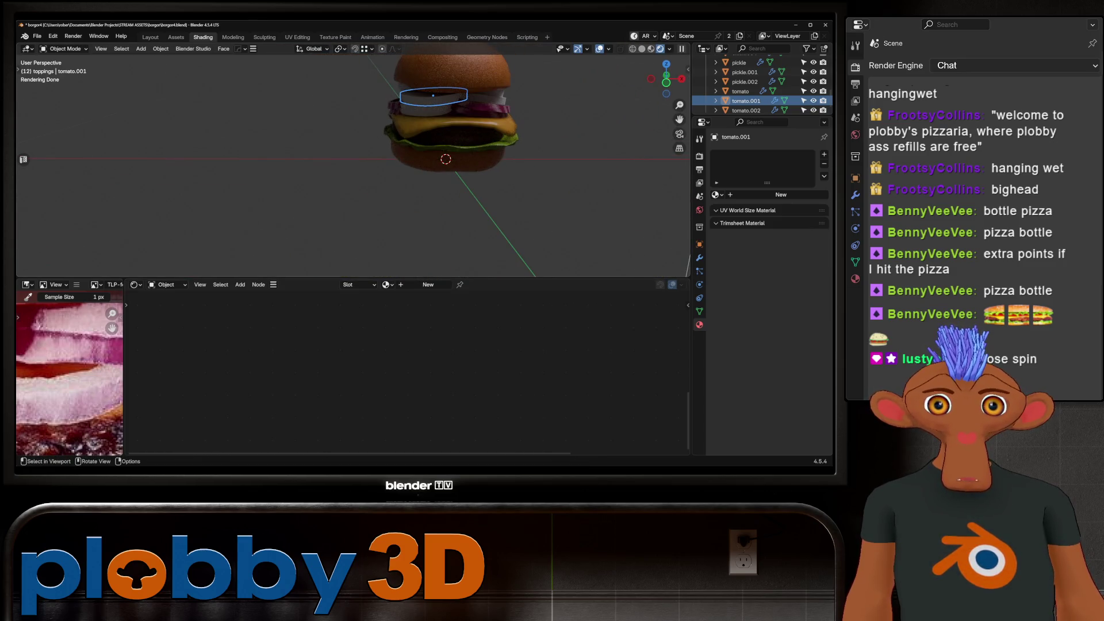
Move the stray tomato slice from the floor into the burger and scale it to about 0.87.
{"action": "left_click", "coordinate": [334, 242]}
{"action": "key", "text": "g"}
{"action": "key", "text": "Return"}
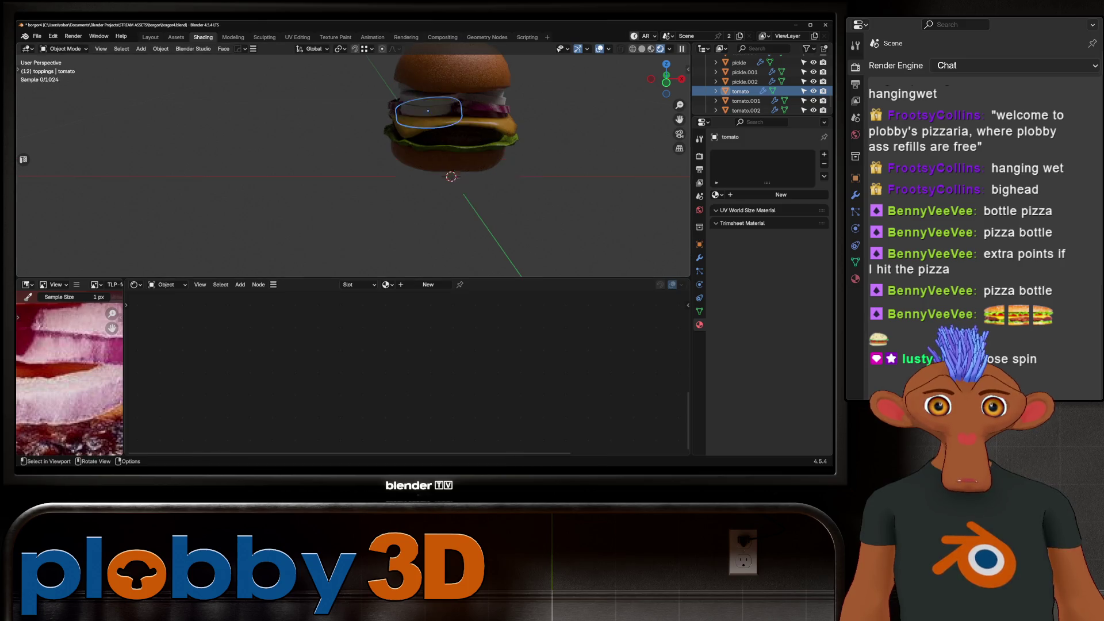
{"action": "scroll", "coordinate": [476, 163], "scroll_direction": "up", "scroll_amount": 4}
{"action": "key", "text": "s"}
{"action": "left_click", "coordinate": [483, 166]}
{"action": "middle_click_drag", "start_coordinate": [483, 167], "coordinate": [403, 172]}
Slide the tomato slice along its local Y axis to line it up under the top bun.
{"action": "key", "text": "g"}
{"action": "middle_click_drag", "start_coordinate": [433, 261], "coordinate": [380, 239]}
{"action": "left_click", "coordinate": [414, 256]}
{"action": "key", "text": "g"}
{"action": "key", "text": "y"}
{"action": "key", "text": "y"}
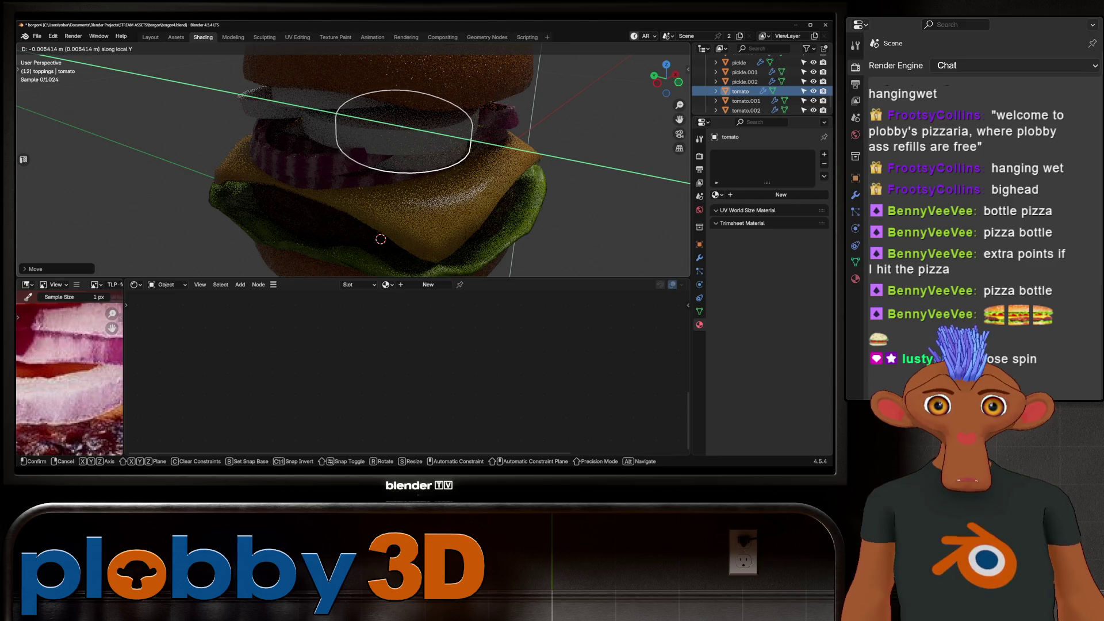
{"action": "key", "text": "Escape"}
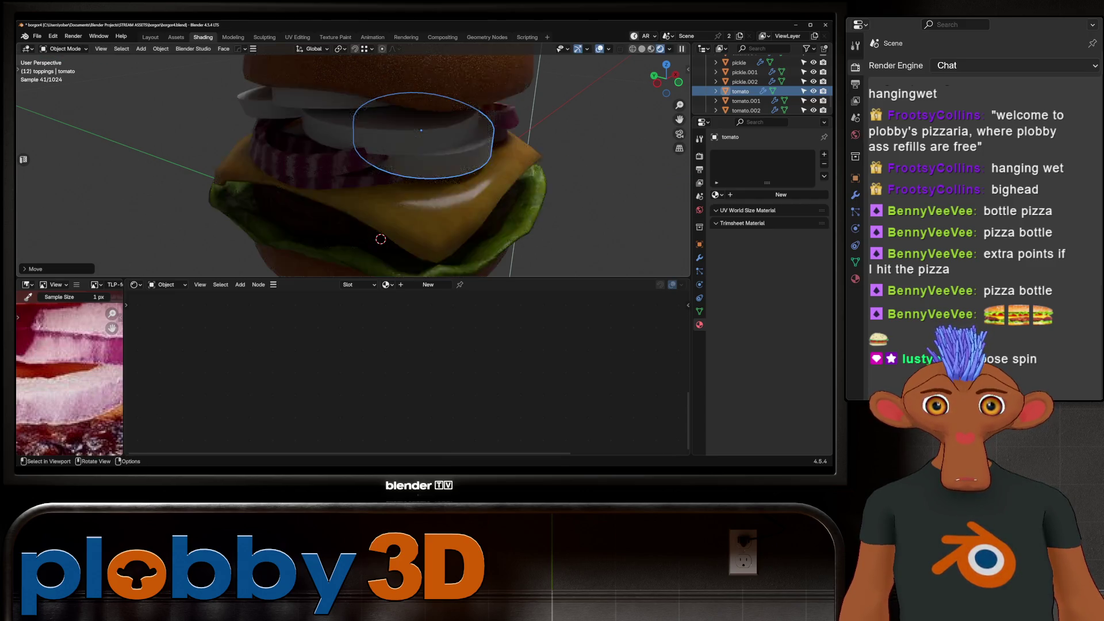
{"action": "scroll", "coordinate": [353, 165], "scroll_direction": "down", "scroll_amount": 3}
{"action": "key", "text": "alt+a"}
Inspect the burger, frame it in view, and select the tomato.002 slice.
{"action": "mouse_move", "coordinate": [353, 166]}
{"action": "middle_mouse_down"}
{"action": "mouse_move", "coordinate": [402, 172]}
{"action": "mouse_move", "coordinate": [357, 172]}
{"action": "mouse_move", "coordinate": [414, 161]}
{"action": "mouse_move", "coordinate": [403, 172]}
{"action": "middle_mouse_up"}
{"action": "scroll", "coordinate": [403, 173], "scroll_direction": "up", "scroll_amount": 3}
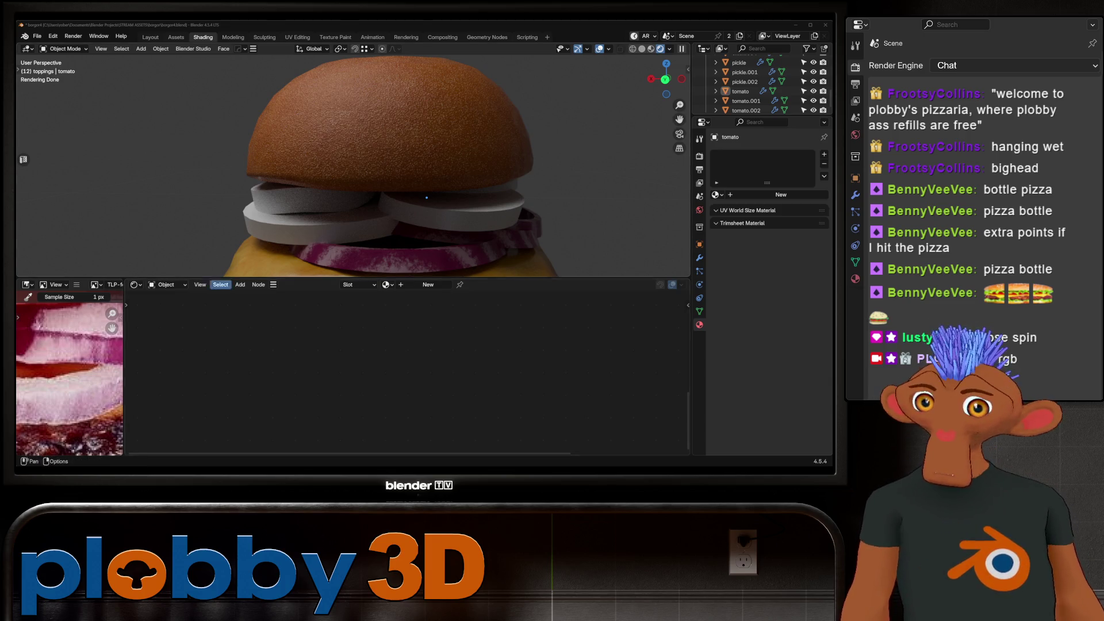
{"action": "scroll", "coordinate": [427, 198], "scroll_direction": "down", "scroll_amount": 6}
{"action": "mouse_move", "coordinate": [426, 197]}
{"action": "middle_mouse_down"}
{"action": "mouse_move", "coordinate": [472, 188]}
{"action": "mouse_move", "coordinate": [402, 192]}
{"action": "middle_mouse_up"}
{"action": "key", "text": "KP_Decimal"}
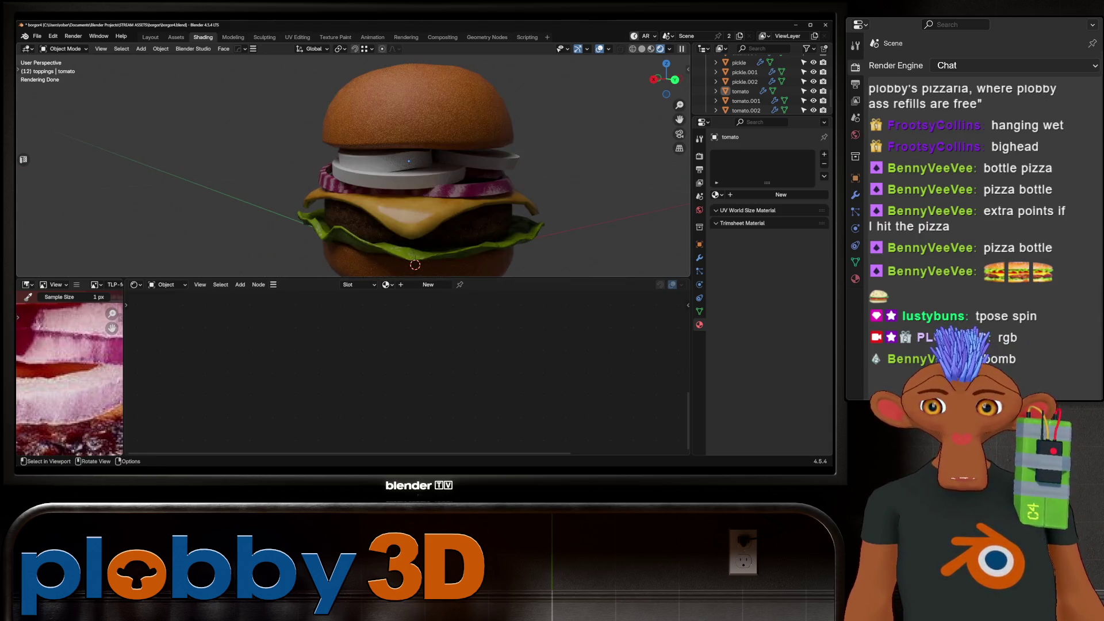
{"action": "left_click", "coordinate": [399, 165]}
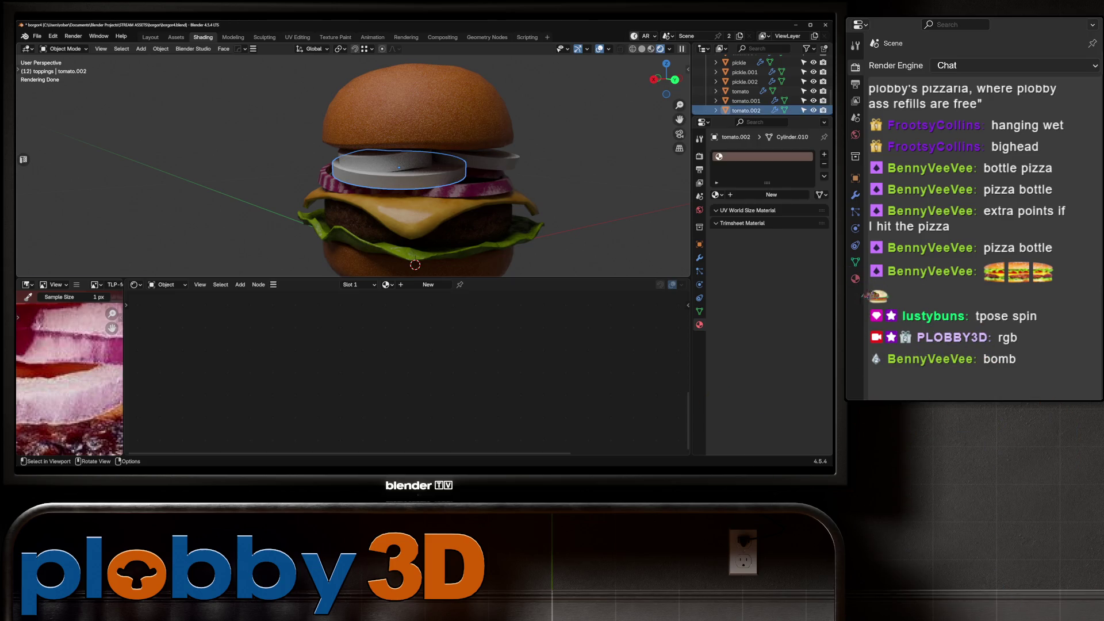
Create a new material for tomato.002 and paste in the noise, colour ramp and mix nodes.
{"action": "scroll", "coordinate": [69, 374], "scroll_direction": "down", "scroll_amount": 5}
{"action": "scroll", "coordinate": [69, 373], "scroll_direction": "up", "scroll_amount": 5}
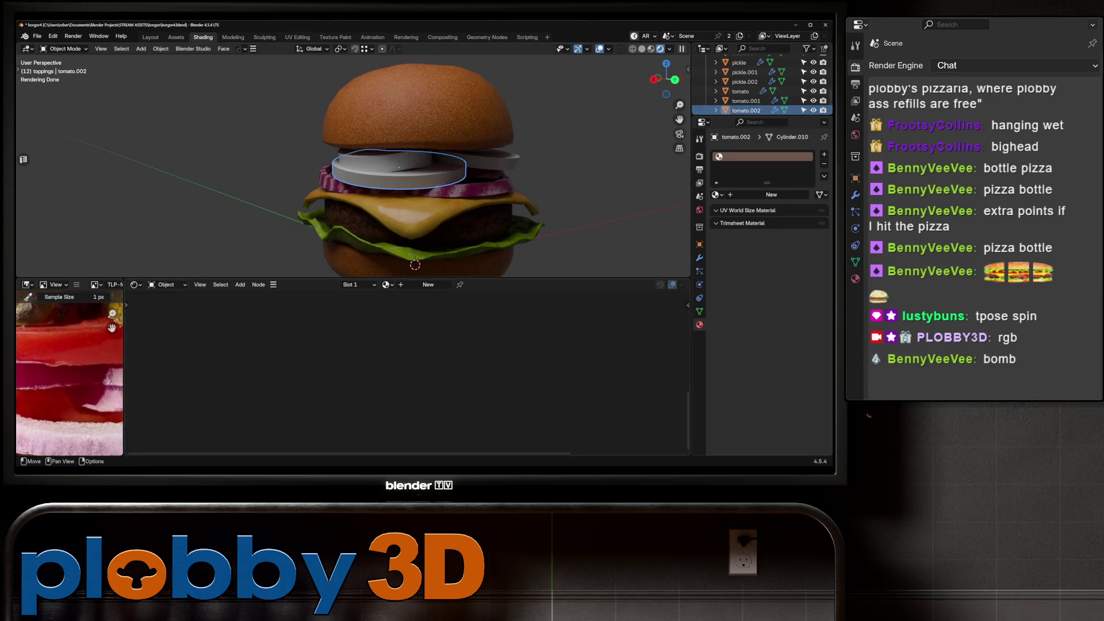
{"action": "left_click", "coordinate": [428, 284]}
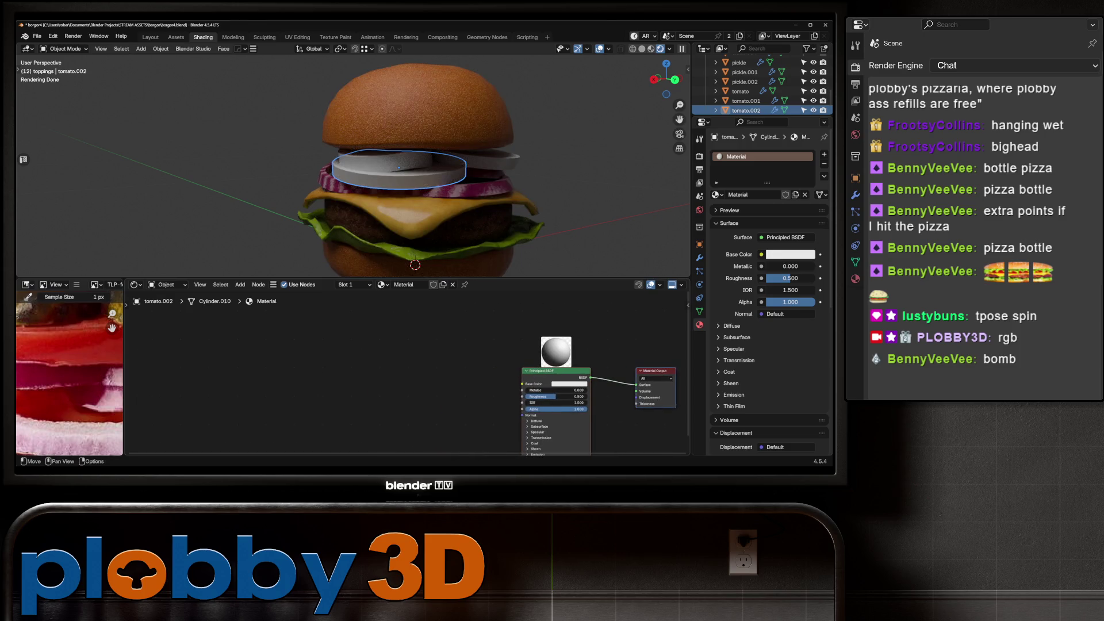
{"action": "key", "text": "ctrl+v"}
{"action": "key", "text": "Home"}
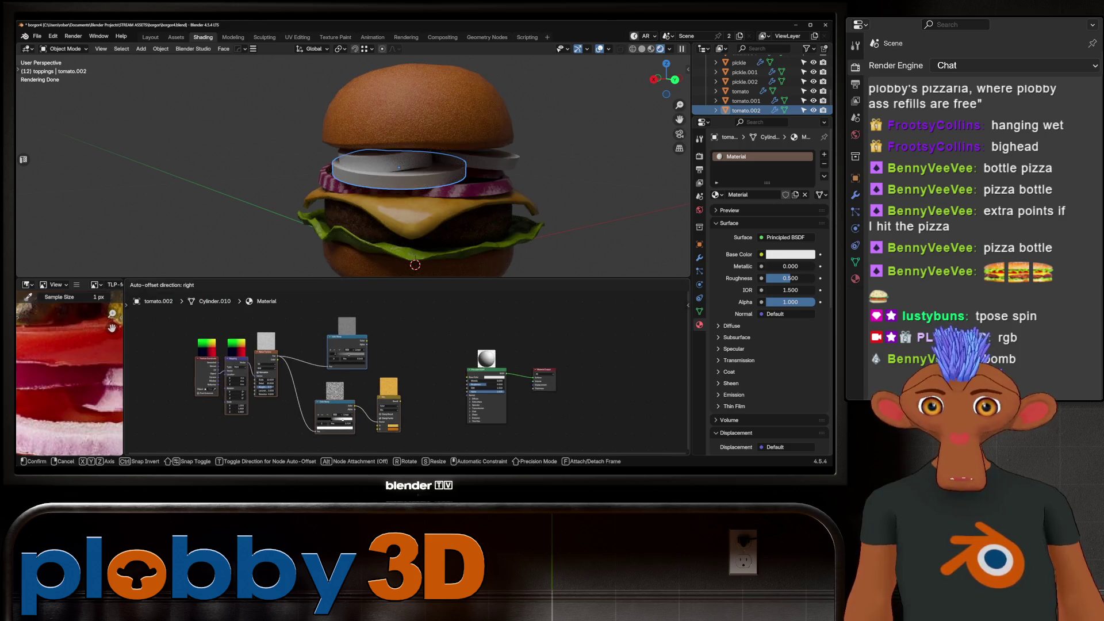
{"action": "key", "text": "BackSpace"}
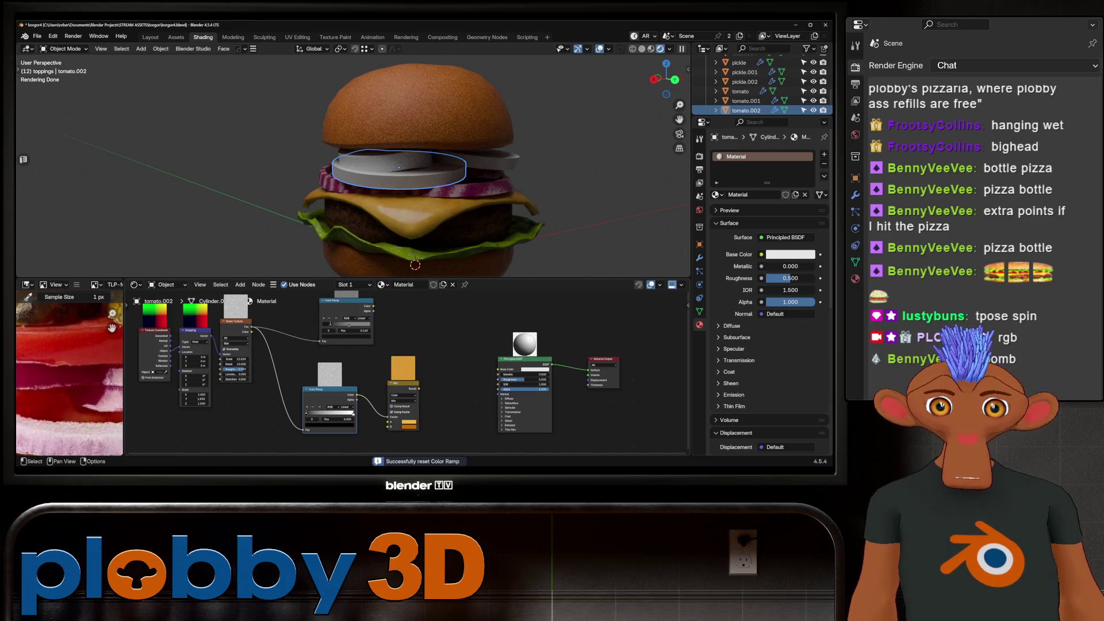
{"action": "middle_click_drag", "start_coordinate": [403, 368], "coordinate": [436, 356]}
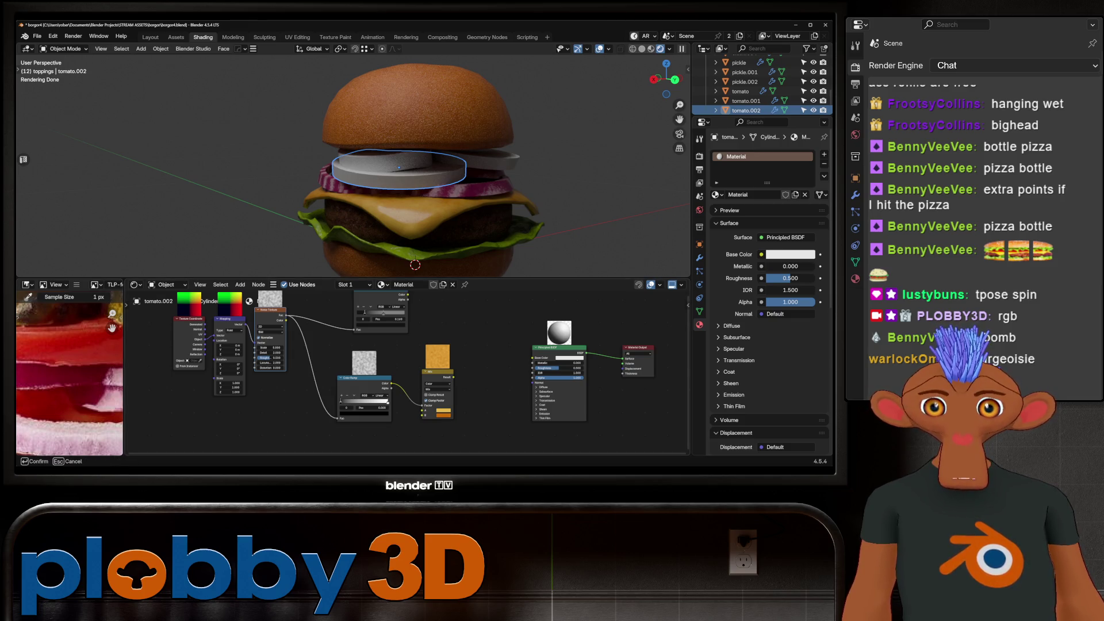
Set the Mix node's first colour to red and feed its result into Base Color.
{"action": "key", "text": "Return"}
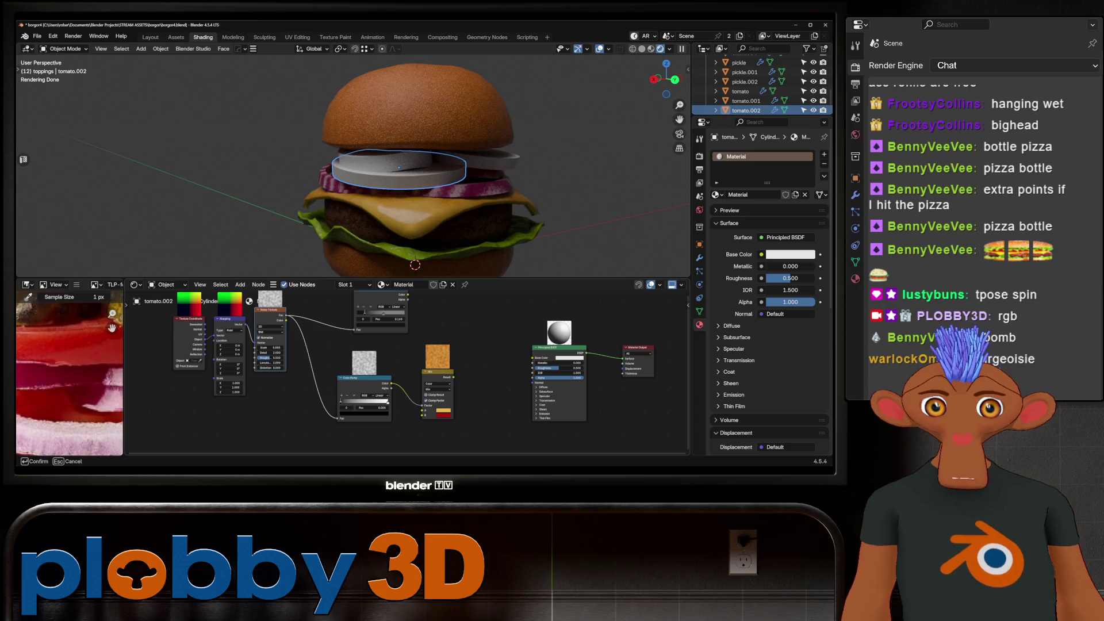
{"action": "key", "text": "Escape"}
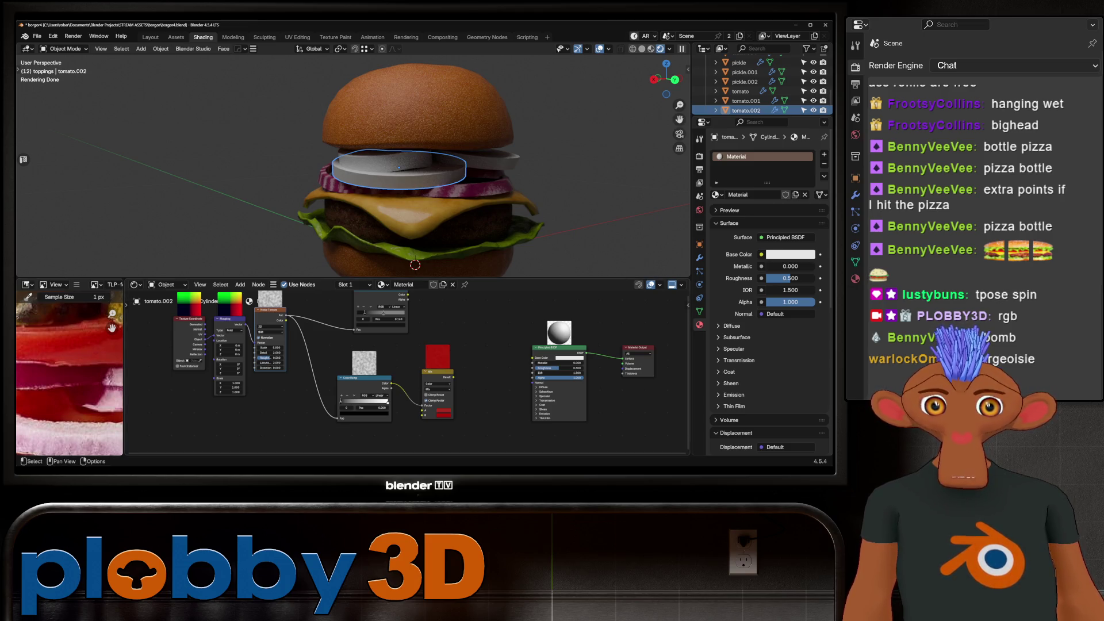
{"action": "left_click_drag", "start_coordinate": [454, 377], "coordinate": [532, 357]}
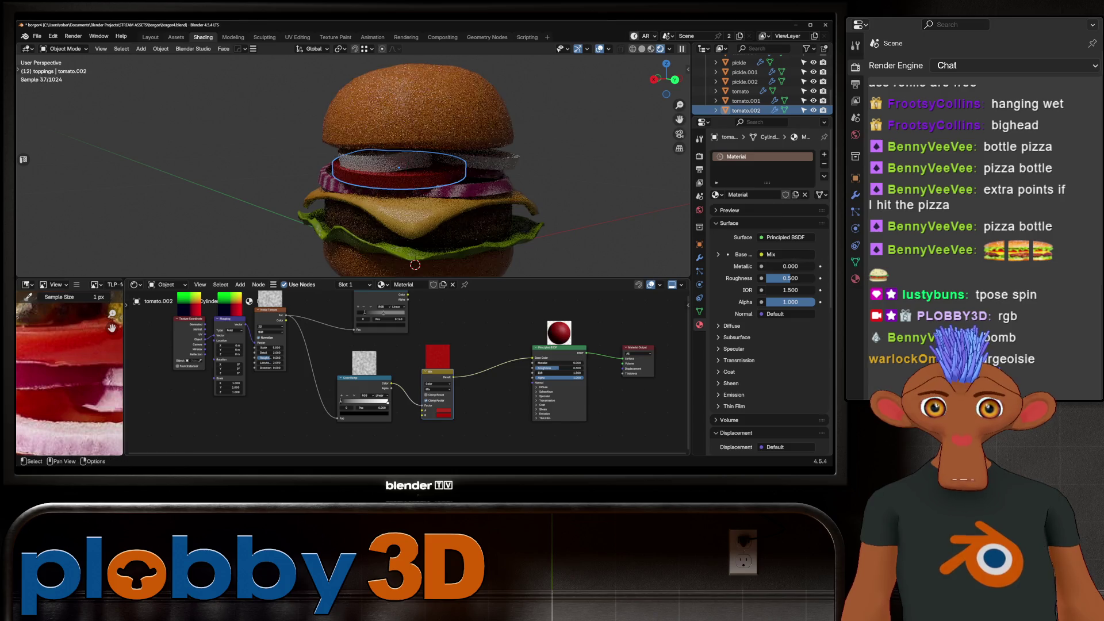
{"action": "scroll", "coordinate": [347, 161], "scroll_direction": "up", "scroll_amount": 6}
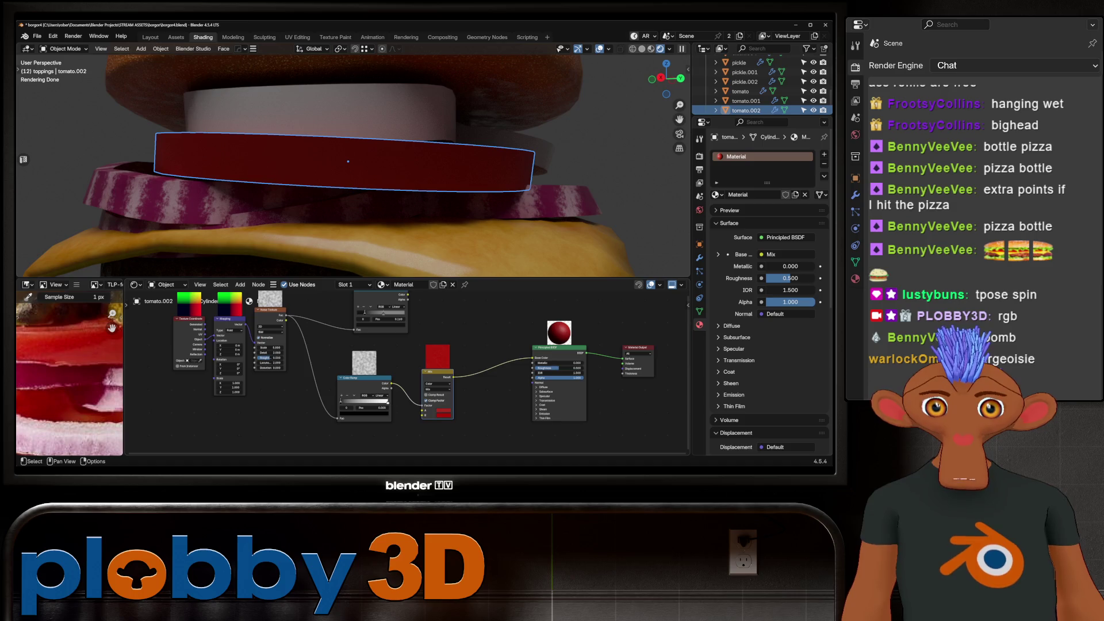
Move the colour ramp's dark stop to 0.578, set noise Detail to 10 and adjust Scale.
{"action": "mouse_move", "coordinate": [341, 400]}
{"action": "left_mouse_down"}
{"action": "mouse_move", "coordinate": [382, 400]}
{"action": "mouse_move", "coordinate": [368, 401]}
{"action": "left_mouse_up"}
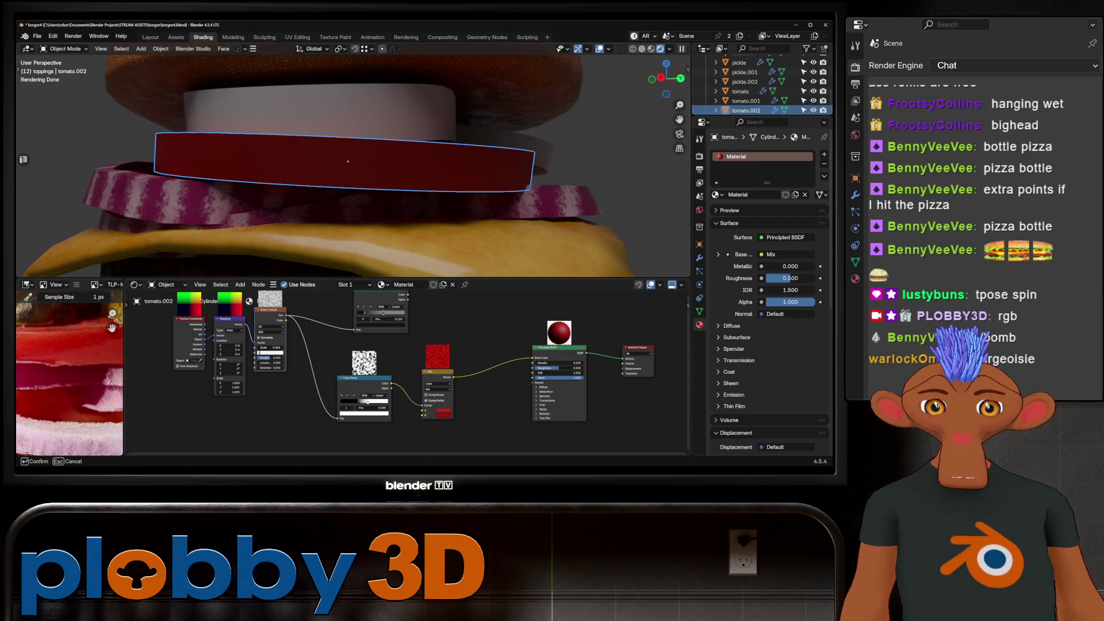
{"action": "key", "text": "Return"}
{"action": "left_click_drag", "start_coordinate": [269, 347], "coordinate": [272, 347]}
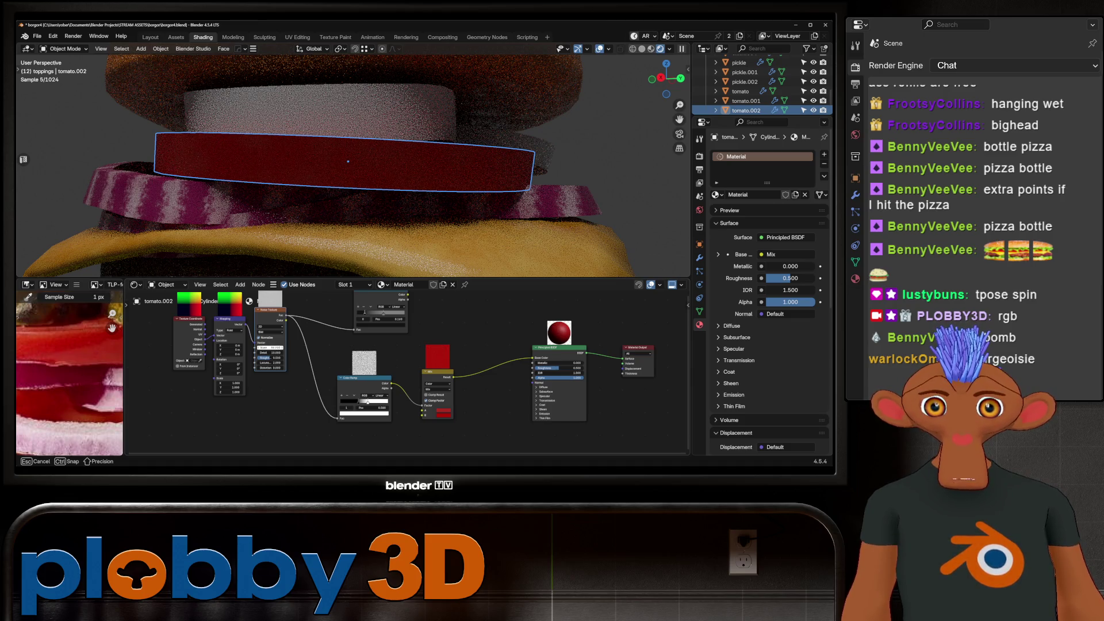
{"action": "left_click_drag", "start_coordinate": [273, 348], "coordinate": [272, 348]}
{"action": "mouse_move", "coordinate": [345, 173]}
{"action": "middle_mouse_down"}
{"action": "mouse_move", "coordinate": [402, 173]}
{"action": "mouse_move", "coordinate": [402, 132]}
{"action": "middle_mouse_up"}
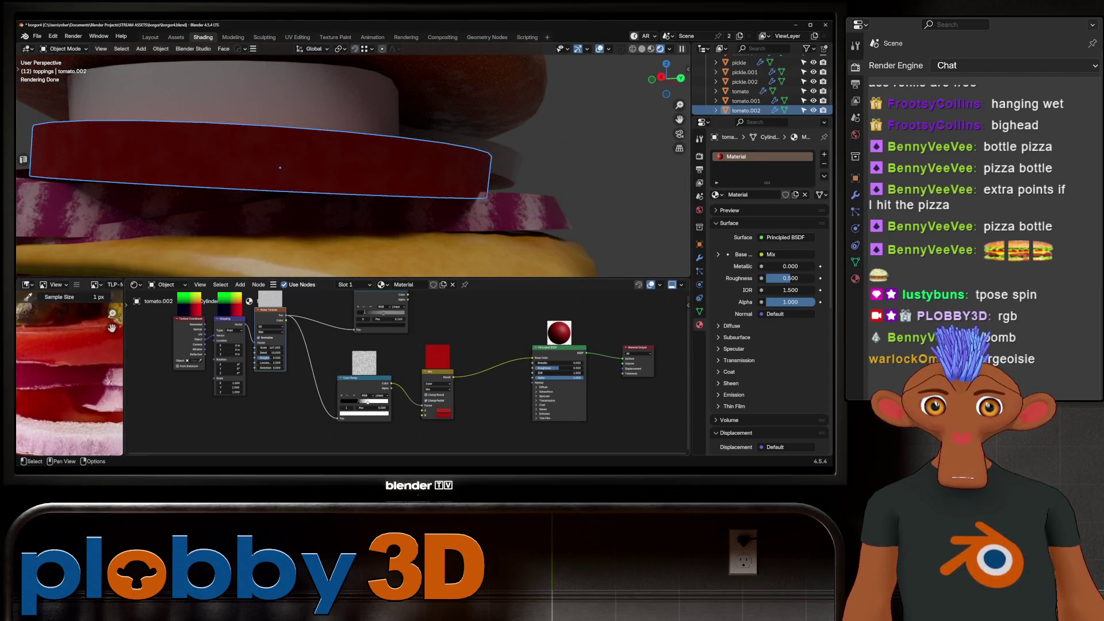
{"action": "left_click", "coordinate": [443, 409]}
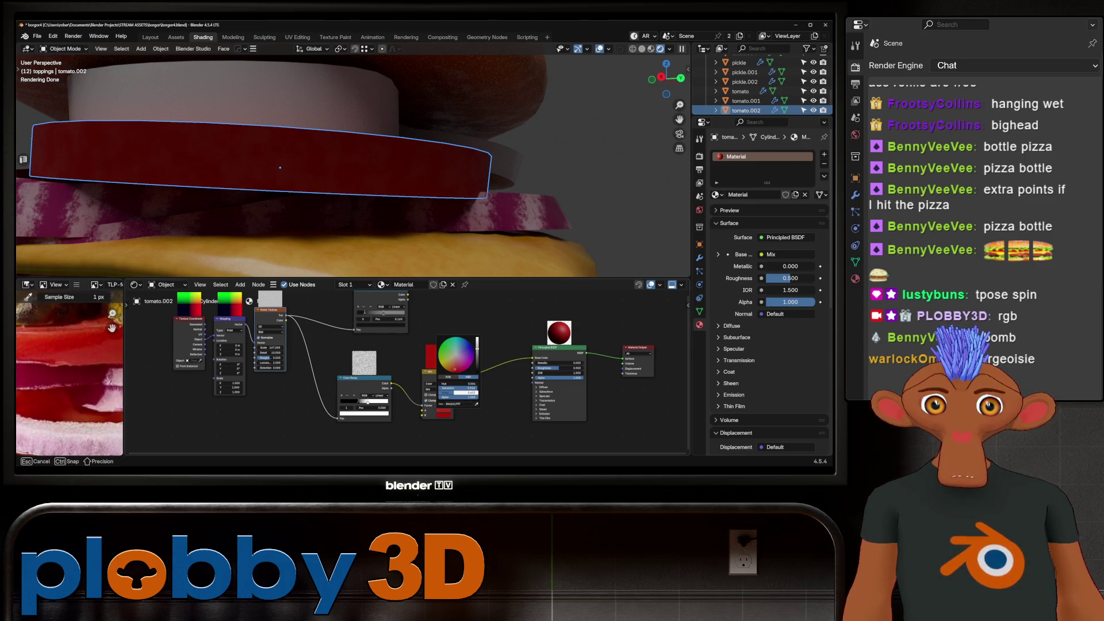
Tune the tomato red to 0.402 brightness with less saturation and adjust noise Roughness.
{"action": "key", "text": "Return"}
{"action": "left_click_drag", "start_coordinate": [460, 388], "coordinate": [451, 388]}
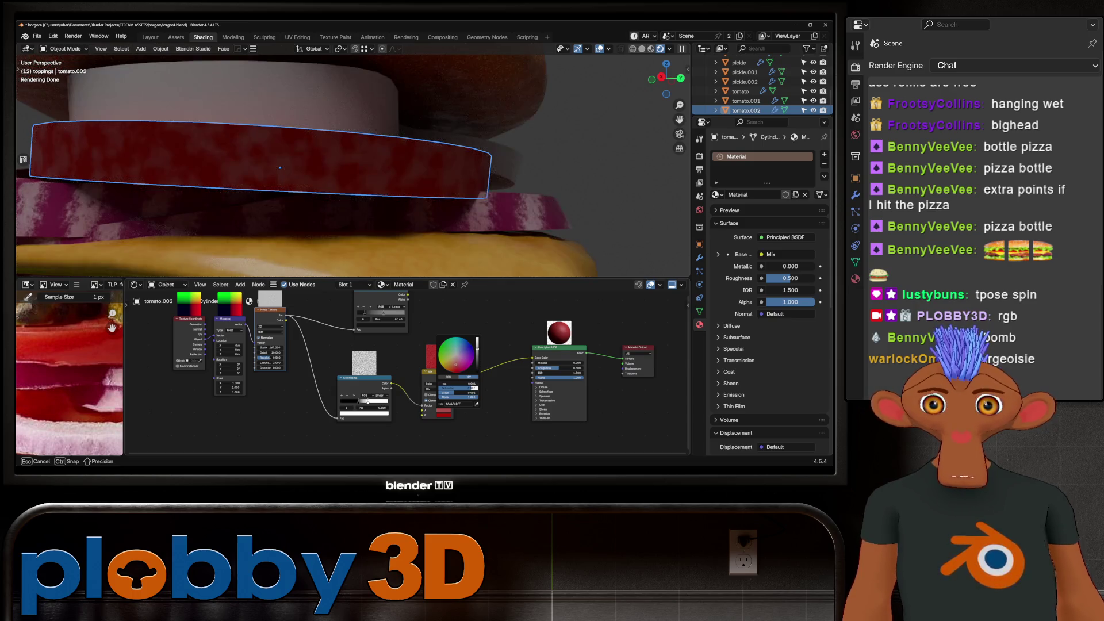
{"action": "left_click_drag", "start_coordinate": [460, 388], "coordinate": [473, 388]}
{"action": "left_click_drag", "start_coordinate": [266, 358], "coordinate": [281, 358]}
Drive the tomato's roughness from the colour ramp and move its second stop to 0.549.
{"action": "mouse_move", "coordinate": [345, 172]}
{"action": "middle_mouse_down"}
{"action": "mouse_move", "coordinate": [408, 148]}
{"action": "mouse_move", "coordinate": [402, 172]}
{"action": "middle_mouse_up"}
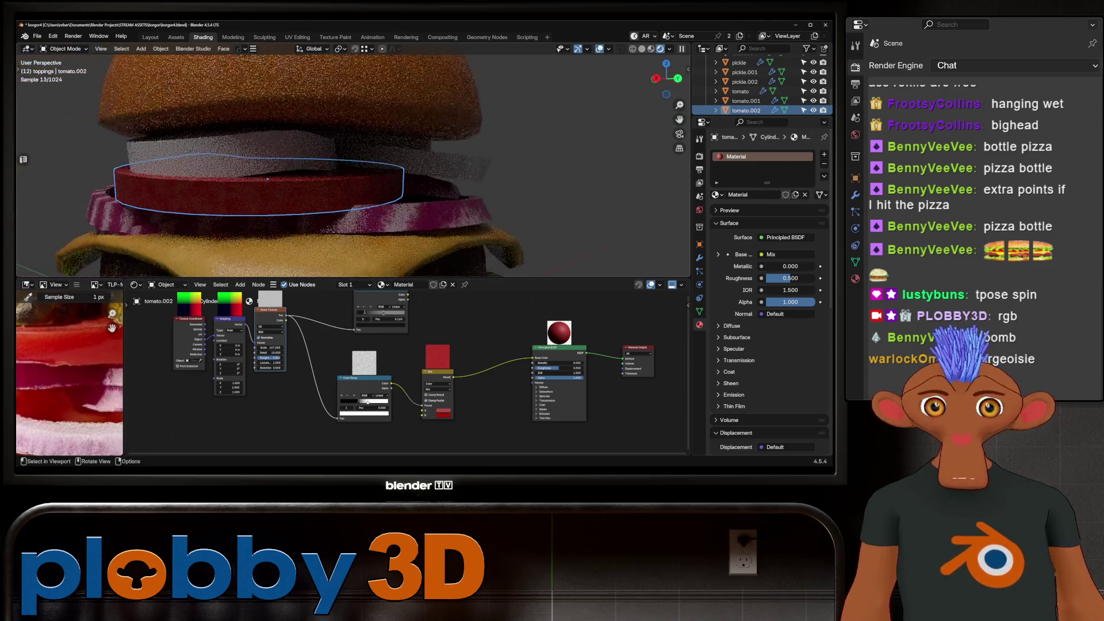
{"action": "scroll", "coordinate": [403, 374], "scroll_direction": "down", "scroll_amount": 2}
{"action": "middle_click_drag", "start_coordinate": [402, 374], "coordinate": [435, 374]}
{"action": "left_click_drag", "start_coordinate": [305, 360], "coordinate": [411, 422]}
{"action": "middle_click_drag", "start_coordinate": [345, 172], "coordinate": [414, 155]}
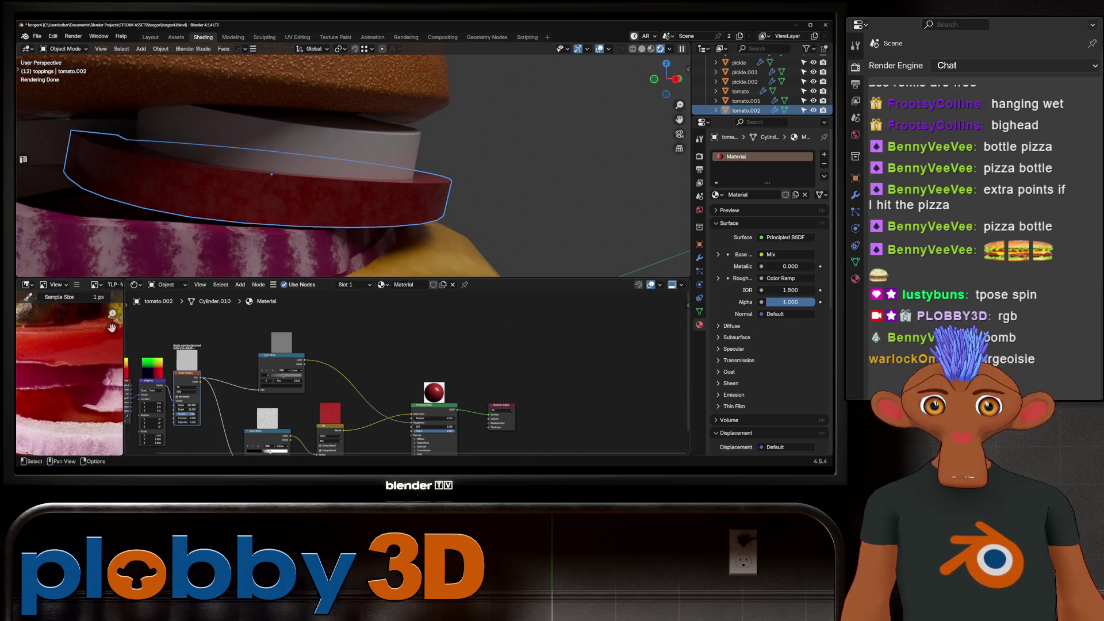
{"action": "scroll", "coordinate": [264, 352], "scroll_direction": "up", "scroll_amount": 2}
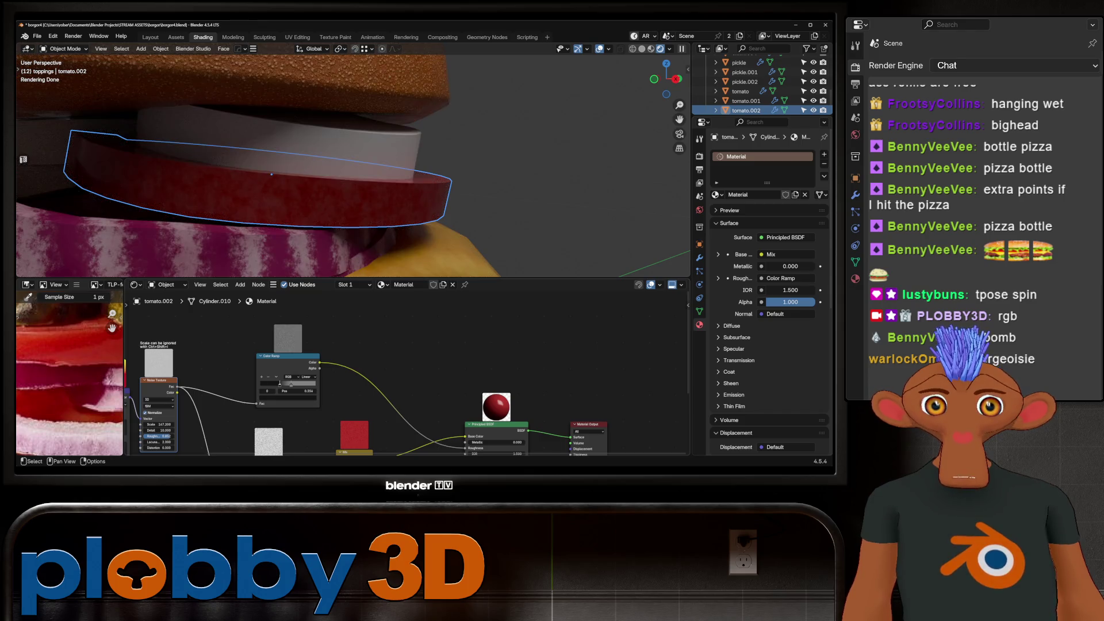
{"action": "left_click_drag", "start_coordinate": [286, 383], "coordinate": [286, 384]}
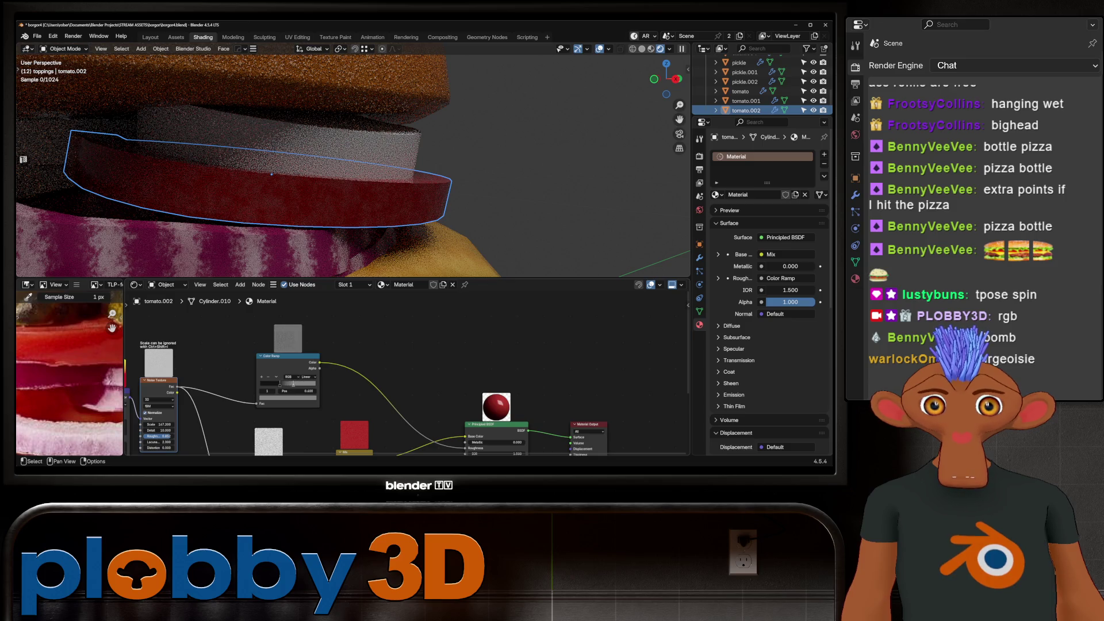
Select all the tomato slices with tomato.002 as the active object.
{"action": "key", "text": "Home"}
{"action": "mouse_move", "coordinate": [351, 172]}
{"action": "middle_mouse_down"}
{"action": "mouse_move", "coordinate": [402, 172]}
{"action": "mouse_move", "coordinate": [385, 173]}
{"action": "mouse_move", "coordinate": [403, 174]}
{"action": "mouse_move", "coordinate": [390, 173]}
{"action": "mouse_move", "coordinate": [403, 230]}
{"action": "mouse_move", "coordinate": [428, 250]}
{"action": "middle_mouse_up"}
{"action": "left_click", "coordinate": [348, 172]}
{"action": "key", "text": "ctrl+z"}
{"action": "left_click", "coordinate": [345, 172], "text": "shift"}
{"action": "left_click", "coordinate": [428, 250], "text": "shift"}
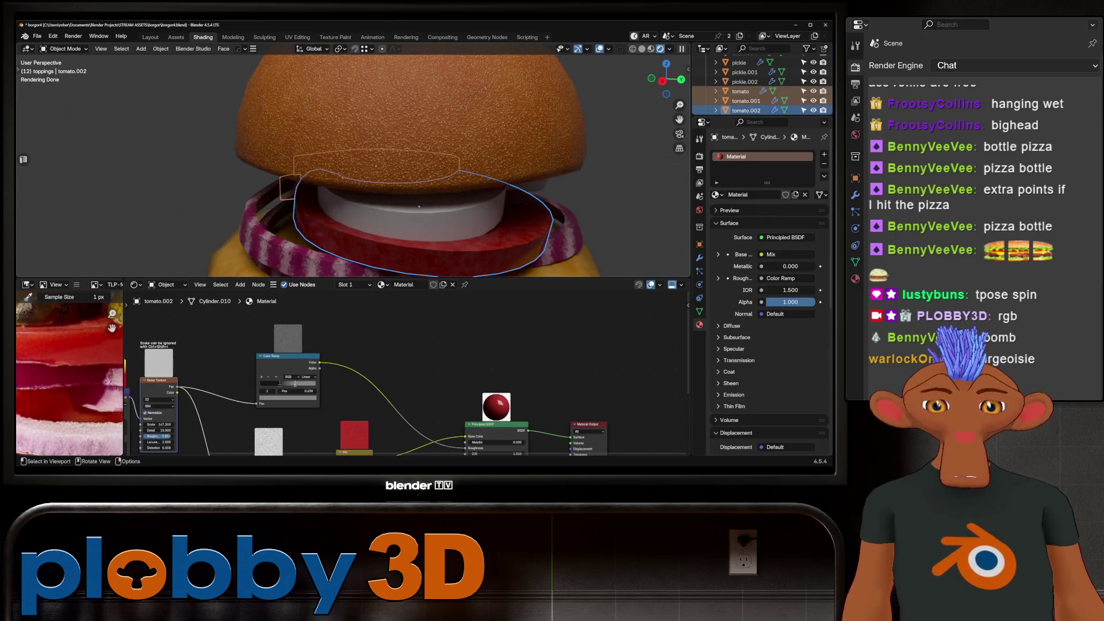
Link tomato.002's material to all three tomato slices with Ctrl+L Link Materials.
{"action": "key", "text": "ctrl+l"}
{"action": "left_click", "coordinate": [429, 250]}
{"action": "scroll", "coordinate": [428, 250], "scroll_direction": "down", "scroll_amount": 4}
{"action": "mouse_move", "coordinate": [428, 250]}
{"action": "middle_mouse_down"}
{"action": "mouse_move", "coordinate": [449, 242]}
{"action": "mouse_move", "coordinate": [437, 235]}
{"action": "middle_mouse_up"}
{"action": "key", "text": "alt+a"}
Select the onion slices and bring the onion shader's Mix node into view.
{"action": "mouse_move", "coordinate": [402, 201]}
{"action": "middle_mouse_down"}
{"action": "mouse_move", "coordinate": [356, 207]}
{"action": "mouse_move", "coordinate": [374, 207]}
{"action": "middle_mouse_up"}
{"action": "mouse_move", "coordinate": [373, 273]}
{"action": "middle_mouse_down"}
{"action": "mouse_move", "coordinate": [427, 263]}
{"action": "mouse_move", "coordinate": [383, 258]}
{"action": "middle_mouse_up"}
{"action": "scroll", "coordinate": [391, 242], "scroll_direction": "up", "scroll_amount": 3}
{"action": "left_click", "coordinate": [356, 190]}
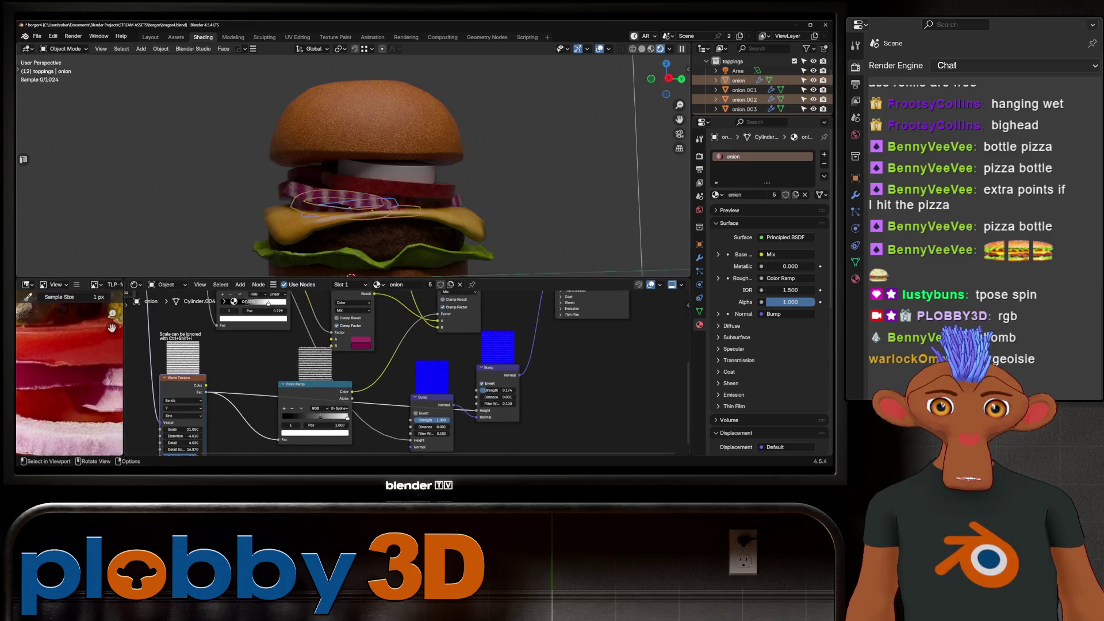
{"action": "scroll", "coordinate": [367, 172], "scroll_direction": "down", "scroll_amount": 4}
{"action": "scroll", "coordinate": [310, 217], "scroll_direction": "up", "scroll_amount": 5}
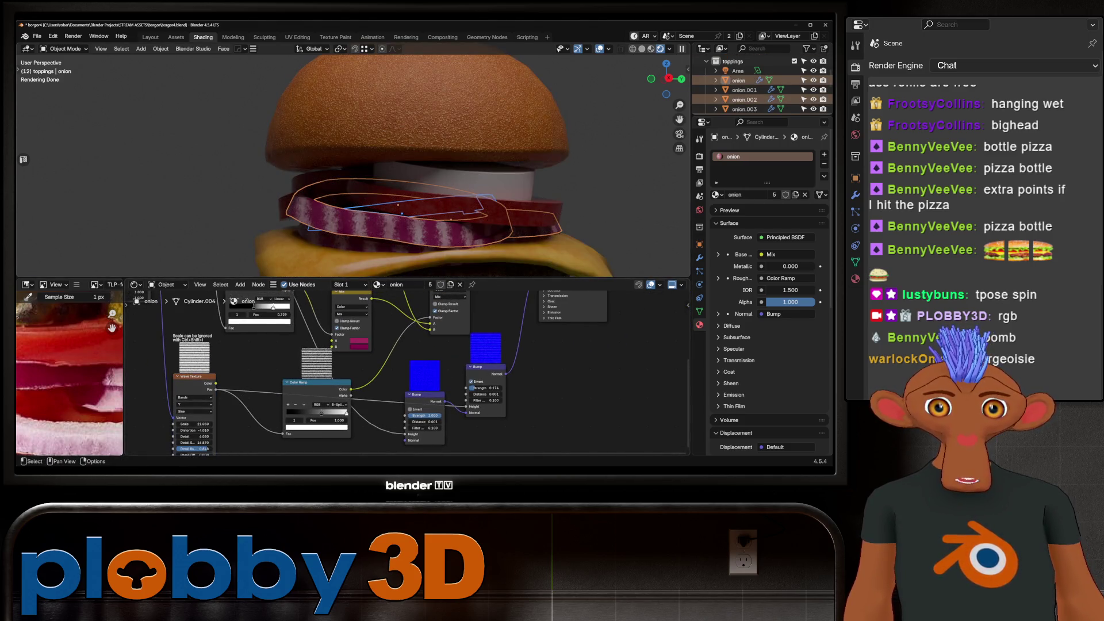
{"action": "mouse_move", "coordinate": [437, 321]}
{"action": "middle_mouse_down"}
{"action": "mouse_move", "coordinate": [382, 421]}
{"action": "mouse_move", "coordinate": [446, 422]}
{"action": "middle_mouse_up"}
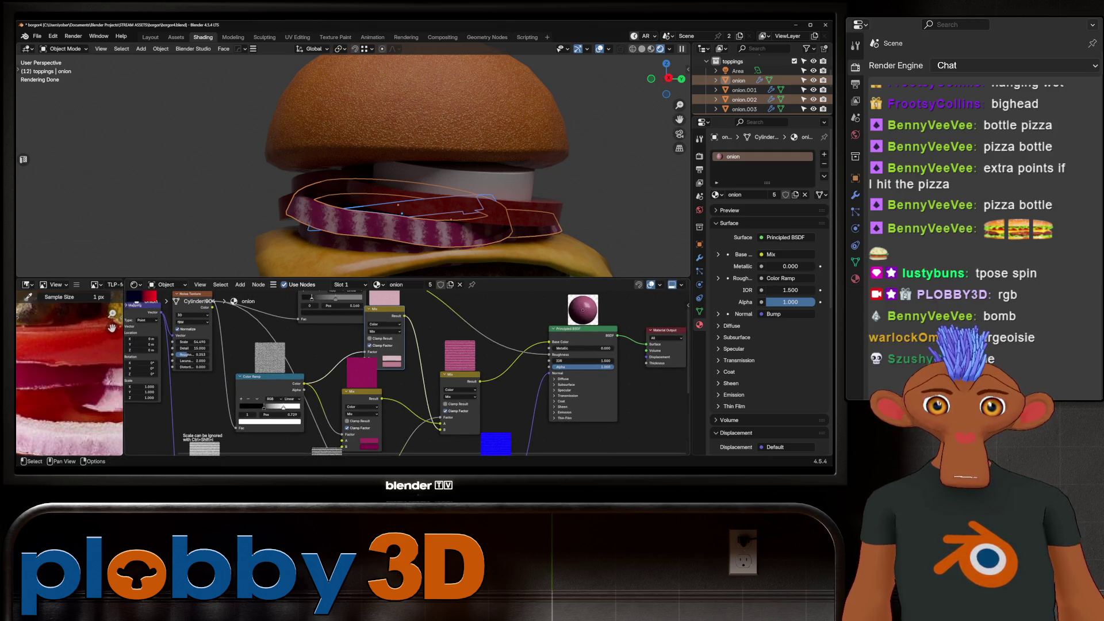
{"action": "scroll", "coordinate": [362, 402], "scroll_direction": "up", "scroll_amount": 2}
{"action": "middle_click_drag", "start_coordinate": [402, 402], "coordinate": [406, 377]}
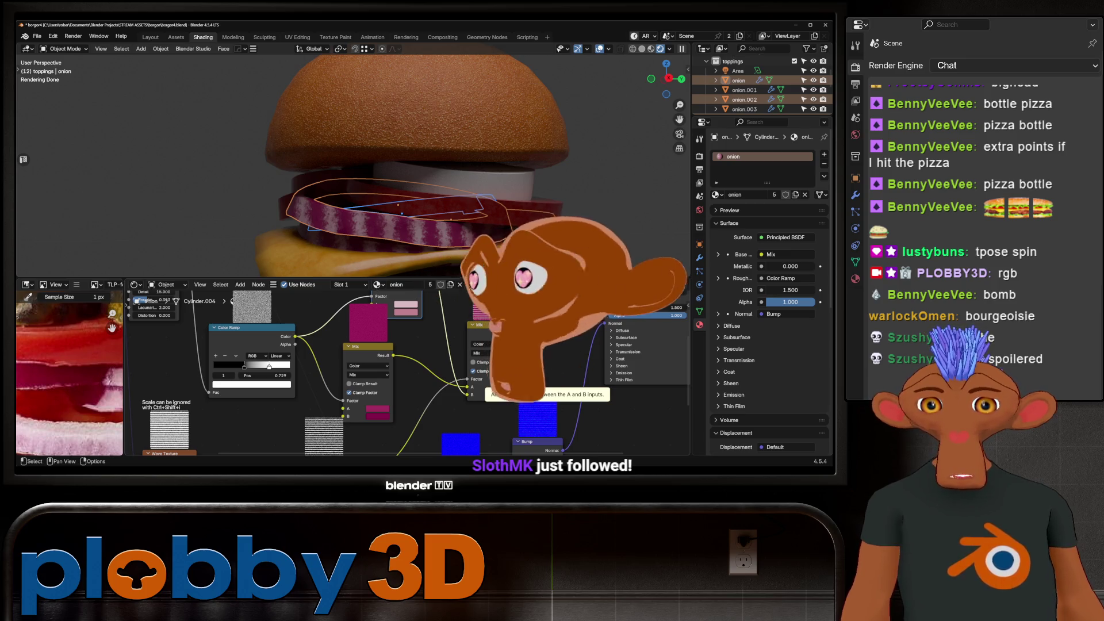
{"action": "scroll", "coordinate": [575, 449], "scroll_direction": "down", "scroll_amount": 2}
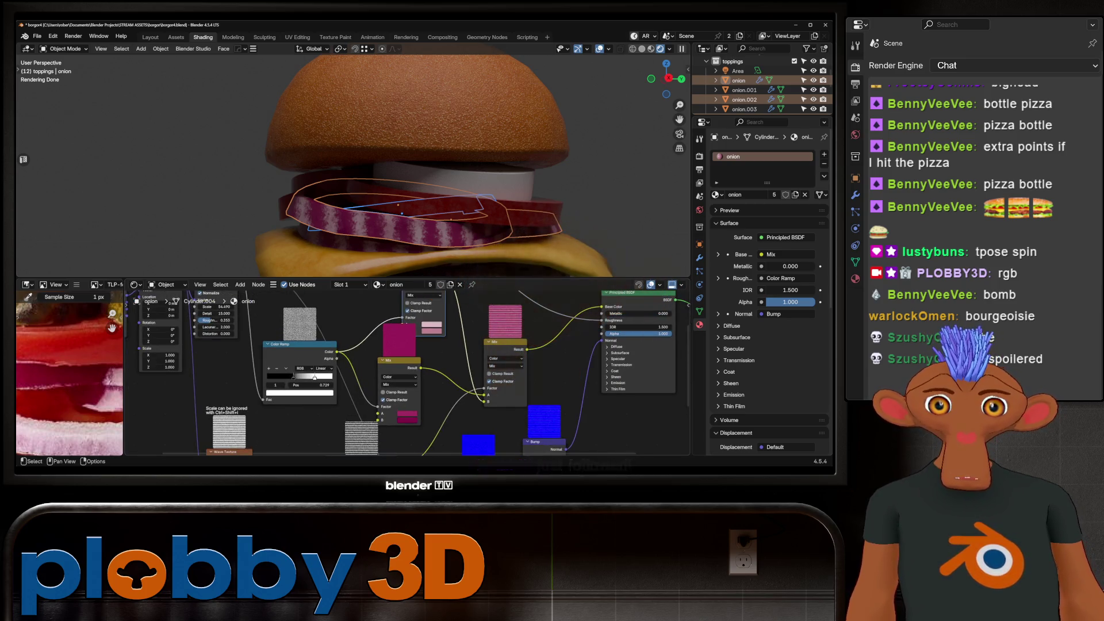
Retune the two onion stripe colours in the Mix node, darkening one slightly.
{"action": "left_click", "coordinate": [409, 420]}
{"action": "mouse_move", "coordinate": [412, 396]}
{"action": "left_mouse_down"}
{"action": "mouse_move", "coordinate": [399, 396]}
{"action": "mouse_move", "coordinate": [430, 389]}
{"action": "left_mouse_up"}
{"action": "left_click", "coordinate": [407, 414]}
{"action": "scroll", "coordinate": [414, 172], "scroll_direction": "down", "scroll_amount": 5}
{"action": "mouse_move", "coordinate": [413, 172]}
{"action": "middle_mouse_down"}
{"action": "mouse_move", "coordinate": [322, 173]}
{"action": "mouse_move", "coordinate": [345, 172]}
{"action": "middle_mouse_up"}
{"action": "scroll", "coordinate": [414, 173], "scroll_direction": "up", "scroll_amount": 5}
{"action": "scroll", "coordinate": [391, 172], "scroll_direction": "down", "scroll_amount": 5}
{"action": "scroll", "coordinate": [345, 173], "scroll_direction": "down", "scroll_amount": 3}
{"action": "scroll", "coordinate": [362, 184], "scroll_direction": "up", "scroll_amount": 4}
{"action": "left_click", "coordinate": [344, 177]}
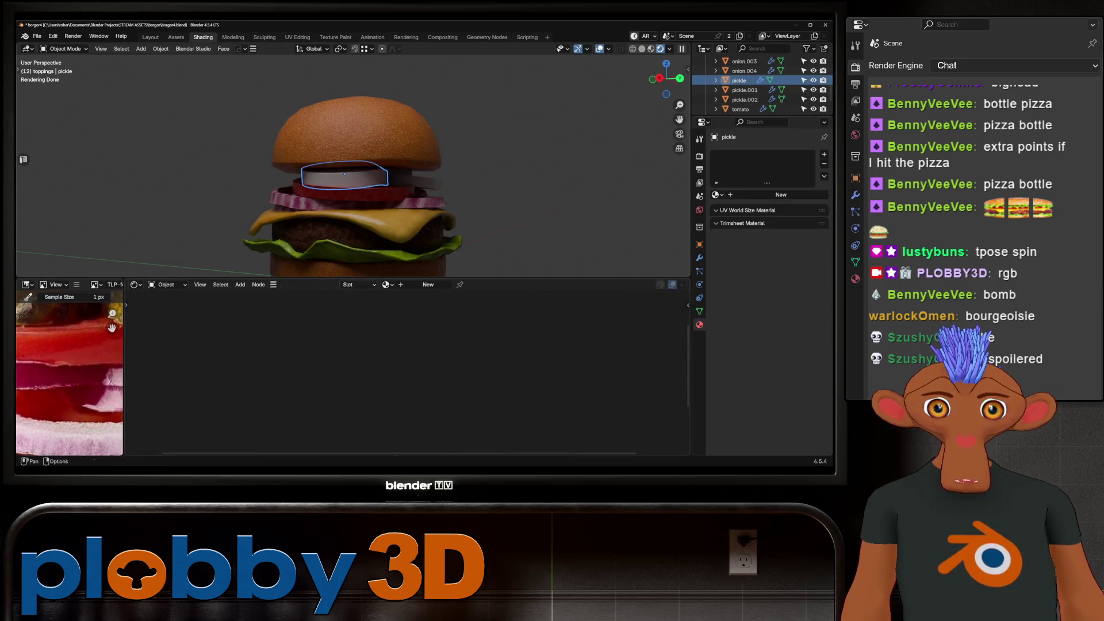
Create a new pickle material, paste the texture nodes, and set a darker brown mix colour.
{"action": "left_click", "coordinate": [781, 194]}
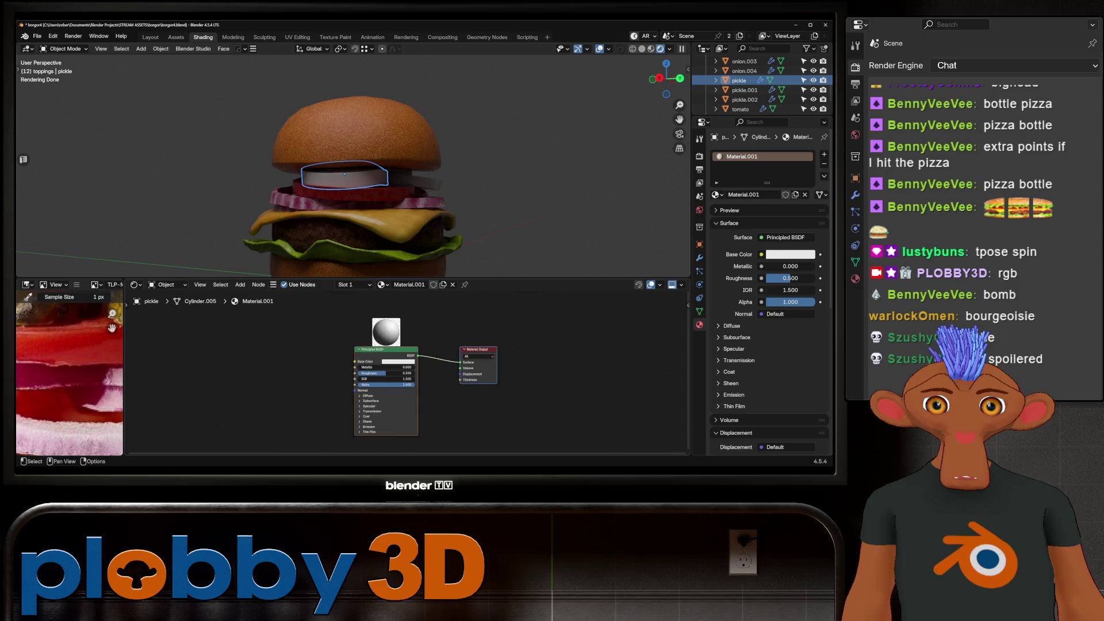
{"action": "scroll", "coordinate": [70, 373], "scroll_direction": "up", "scroll_amount": 5}
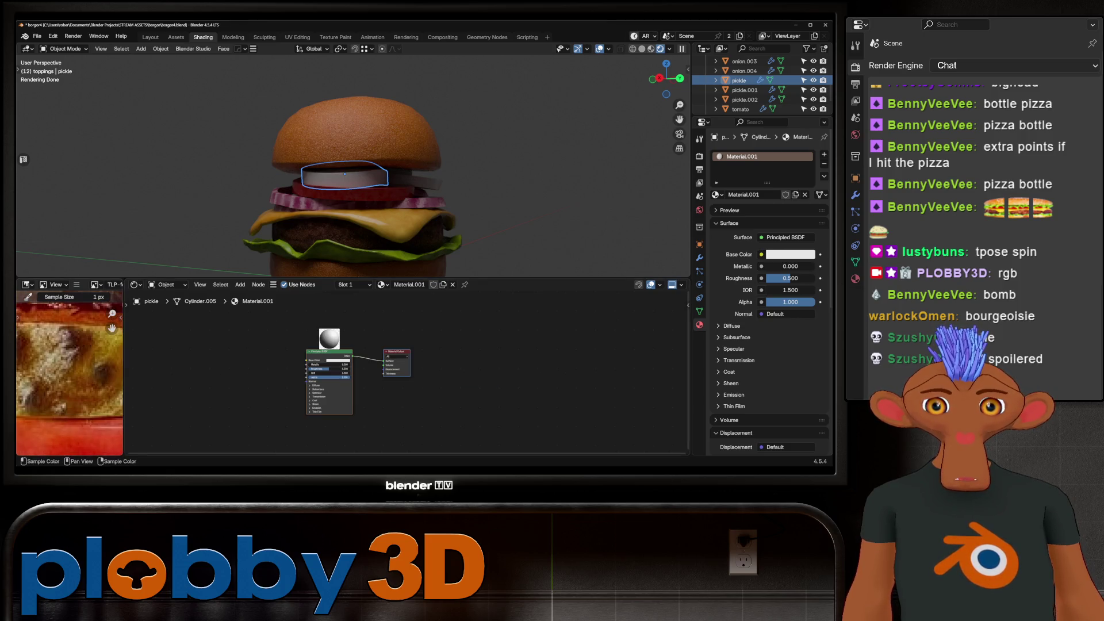
{"action": "key", "text": "ctrl+v"}
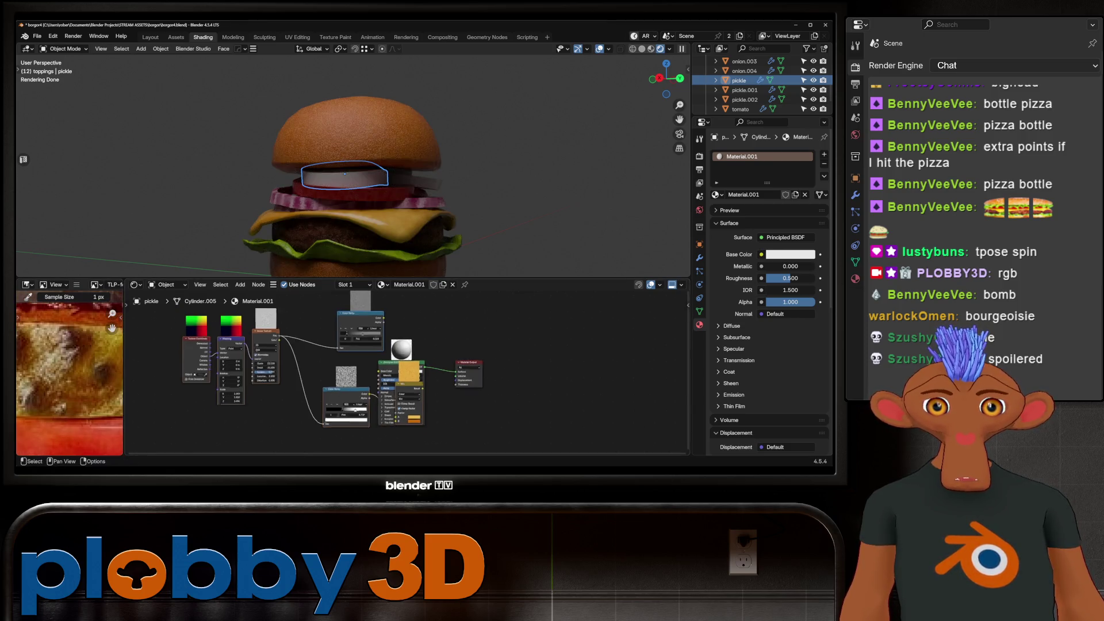
{"action": "scroll", "coordinate": [167, 397], "scroll_direction": "up", "scroll_amount": 3}
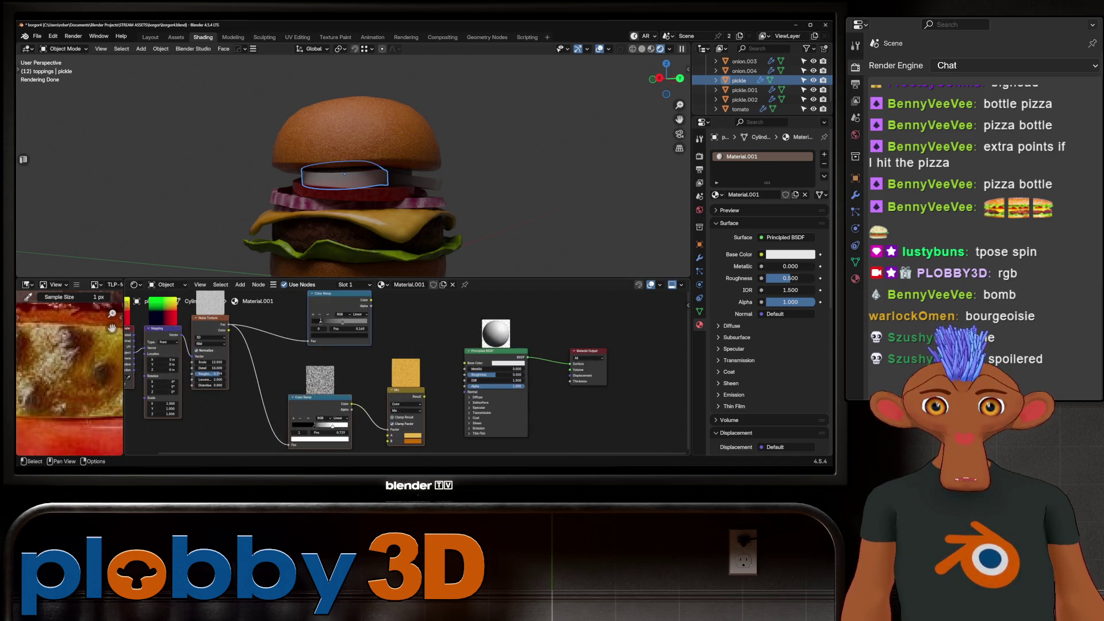
{"action": "key", "text": "Return"}
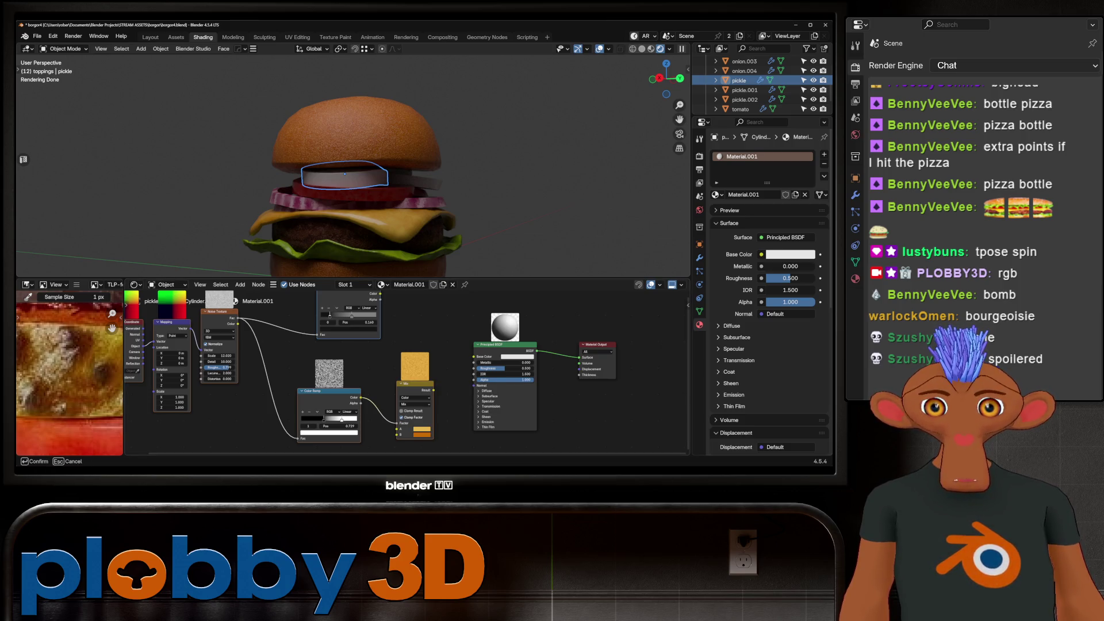
{"action": "key", "text": "Return"}
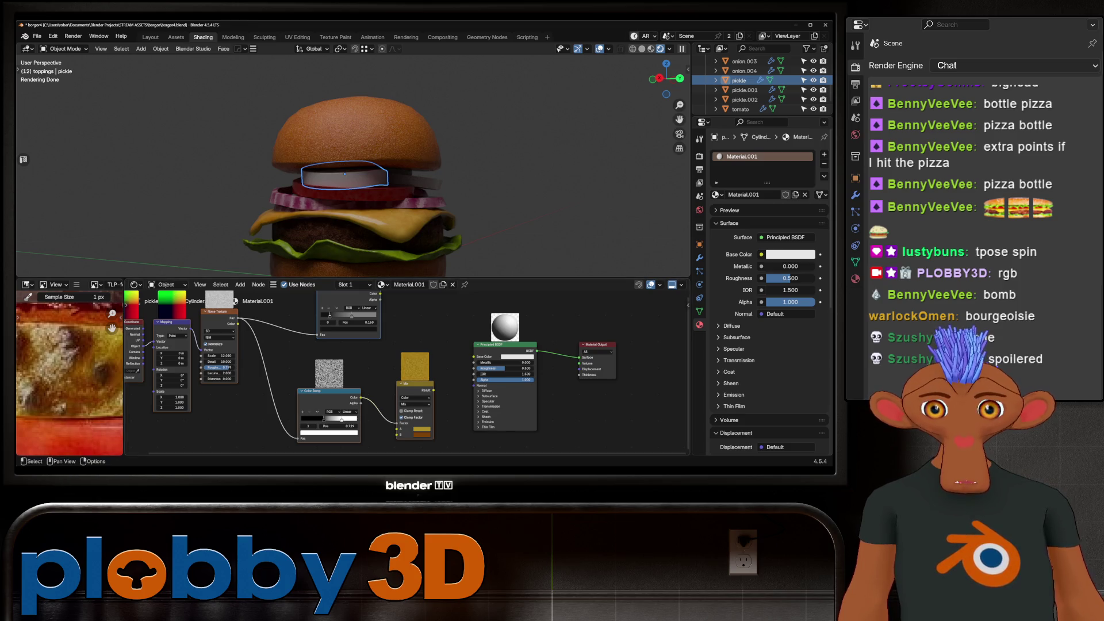
Connect the Mix result to the pickle material's Base Color.
{"action": "middle_click_drag", "start_coordinate": [115, 318], "coordinate": [137, 300], "text": "shift"}
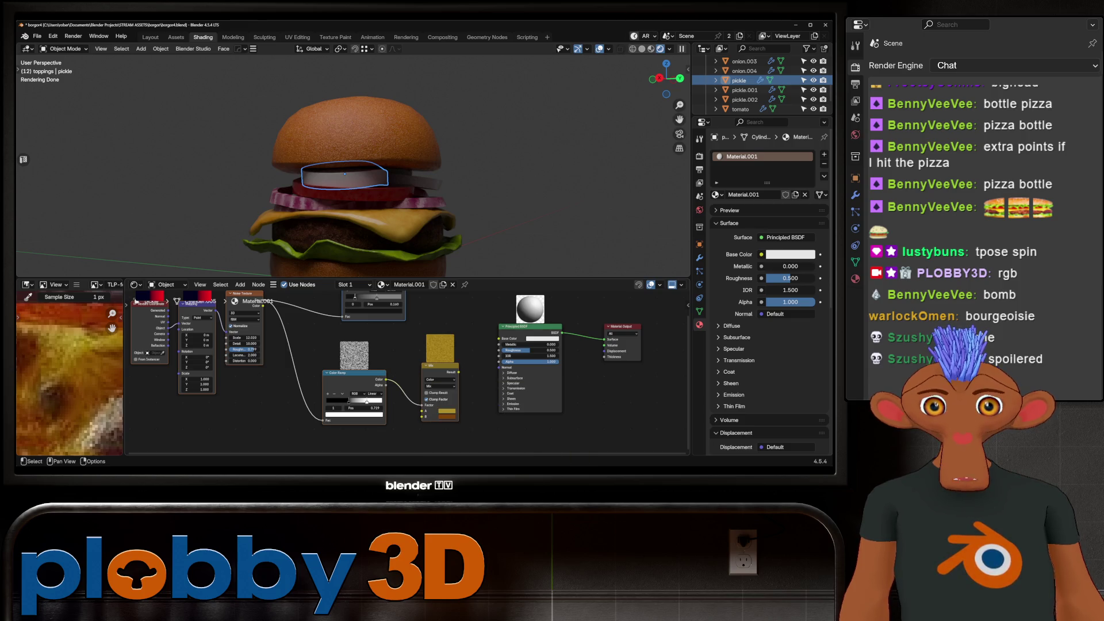
{"action": "key", "text": "Home"}
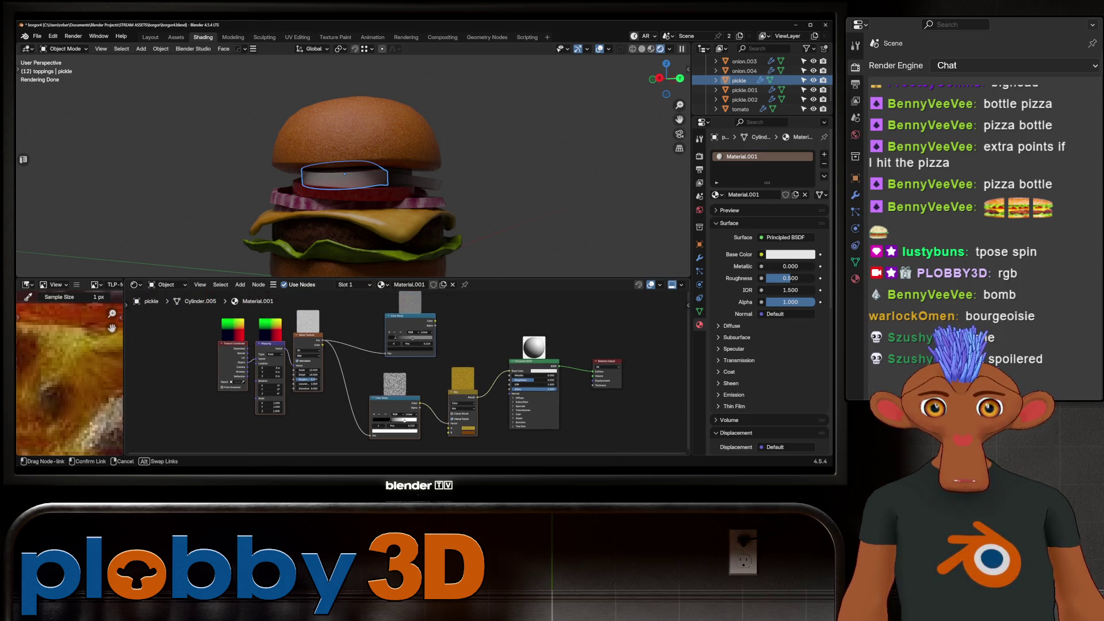
{"action": "left_click_drag", "start_coordinate": [510, 371], "coordinate": [510, 370]}
{"action": "scroll", "coordinate": [351, 163], "scroll_direction": "up", "scroll_amount": 6}
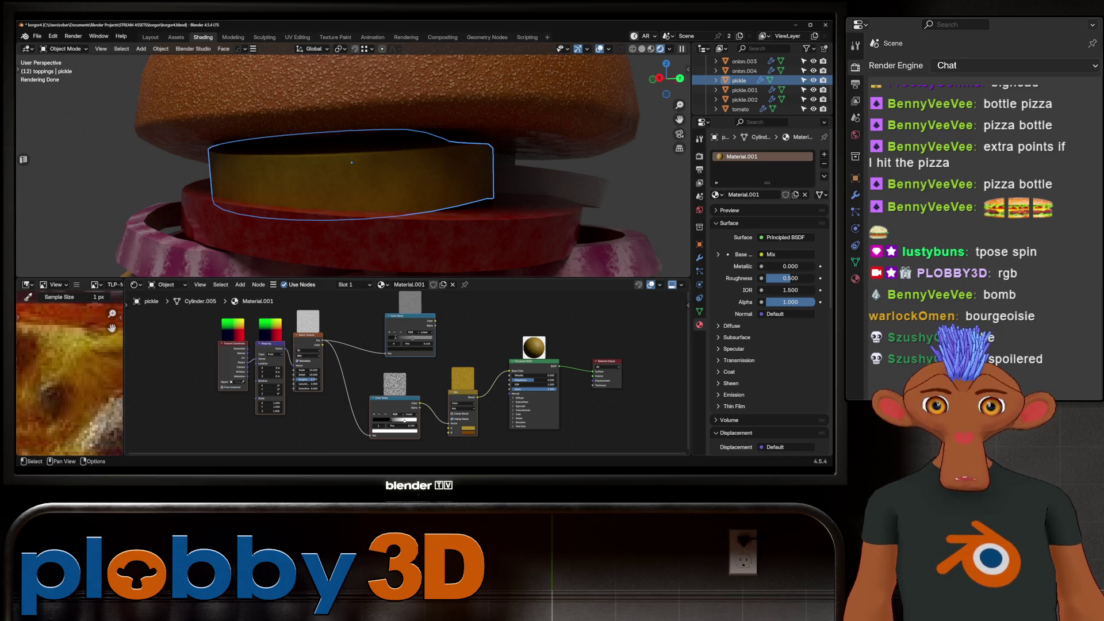
{"action": "key", "text": "g"}
{"action": "key", "text": "Return"}
Move the colour ramp stop to 0.742 and shift the left-hand texture nodes further left.
{"action": "left_click_drag", "start_coordinate": [408, 419], "coordinate": [409, 418]}
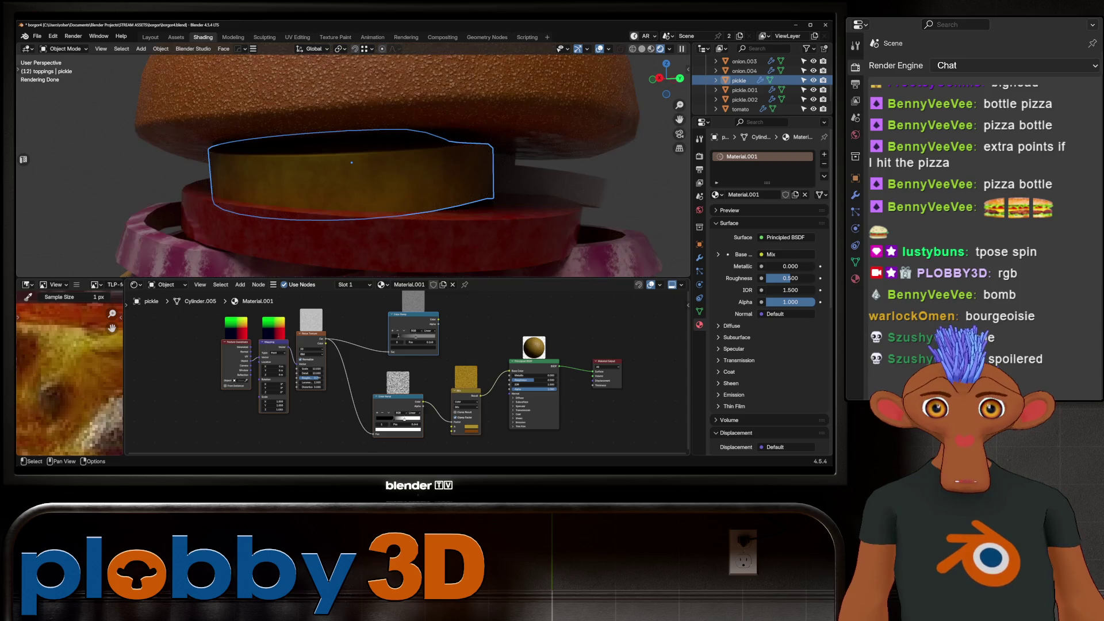
{"action": "scroll", "coordinate": [512, 379], "scroll_direction": "down", "scroll_amount": 3}
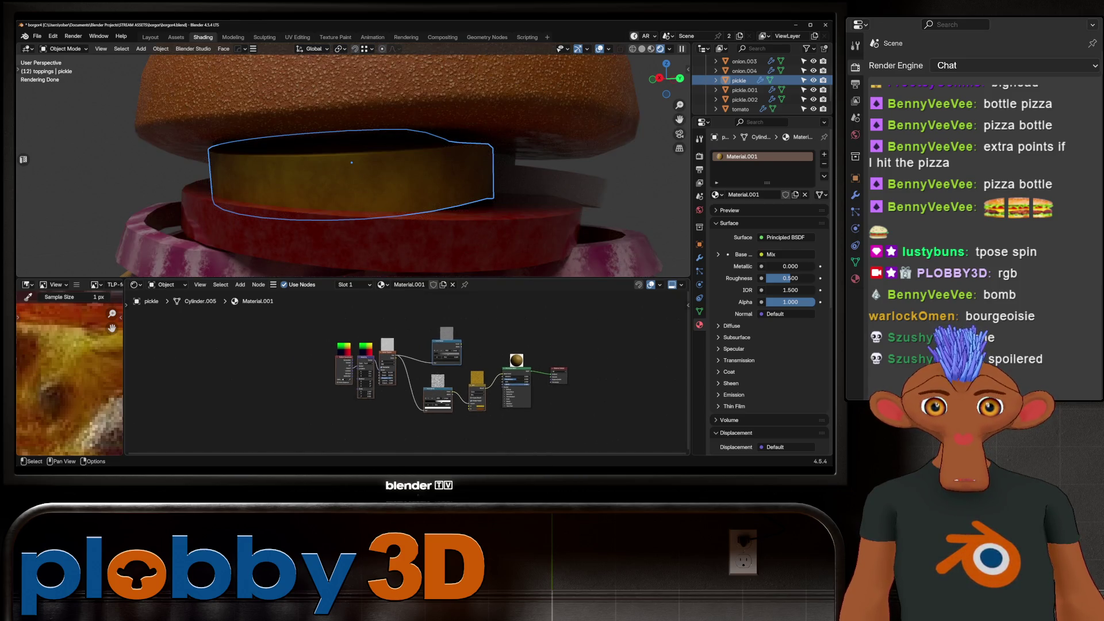
{"action": "left_click_drag", "start_coordinate": [373, 368], "coordinate": [264, 342]}
{"action": "left_click_drag", "start_coordinate": [446, 397], "coordinate": [337, 409]}
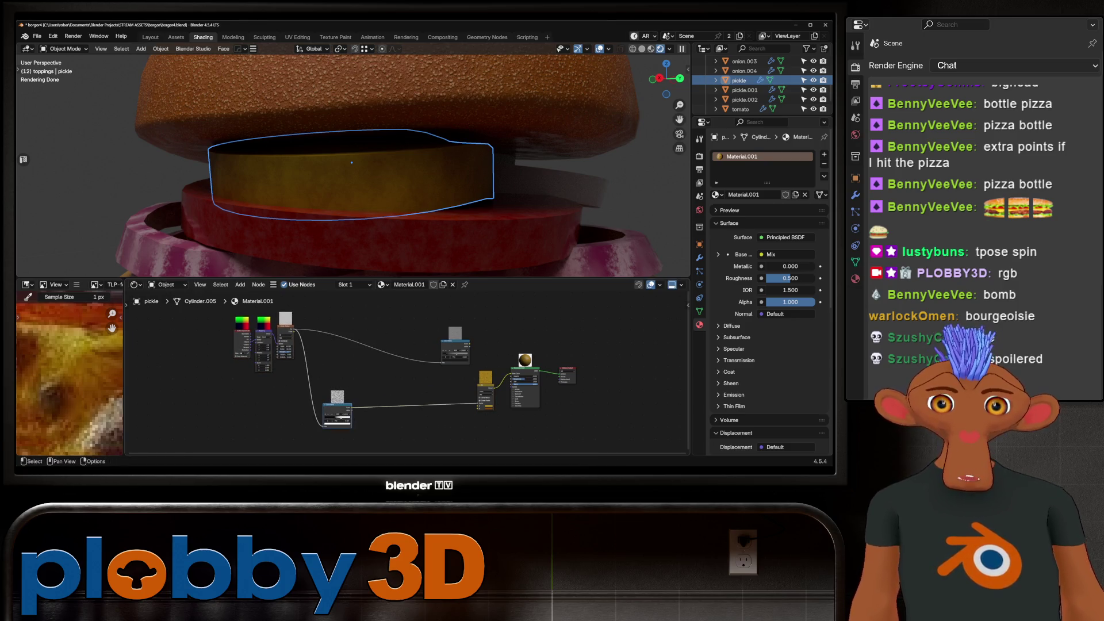
{"action": "left_click", "coordinate": [380, 242]}
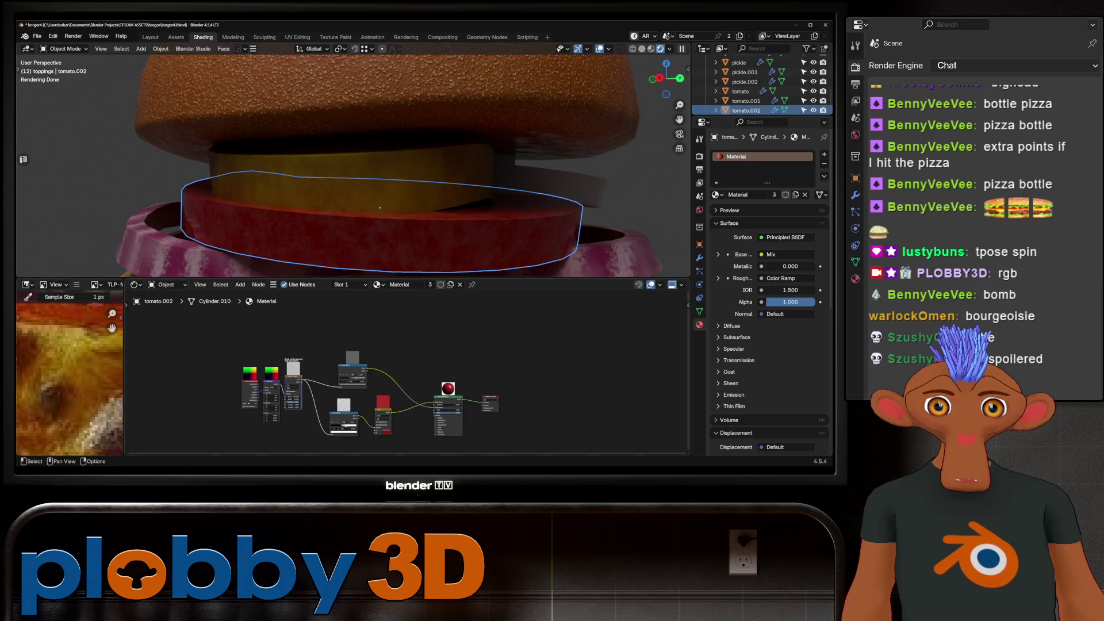
Add a Bump node and connect it to the tomato Principled BSDF's Normal input.
{"action": "key", "text": "shift+a"}
{"action": "type", "text": "rgb"}
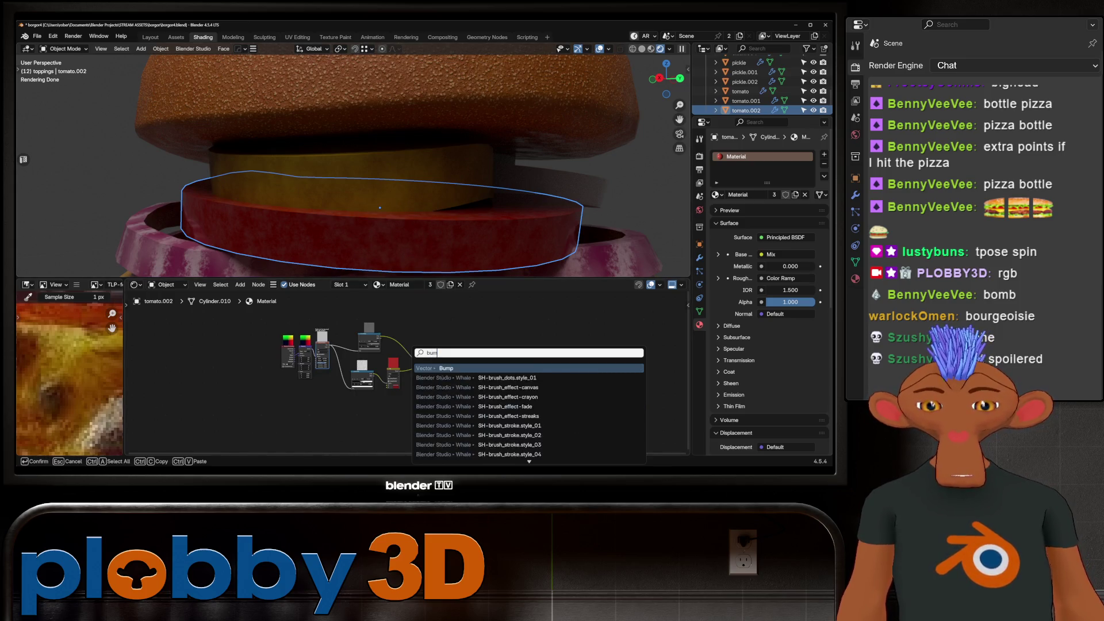
{"action": "key", "text": "Return"}
{"action": "left_click", "coordinate": [421, 403]}
{"action": "scroll", "coordinate": [468, 380], "scroll_direction": "up", "scroll_amount": 2}
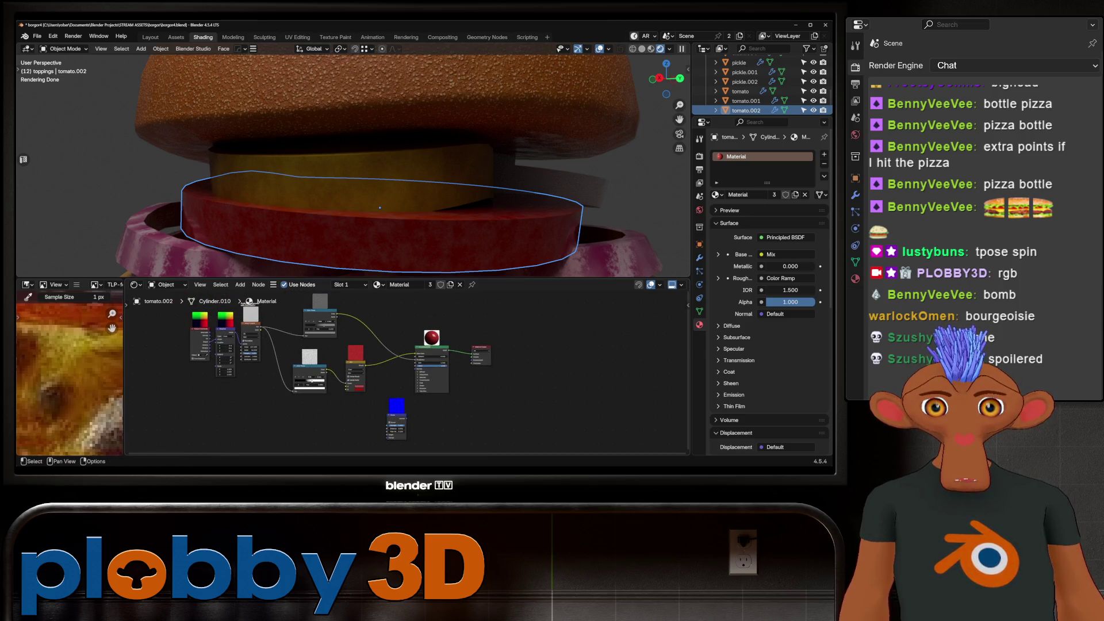
{"action": "mouse_move", "coordinate": [261, 329]}
{"action": "left_mouse_down"}
{"action": "mouse_move", "coordinate": [385, 425]}
{"action": "mouse_move", "coordinate": [412, 394]}
{"action": "left_mouse_up"}
{"action": "scroll", "coordinate": [402, 396], "scroll_direction": "up", "scroll_amount": 2}
{"action": "left_click_drag", "start_coordinate": [421, 329], "coordinate": [421, 325]}
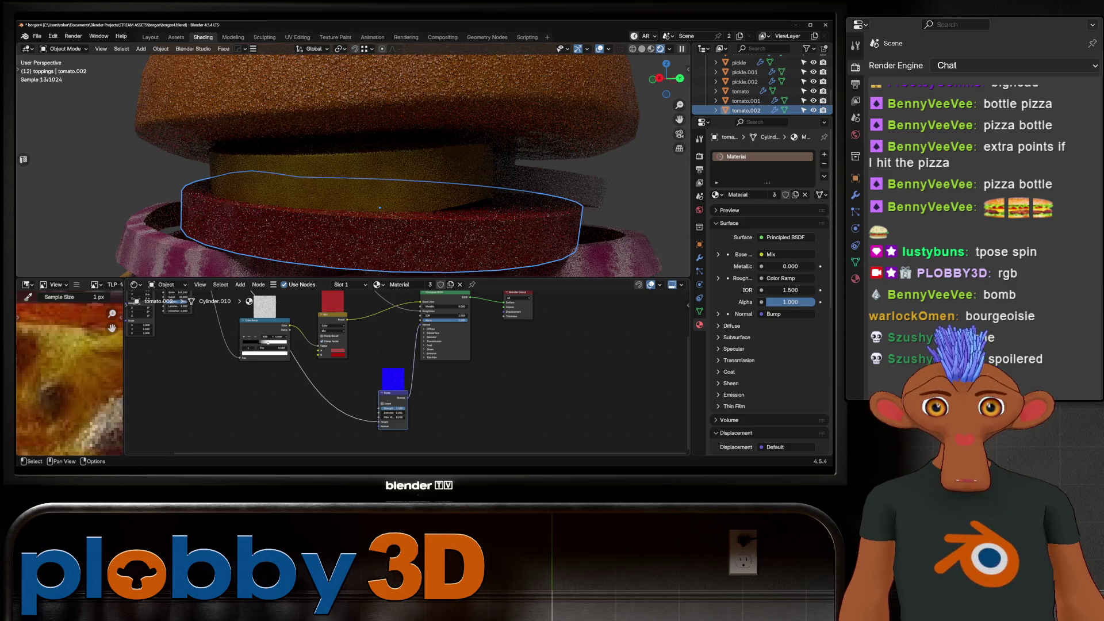
{"action": "scroll", "coordinate": [389, 420], "scroll_direction": "up", "scroll_amount": 4}
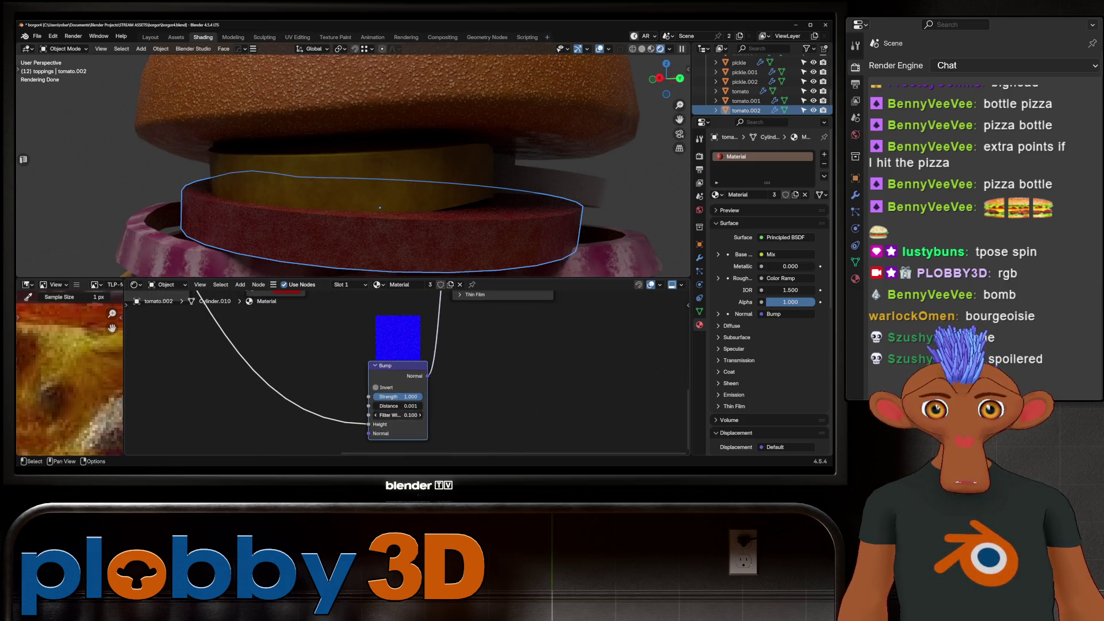
{"action": "scroll", "coordinate": [421, 418], "scroll_direction": "down", "scroll_amount": 5}
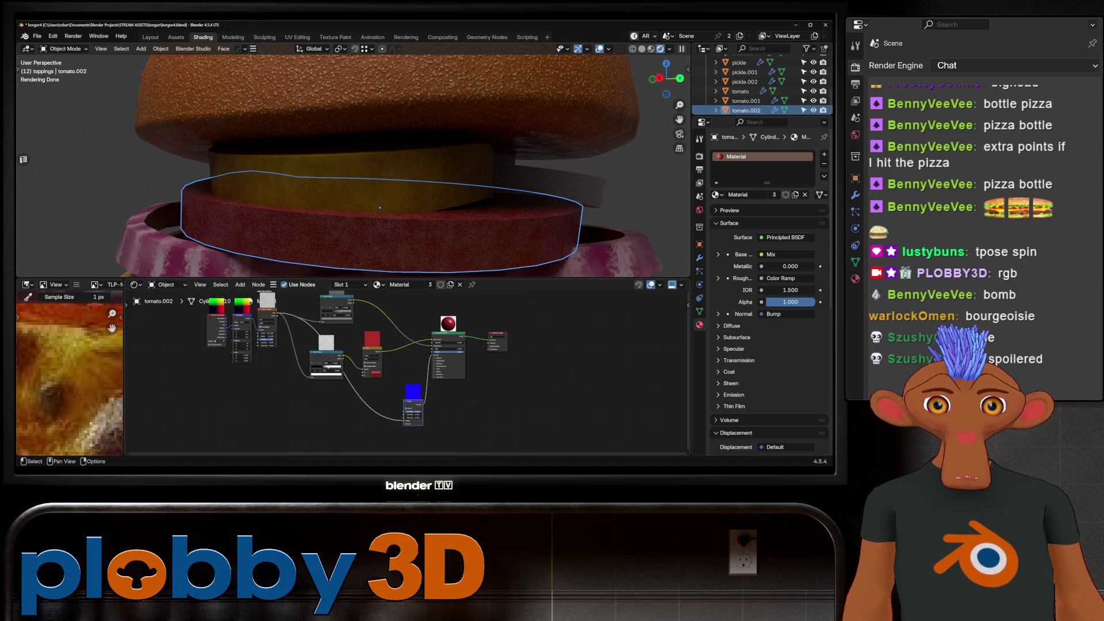
Add a Noise Texture (Scale 115.4) into the Bump Height and lower its Roughness to 0.200.
{"action": "key", "text": "shift+d"}
{"action": "left_click", "coordinate": [309, 402]}
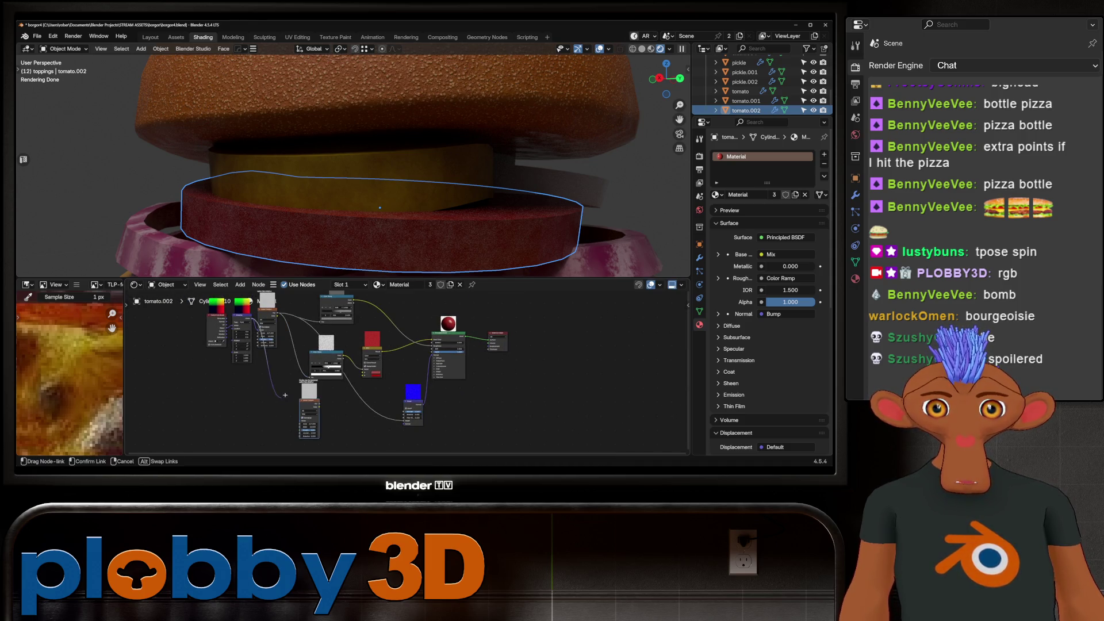
{"action": "scroll", "coordinate": [325, 425], "scroll_direction": "up", "scroll_amount": 3}
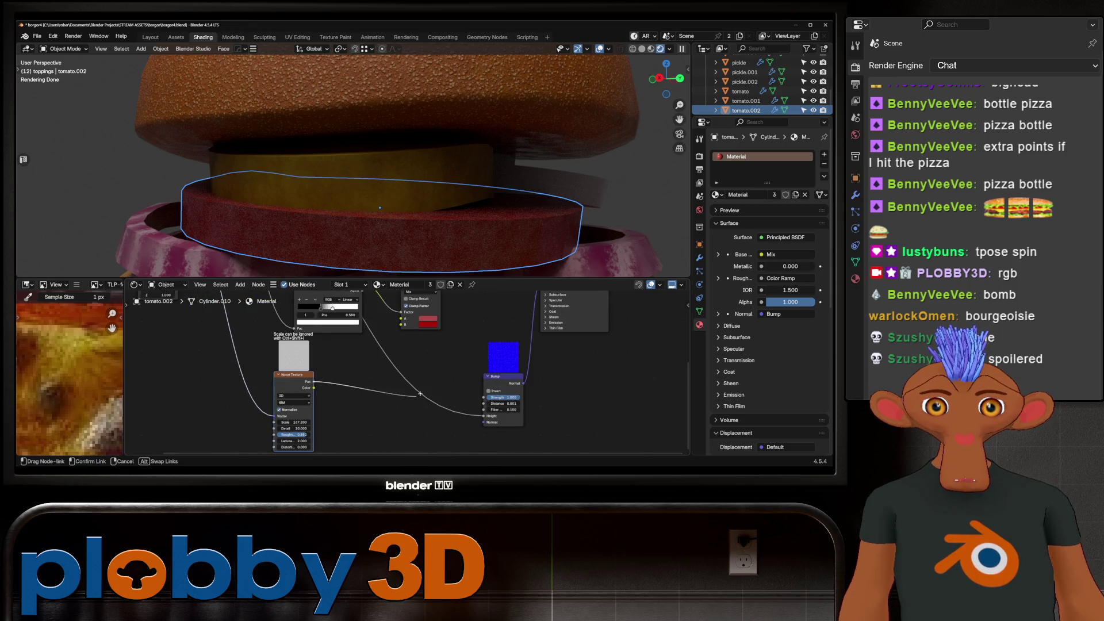
{"action": "scroll", "coordinate": [230, 438], "scroll_direction": "up", "scroll_amount": 3}
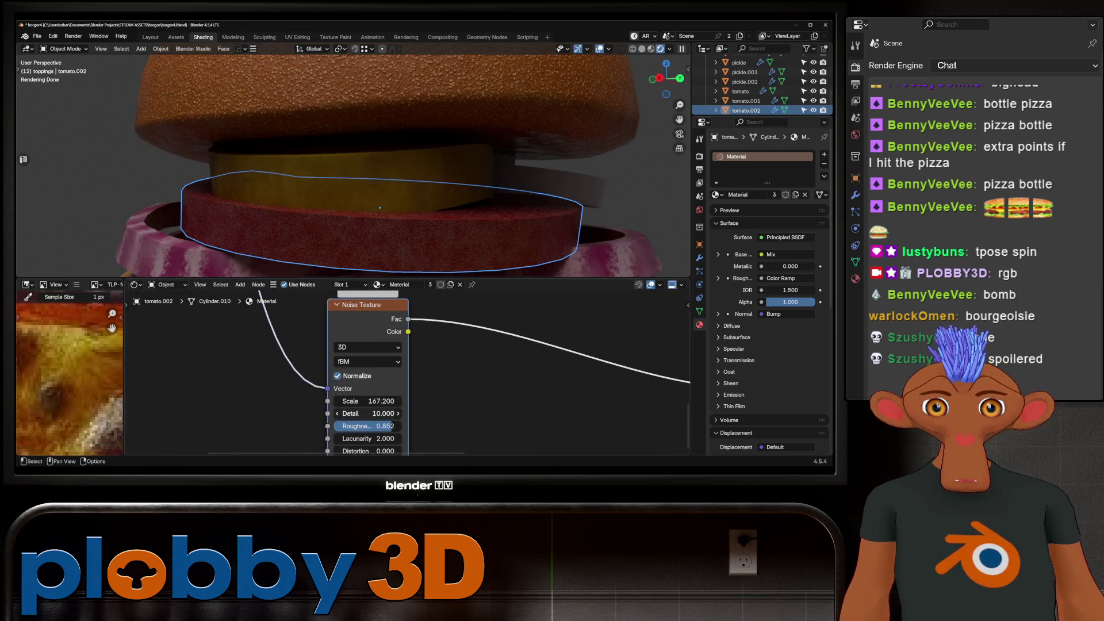
{"action": "mouse_move", "coordinate": [368, 426]}
{"action": "left_mouse_down"}
{"action": "mouse_move", "coordinate": [354, 426]}
{"action": "mouse_move", "coordinate": [370, 398]}
{"action": "mouse_move", "coordinate": [347, 398]}
{"action": "left_mouse_up"}
Select an onion slice and pan its material's node network into view.
{"action": "scroll", "coordinate": [407, 395], "scroll_direction": "down", "scroll_amount": 1}
{"action": "scroll", "coordinate": [402, 397], "scroll_direction": "down", "scroll_amount": 1}
{"action": "scroll", "coordinate": [353, 165], "scroll_direction": "down", "scroll_amount": 4}
{"action": "scroll", "coordinate": [353, 172], "scroll_direction": "up", "scroll_amount": 1}
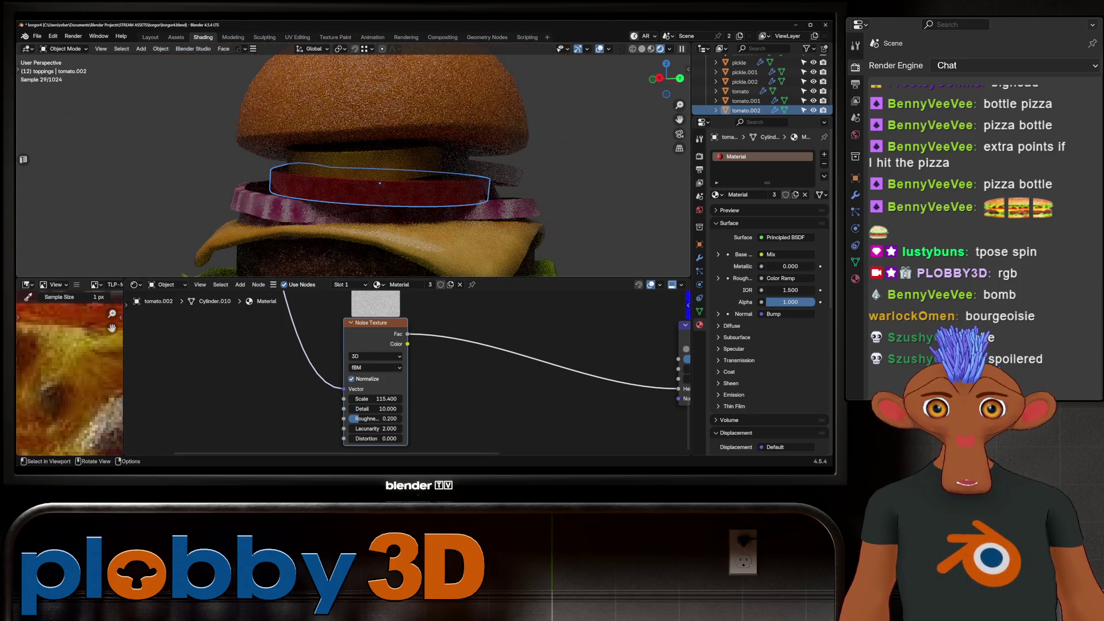
{"action": "left_click", "coordinate": [336, 195]}
{"action": "scroll", "coordinate": [345, 374], "scroll_direction": "down", "scroll_amount": 3}
{"action": "mouse_move", "coordinate": [402, 374]}
{"action": "middle_mouse_down"}
{"action": "mouse_move", "coordinate": [437, 348]}
{"action": "mouse_move", "coordinate": [510, 348]}
{"action": "middle_mouse_up"}
Rearrange the onion node graph and frame it in the Shader Editor.
{"action": "key", "text": "a"}
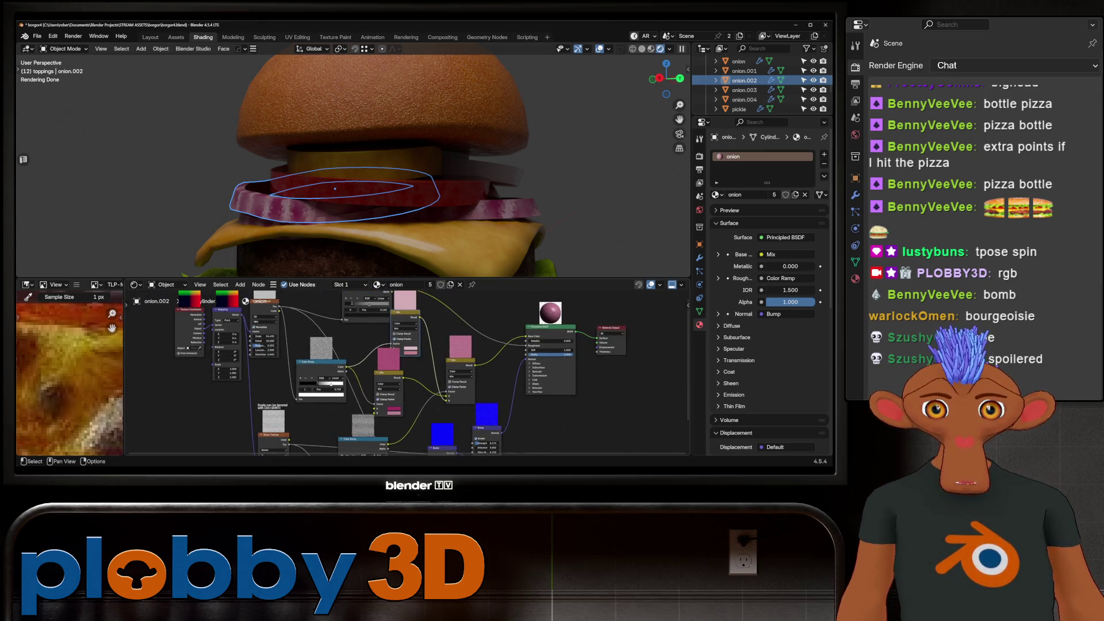
{"action": "key", "text": "Home"}
{"action": "key", "text": "g"}
{"action": "key", "text": "Return"}
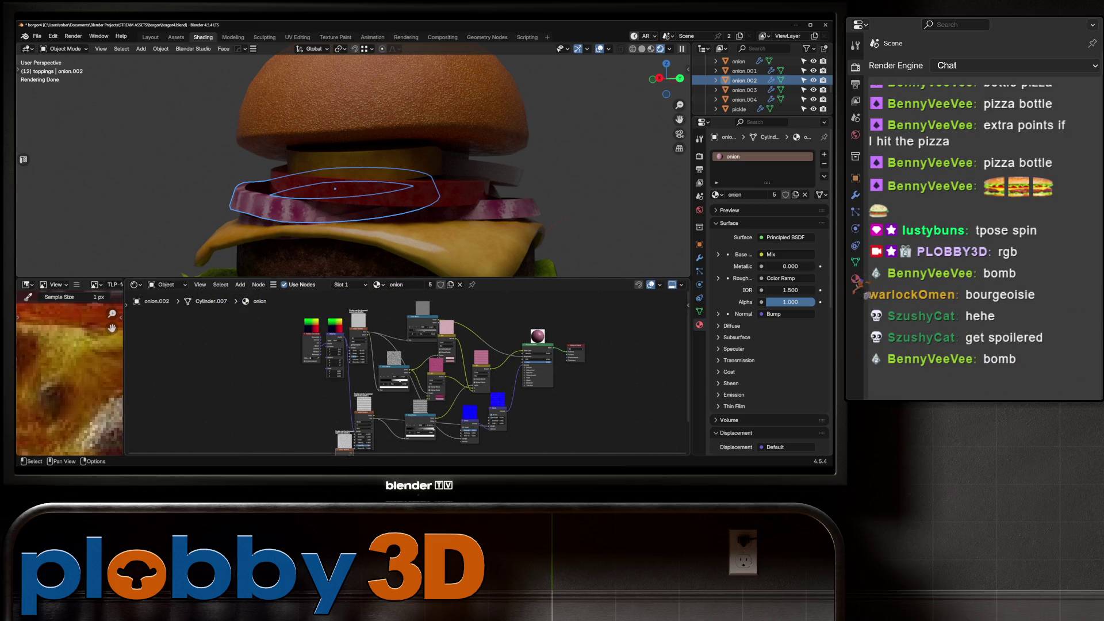
{"action": "mouse_move", "coordinate": [350, 382]}
{"action": "left_mouse_down"}
{"action": "mouse_move", "coordinate": [347, 434]}
{"action": "mouse_move", "coordinate": [363, 407]}
{"action": "left_mouse_up"}
{"action": "key", "text": "Escape"}
{"action": "key", "text": "Home"}
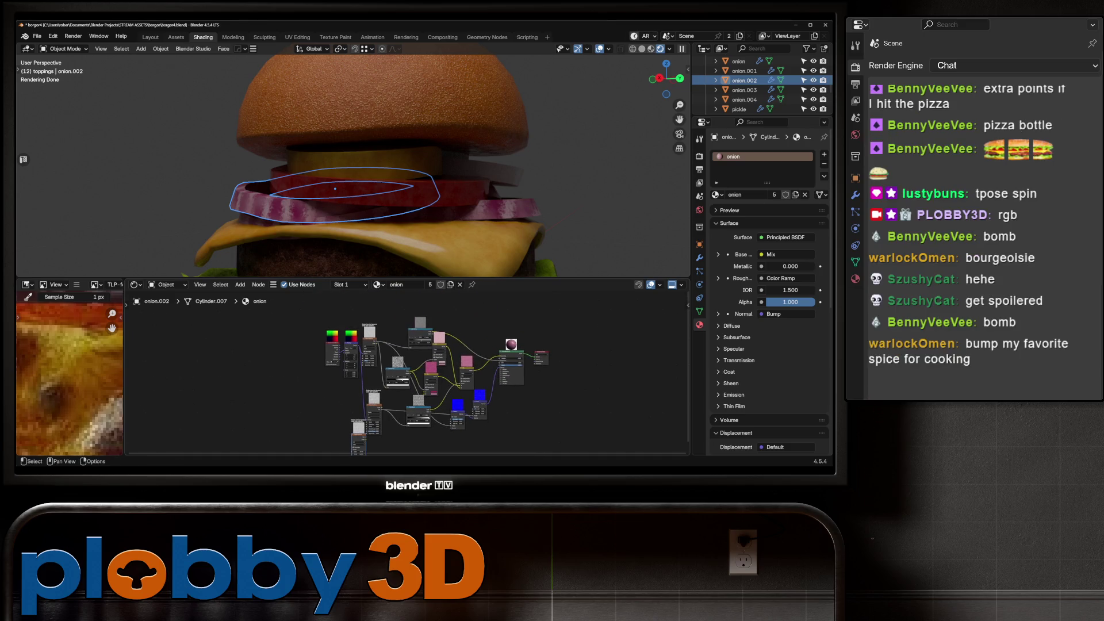
{"action": "left_click_drag", "start_coordinate": [360, 444], "coordinate": [361, 447]}
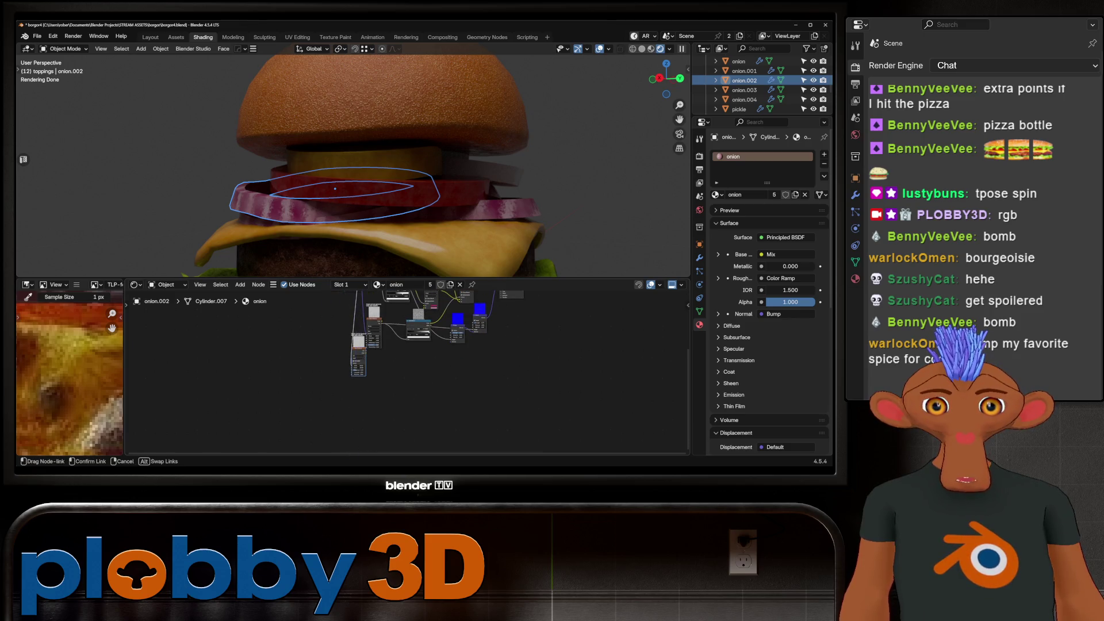
Move the Noise Texture node right and wire it into the onion's node graph.
{"action": "scroll", "coordinate": [401, 324], "scroll_direction": "up", "scroll_amount": 5}
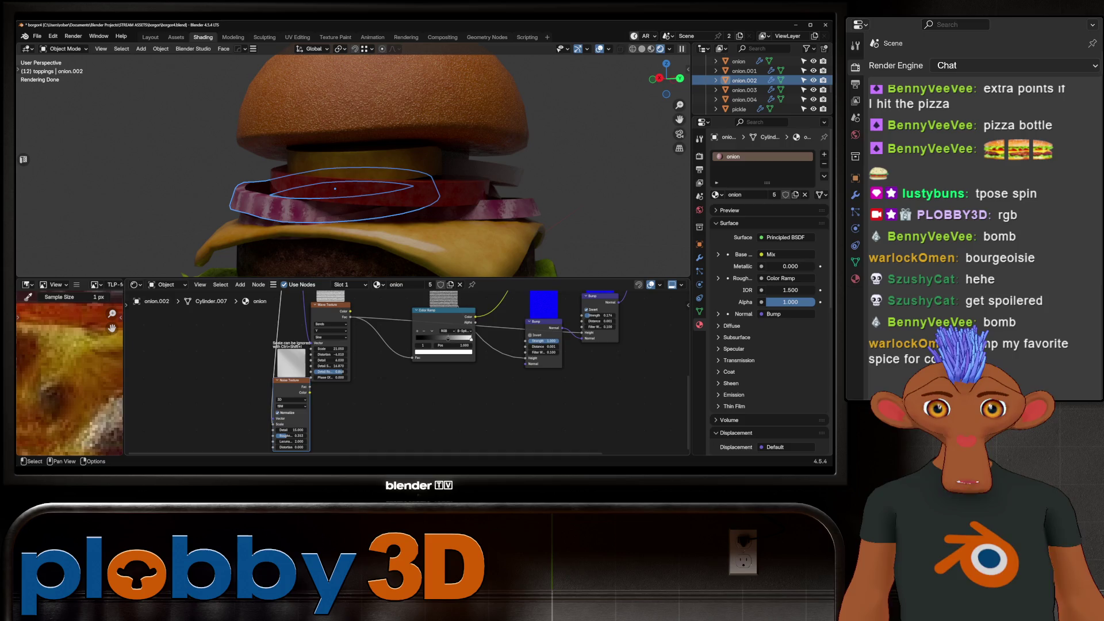
{"action": "left_click_drag", "start_coordinate": [290, 380], "coordinate": [385, 385]}
{"action": "left_click_drag", "start_coordinate": [311, 348], "coordinate": [368, 424]}
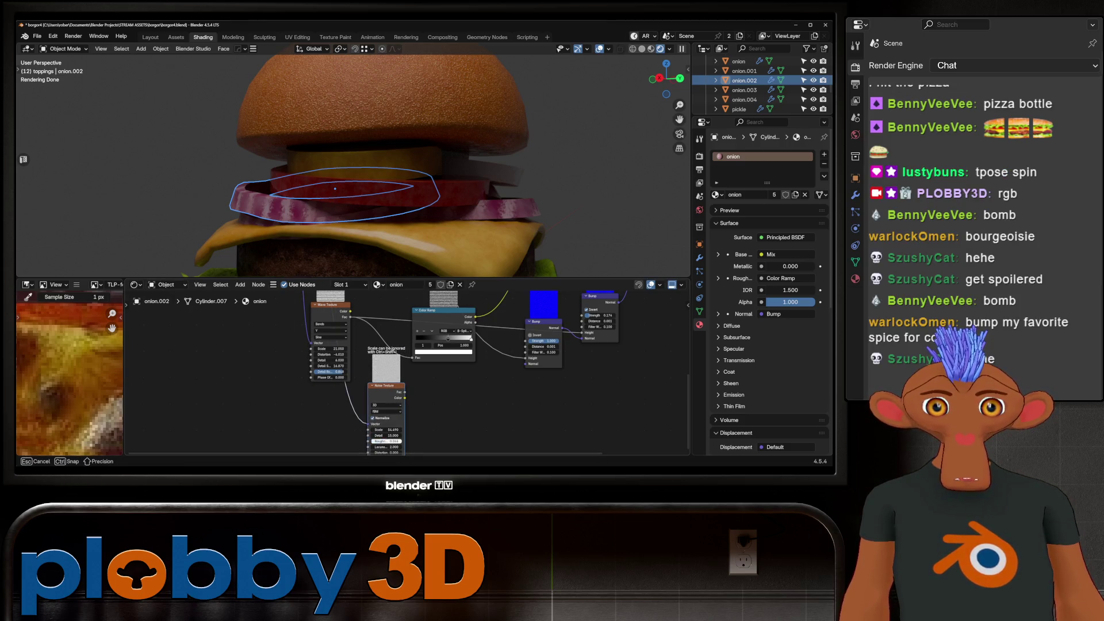
{"action": "scroll", "coordinate": [379, 445], "scroll_direction": "down", "scroll_amount": 2}
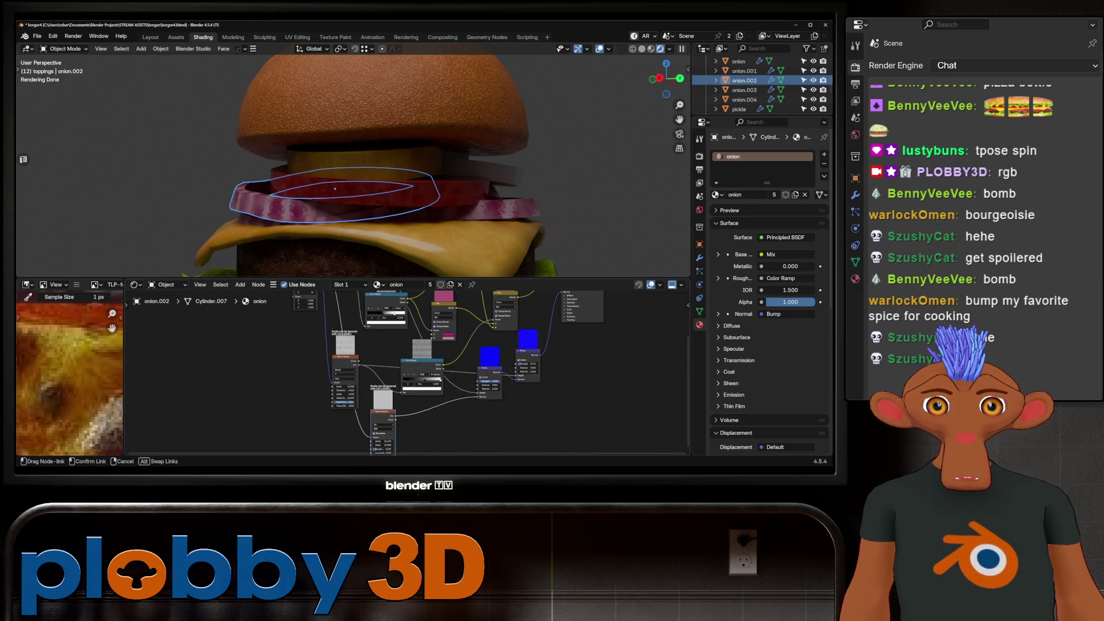
Set the onion Noise Texture Roughness to 0.009 and Scale to 157.49.
{"action": "key", "text": "KP_Decimal"}
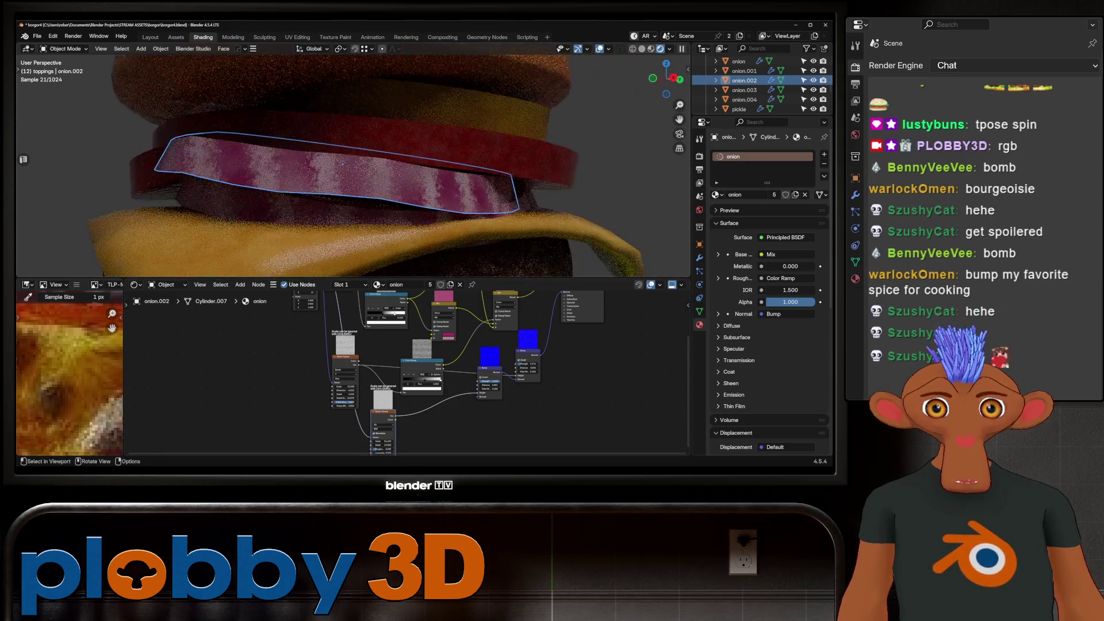
{"action": "scroll", "coordinate": [388, 449], "scroll_direction": "up", "scroll_amount": 2}
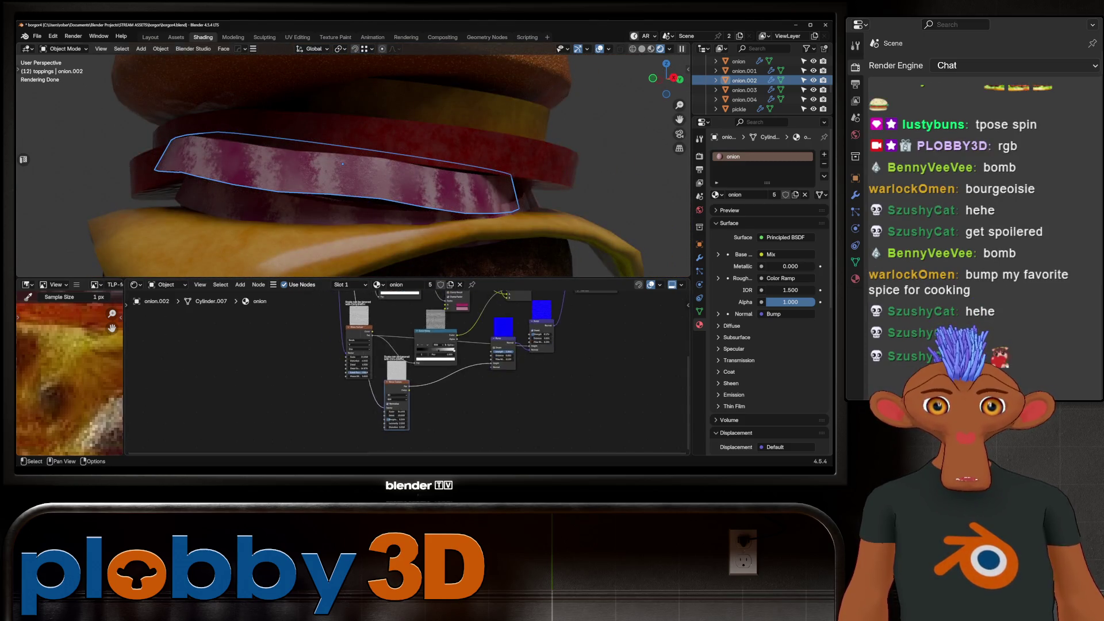
{"action": "mouse_move", "coordinate": [376, 431]}
{"action": "left_mouse_down"}
{"action": "mouse_move", "coordinate": [353, 431]}
{"action": "mouse_move", "coordinate": [431, 419]}
{"action": "left_mouse_up"}
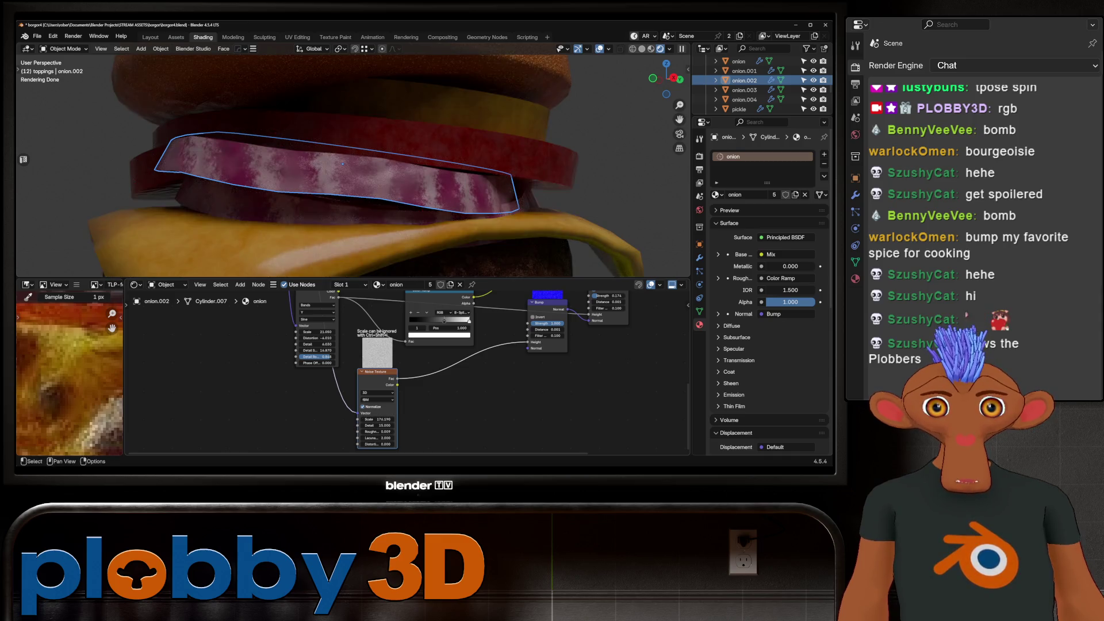
{"action": "scroll", "coordinate": [351, 172], "scroll_direction": "down", "scroll_amount": 8}
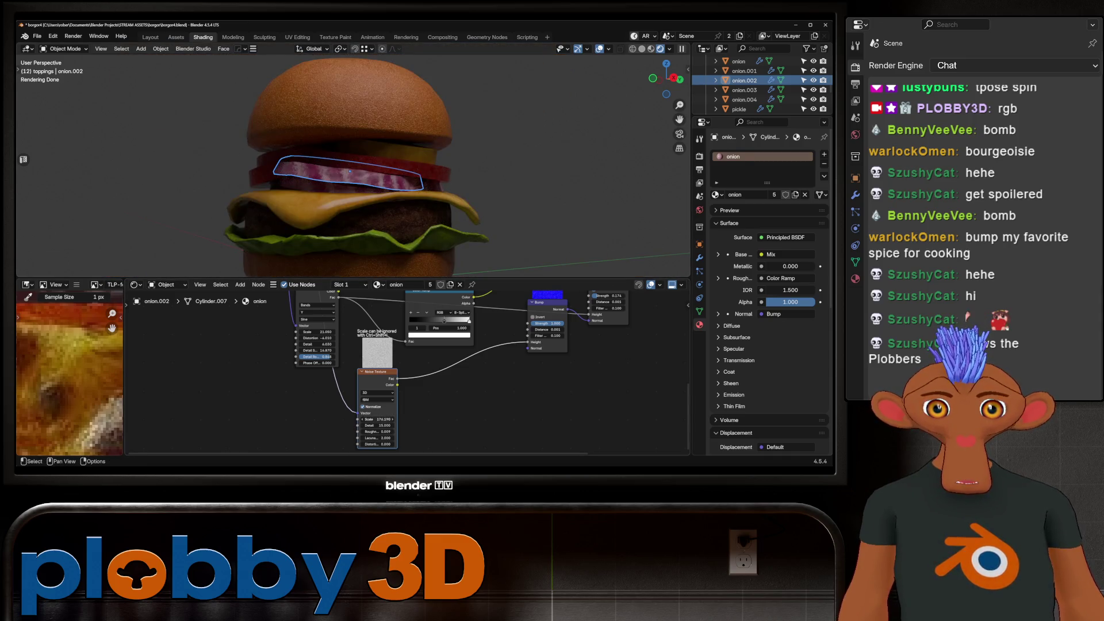
{"action": "left_click_drag", "start_coordinate": [377, 419], "coordinate": [538, 419]}
{"action": "mouse_move", "coordinate": [402, 419]}
{"action": "left_mouse_down"}
{"action": "mouse_move", "coordinate": [356, 419]}
{"action": "mouse_move", "coordinate": [684, 419]}
{"action": "mouse_move", "coordinate": [339, 419]}
{"action": "left_mouse_up"}
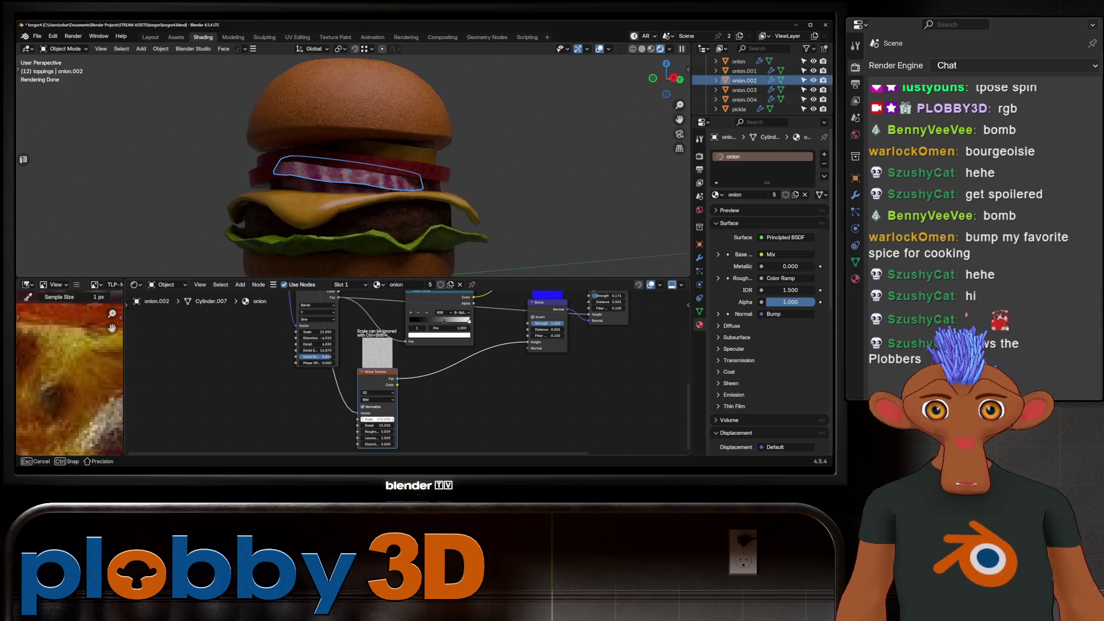
{"action": "left_click_drag", "start_coordinate": [339, 419], "coordinate": [351, 419]}
Orbit around the burger and select the tomato slice.
{"action": "mouse_move", "coordinate": [357, 172]}
{"action": "middle_mouse_down"}
{"action": "mouse_move", "coordinate": [397, 178]}
{"action": "mouse_move", "coordinate": [328, 192]}
{"action": "mouse_move", "coordinate": [380, 190]}
{"action": "middle_mouse_up"}
{"action": "middle_click_drag", "start_coordinate": [333, 228], "coordinate": [331, 239]}
{"action": "scroll", "coordinate": [328, 258], "scroll_direction": "up", "scroll_amount": 4}
{"action": "scroll", "coordinate": [296, 172], "scroll_direction": "up", "scroll_amount": 5}
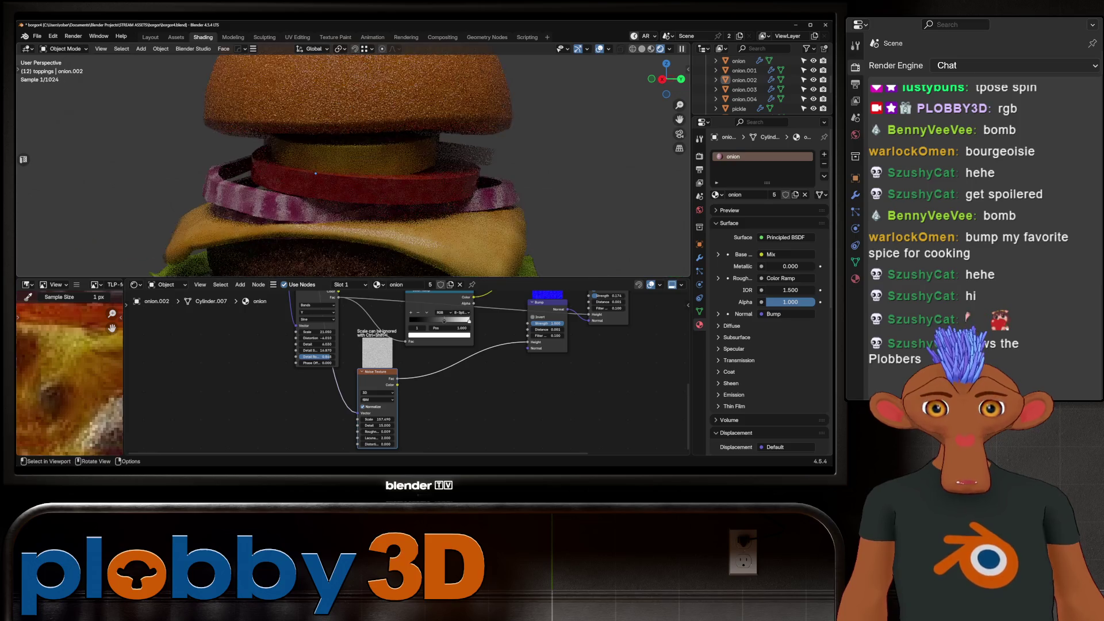
{"action": "left_click", "coordinate": [363, 221]}
{"action": "scroll", "coordinate": [479, 414], "scroll_direction": "up", "scroll_amount": 3}
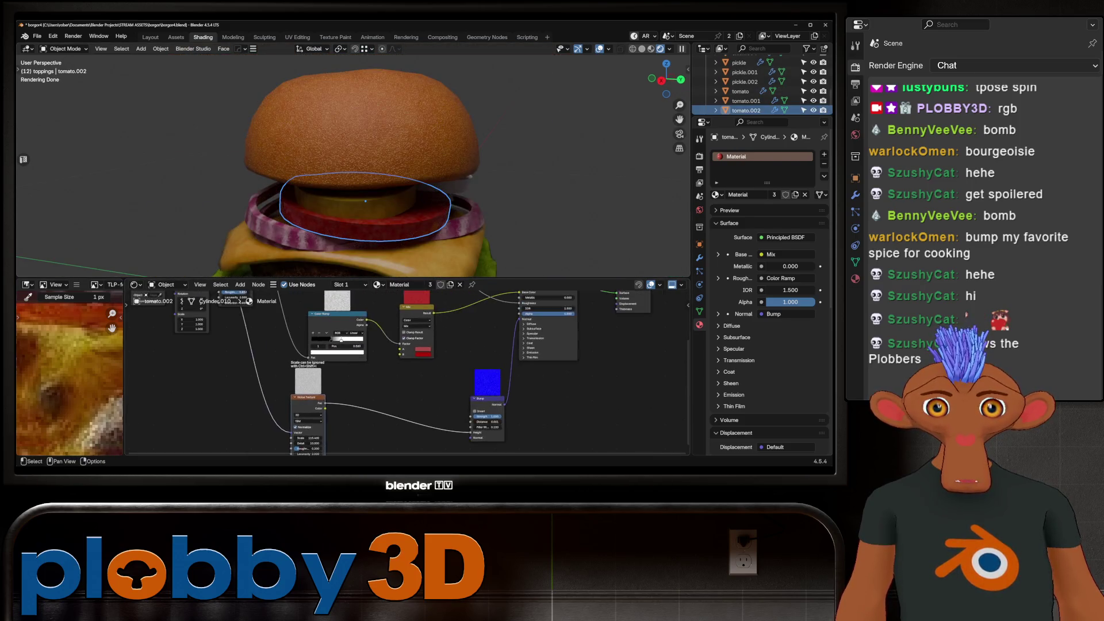
Set the tomato noise Roughness to 0.160 and insert a Bevel node into the bump link.
{"action": "mouse_move", "coordinate": [324, 386]}
{"action": "left_mouse_down"}
{"action": "mouse_move", "coordinate": [302, 386]}
{"action": "mouse_move", "coordinate": [233, 315]}
{"action": "left_mouse_up"}
{"action": "scroll", "coordinate": [301, 387], "scroll_direction": "down", "scroll_amount": 3}
{"action": "key", "text": "shift+a"}
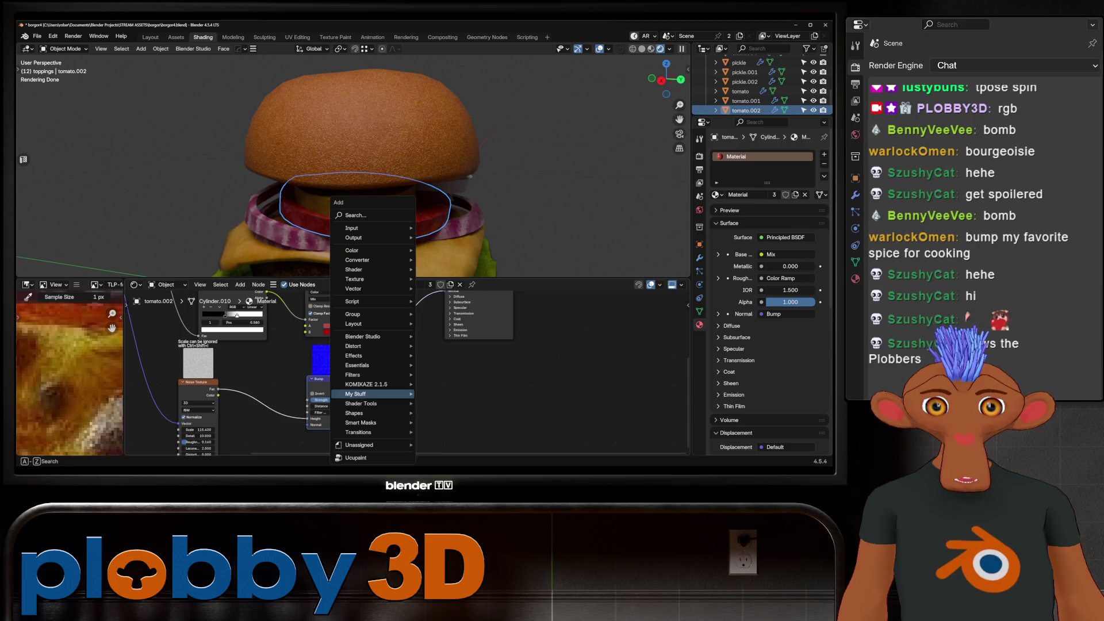
{"action": "type", "text": "bevel"}
{"action": "key", "text": "Return"}
{"action": "left_click", "coordinate": [396, 379]}
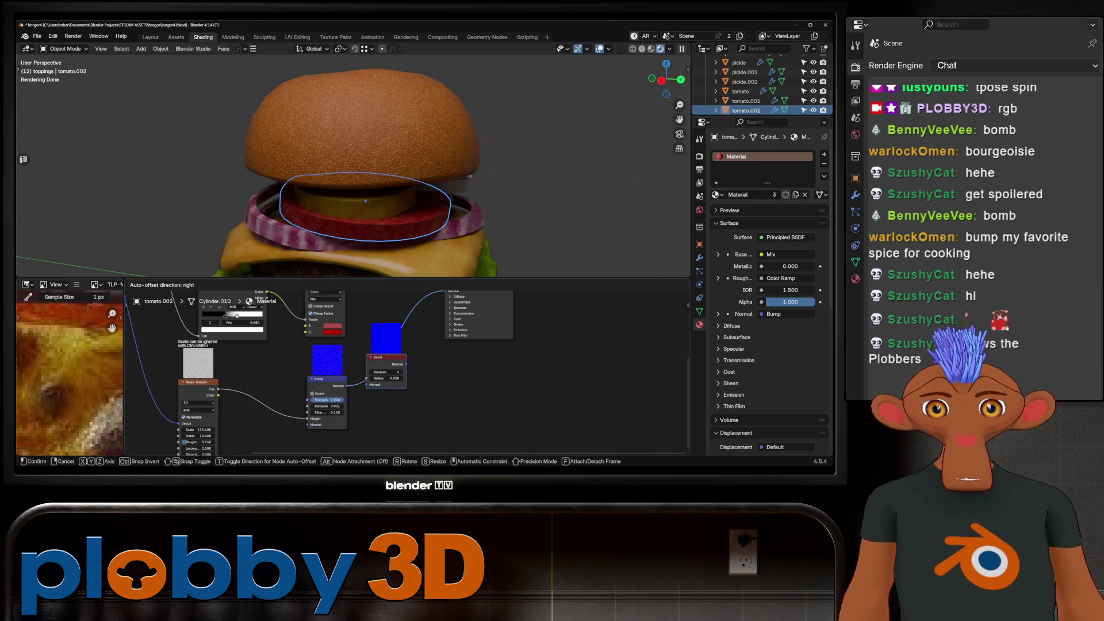
Give the Bevel node 16 samples and a radius of 0.007.
{"action": "scroll", "coordinate": [383, 376], "scroll_direction": "up", "scroll_amount": 2}
{"action": "left_click_drag", "start_coordinate": [370, 377], "coordinate": [414, 378]}
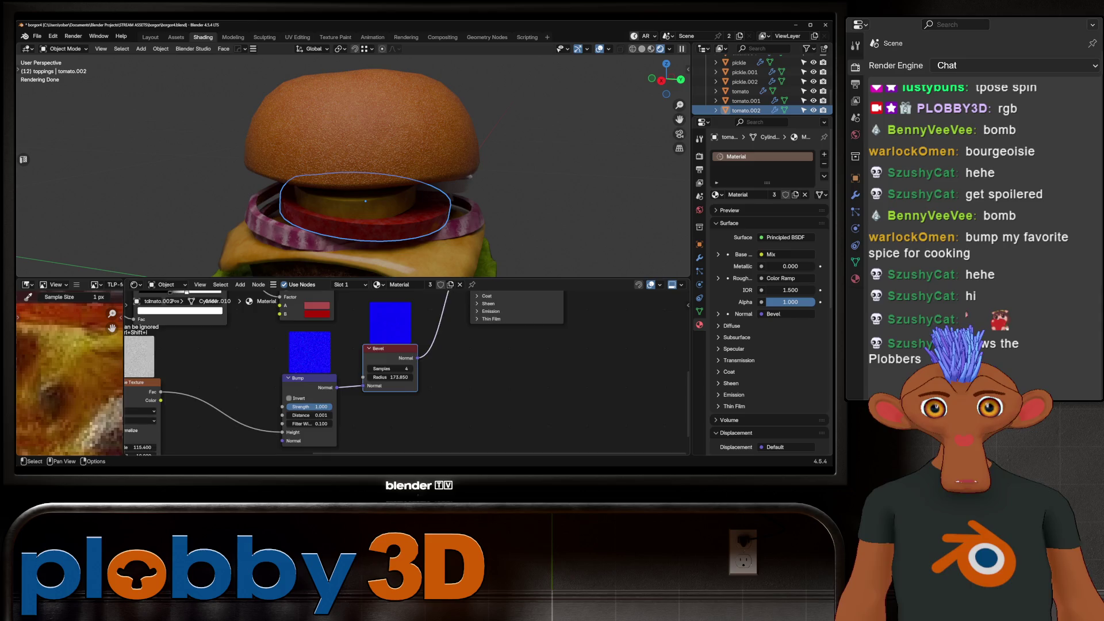
{"action": "scroll", "coordinate": [371, 374], "scroll_direction": "up", "scroll_amount": 3}
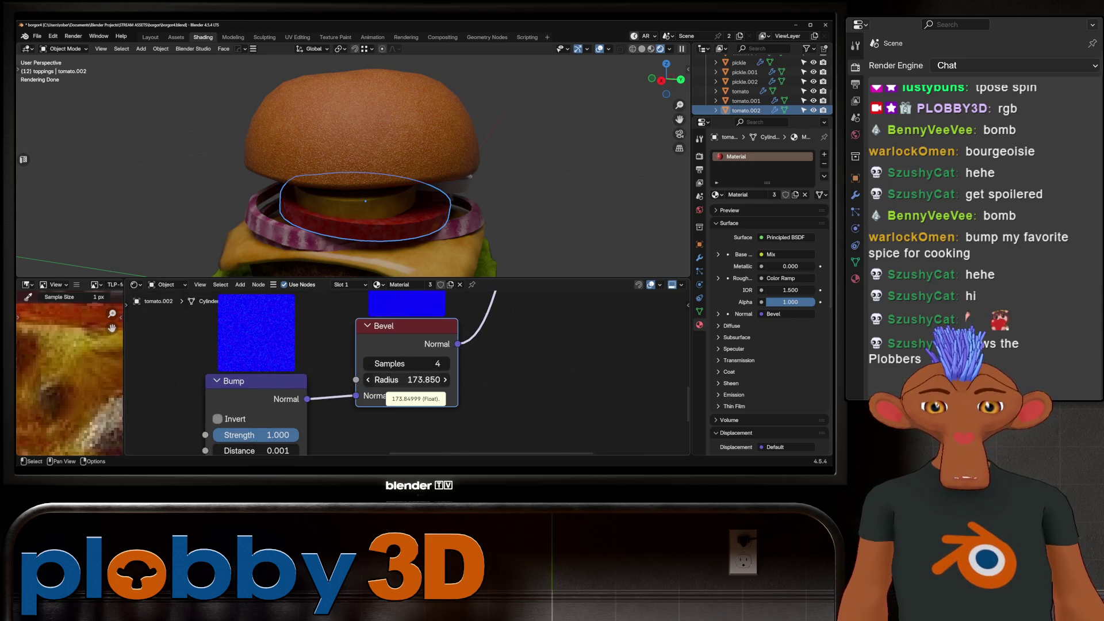
{"action": "key", "text": "ctrl+z"}
{"action": "left_click_drag", "start_coordinate": [402, 364], "coordinate": [426, 363]}
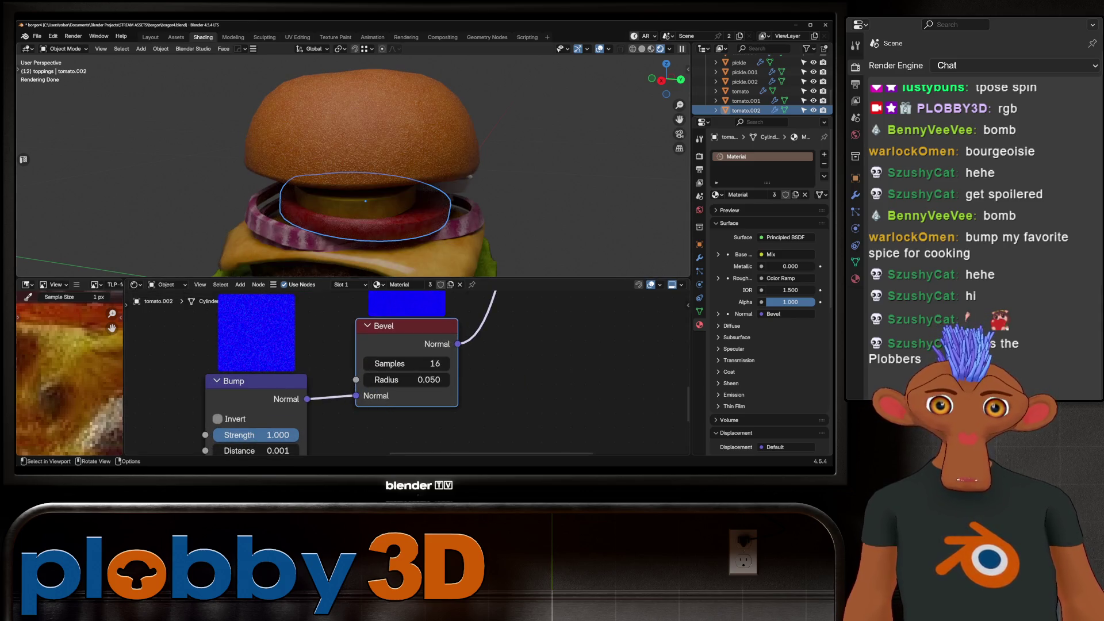
{"action": "left_click", "coordinate": [403, 380]}
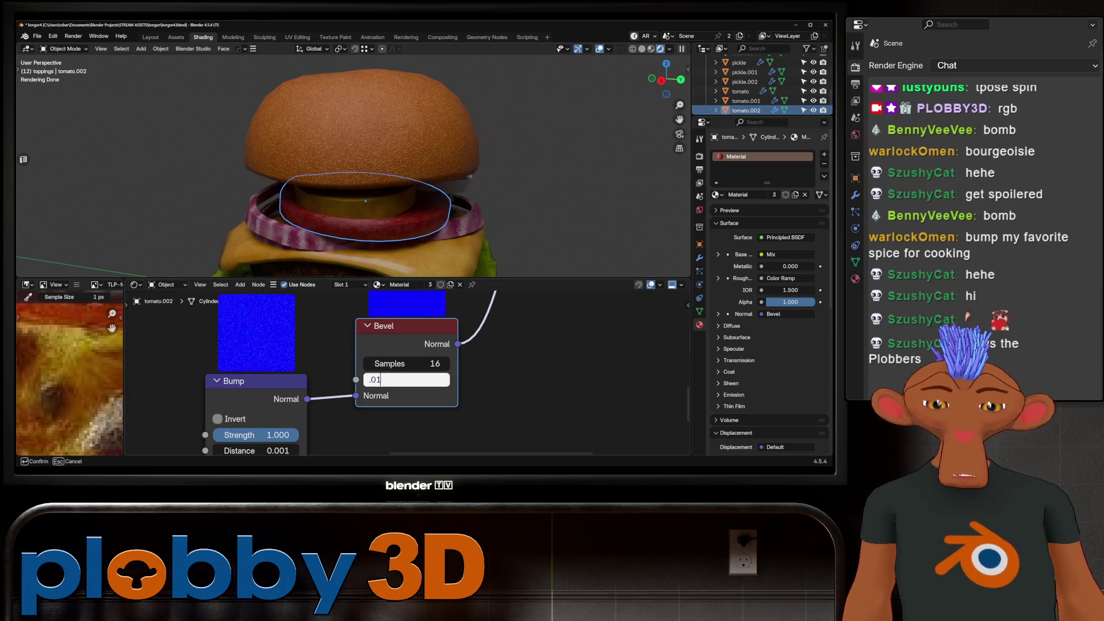
{"action": "type", "text": "13"}
{"action": "key", "text": "Return"}
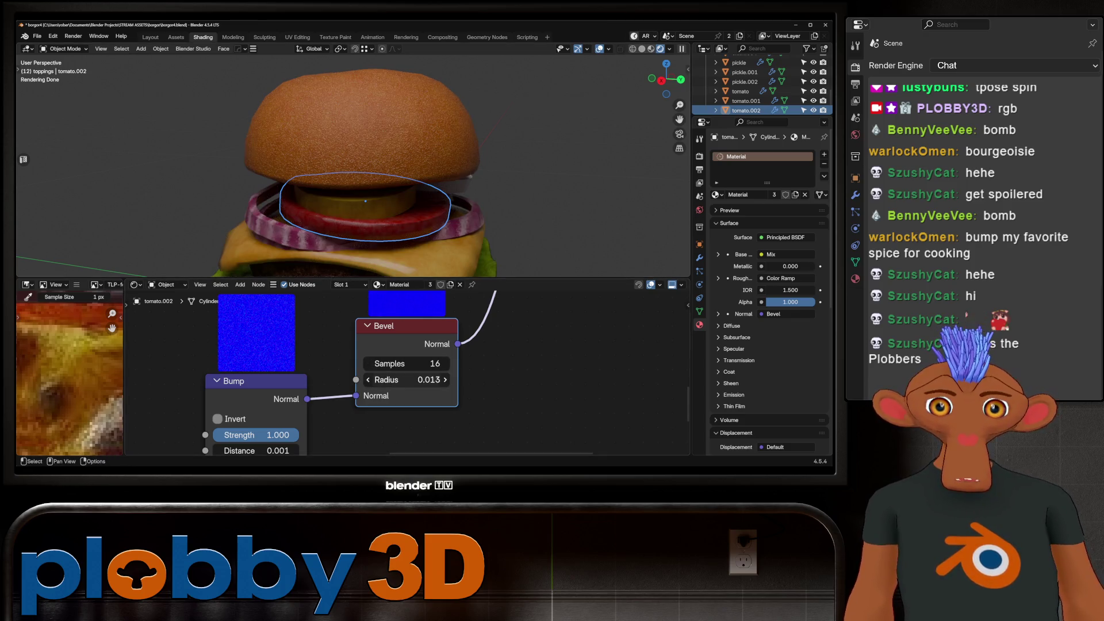
{"action": "left_click", "coordinate": [402, 379]}
{"action": "type", "text": "0.007"}
{"action": "key", "text": "Return"}
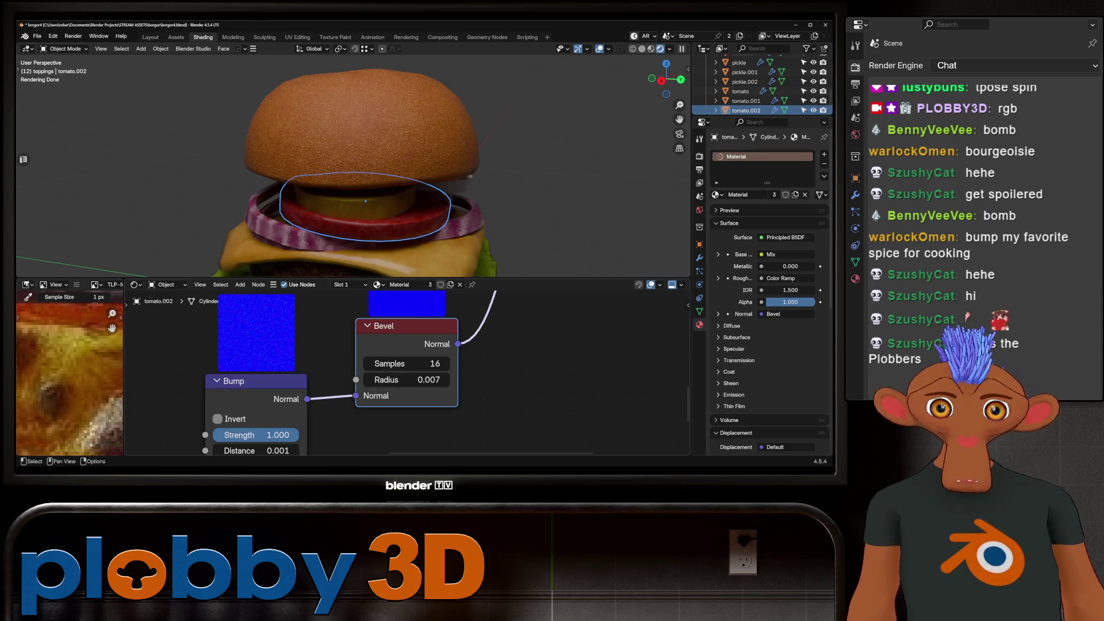
Deselect the tomato, orbit the burger, and select the onion slice.
{"action": "key", "text": "alt+a"}
{"action": "scroll", "coordinate": [353, 165], "scroll_direction": "down", "scroll_amount": 5}
{"action": "mouse_move", "coordinate": [353, 165]}
{"action": "middle_mouse_down"}
{"action": "mouse_move", "coordinate": [334, 144]}
{"action": "mouse_move", "coordinate": [345, 132]}
{"action": "mouse_move", "coordinate": [412, 158]}
{"action": "mouse_move", "coordinate": [370, 166]}
{"action": "middle_mouse_up"}
{"action": "scroll", "coordinate": [353, 166], "scroll_direction": "up", "scroll_amount": 3}
{"action": "scroll", "coordinate": [392, 151], "scroll_direction": "down", "scroll_amount": 3}
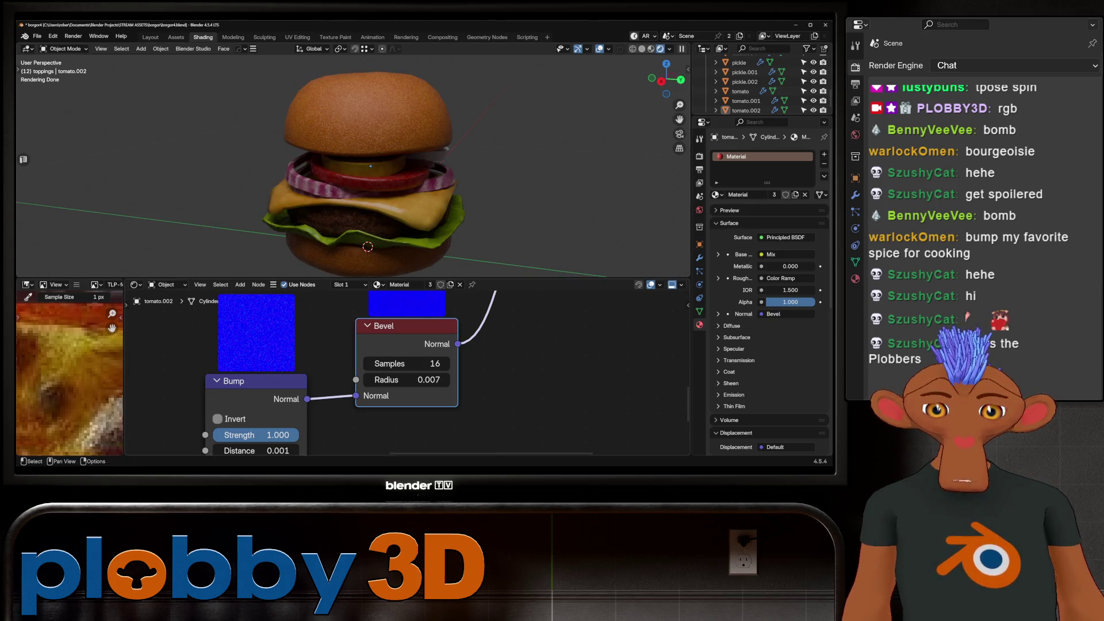
{"action": "left_click", "coordinate": [344, 167]}
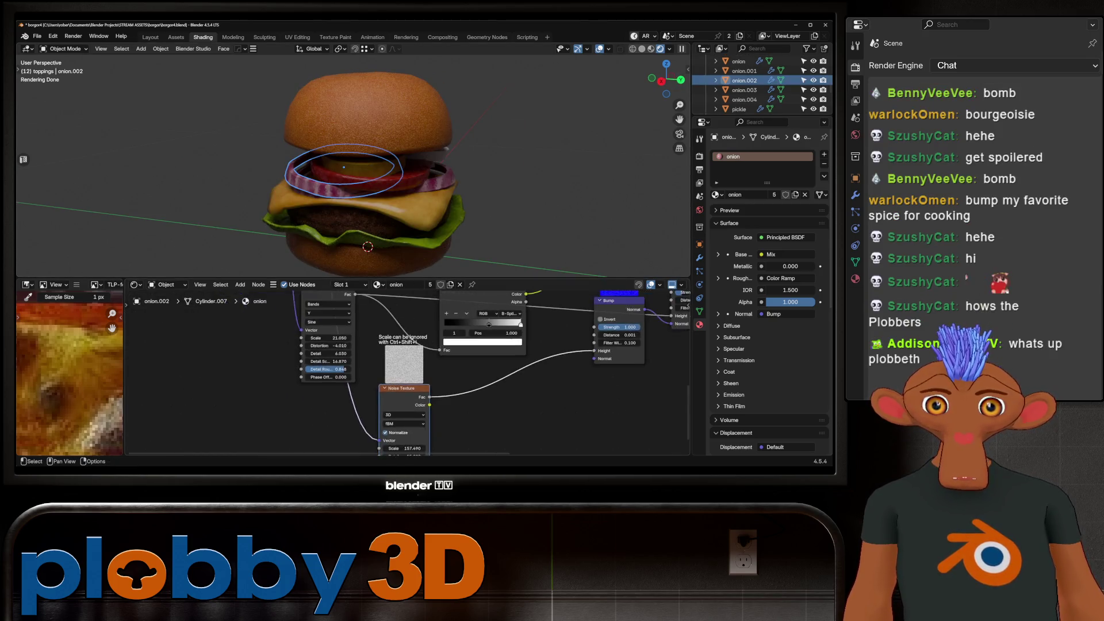
Insert a Bevel node with radius 0.002 into the onion's bump normal.
{"action": "middle_click_drag", "start_coordinate": [402, 373], "coordinate": [357, 449]}
{"action": "mouse_move", "coordinate": [486, 397]}
{"action": "left_mouse_down"}
{"action": "mouse_move", "coordinate": [425, 361]}
{"action": "mouse_move", "coordinate": [443, 362]}
{"action": "left_mouse_up"}
{"action": "scroll", "coordinate": [353, 166], "scroll_direction": "up", "scroll_amount": 3}
{"action": "mouse_move", "coordinate": [353, 190]}
{"action": "middle_mouse_down"}
{"action": "mouse_move", "coordinate": [353, 167]}
{"action": "mouse_move", "coordinate": [390, 173]}
{"action": "middle_mouse_up"}
{"action": "scroll", "coordinate": [440, 374], "scroll_direction": "up", "scroll_amount": 3}
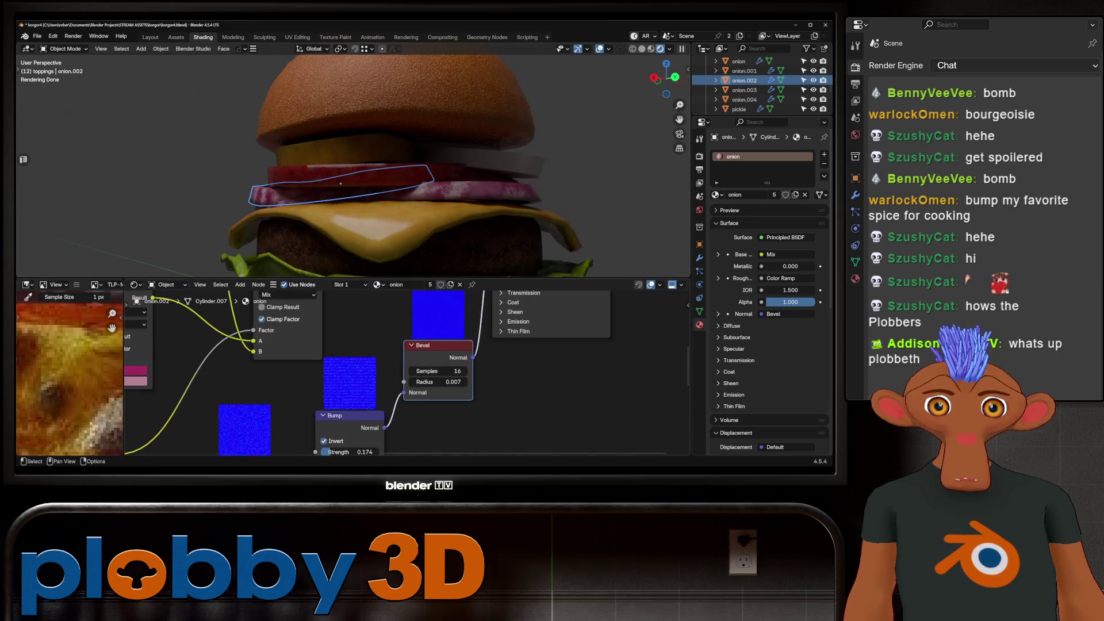
{"action": "left_click", "coordinate": [440, 383]}
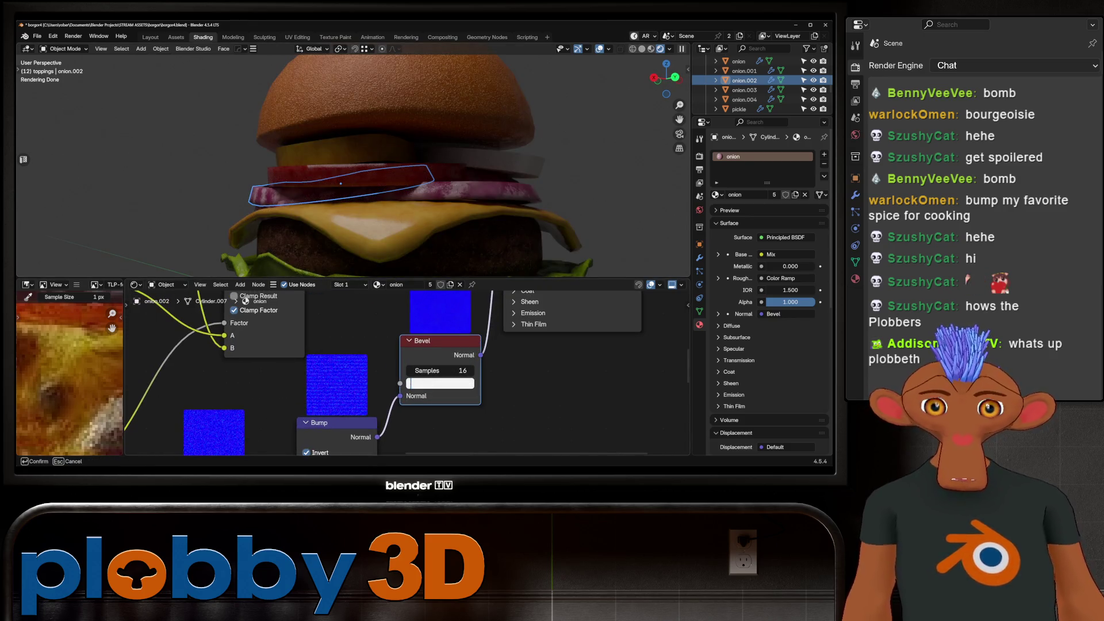
{"action": "type", "text": ".0025"}
{"action": "key", "text": "Return"}
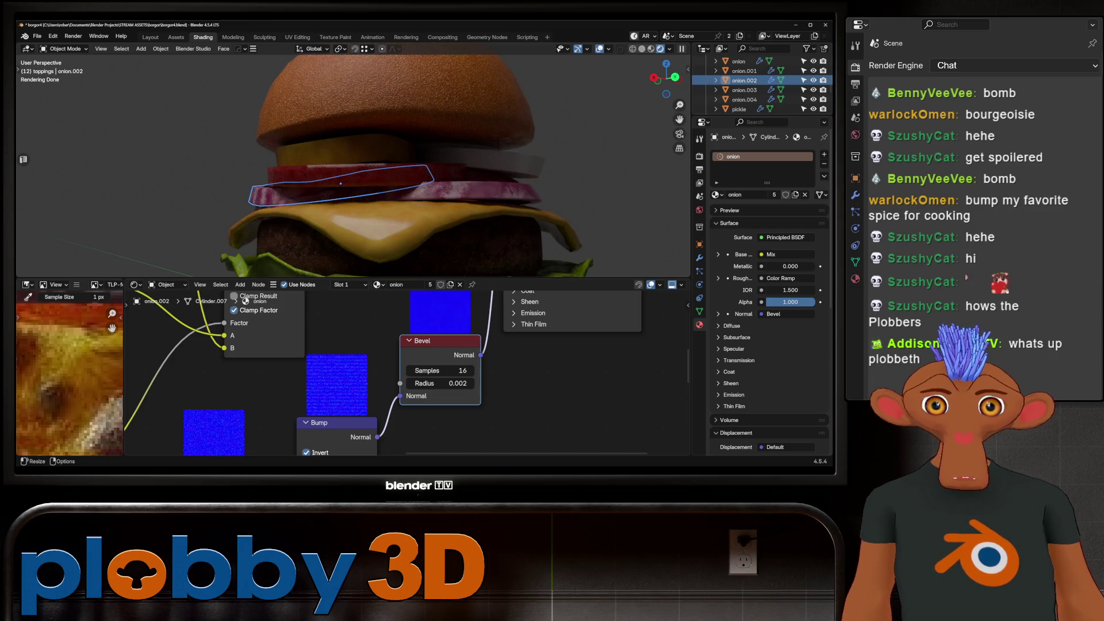
Orbit and zoom around the burger to inspect the shading.
{"action": "middle_click_drag", "start_coordinate": [390, 172], "coordinate": [400, 201]}
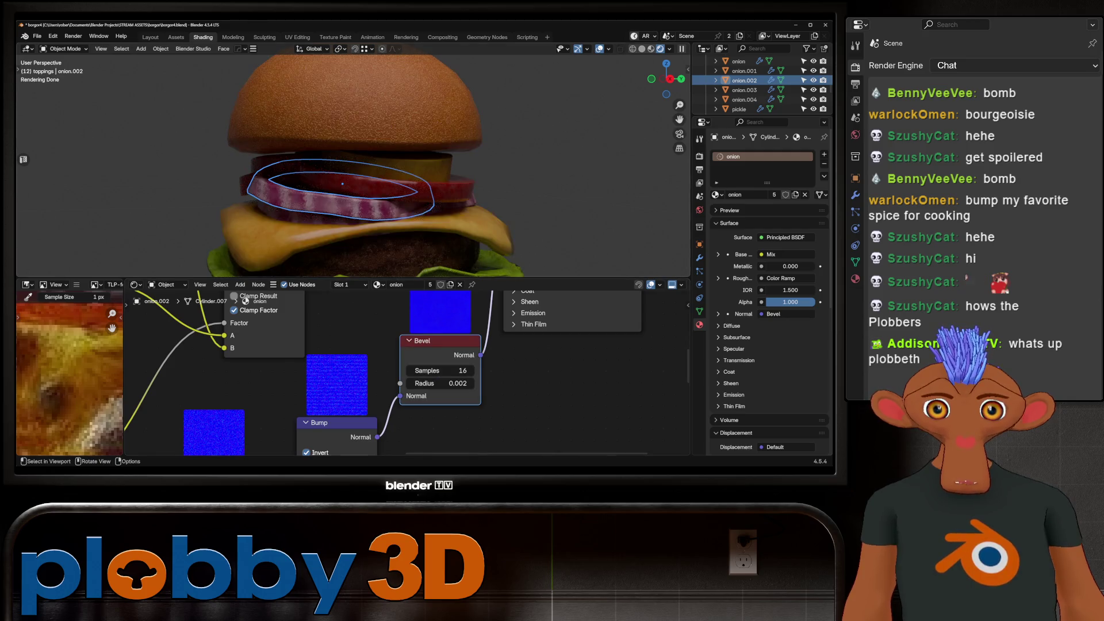
{"action": "scroll", "coordinate": [354, 172], "scroll_direction": "down", "scroll_amount": 5}
{"action": "middle_click_drag", "start_coordinate": [354, 172], "coordinate": [368, 190]}
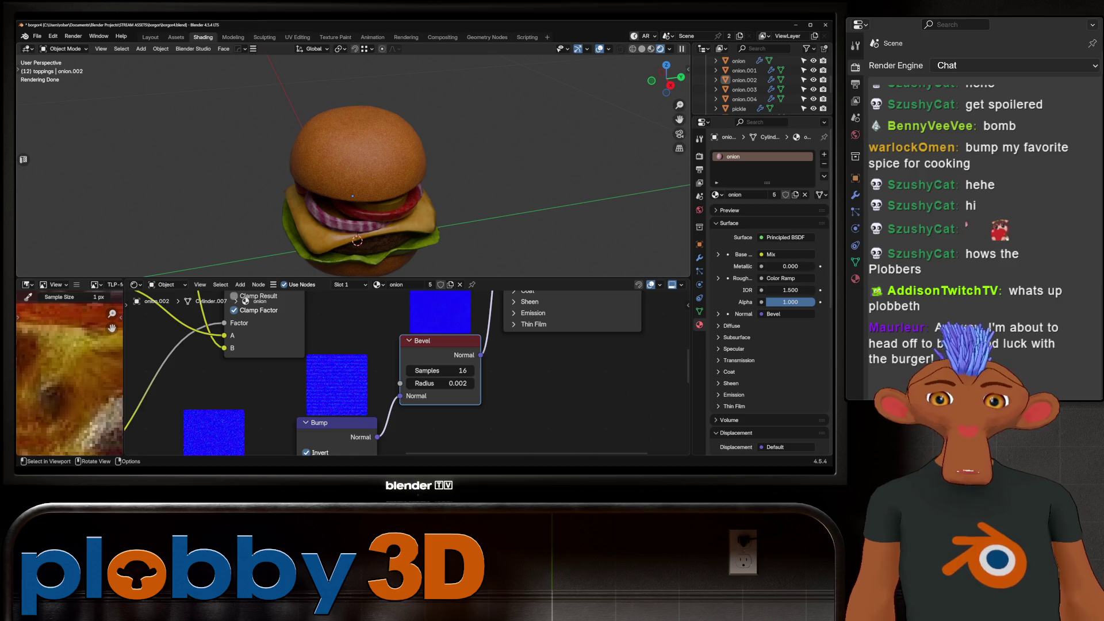
{"action": "scroll", "coordinate": [353, 166], "scroll_direction": "down", "scroll_amount": 2}
{"action": "middle_click_drag", "start_coordinate": [353, 167], "coordinate": [353, 190]}
{"action": "scroll", "coordinate": [352, 189], "scroll_direction": "up", "scroll_amount": 5}
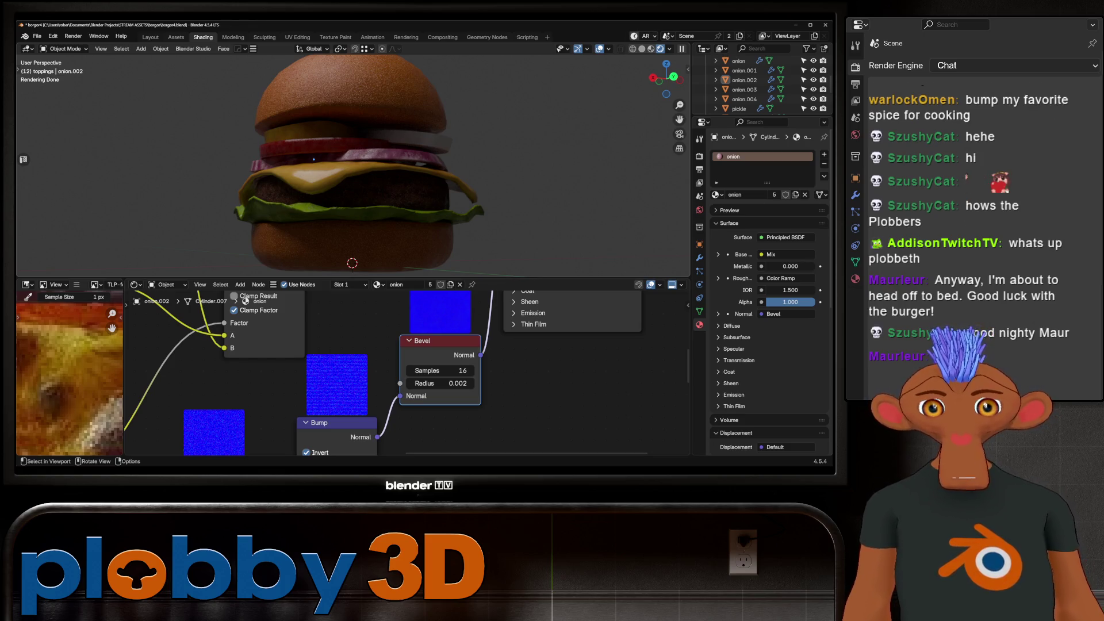
{"action": "scroll", "coordinate": [314, 160], "scroll_direction": "up", "scroll_amount": 8}
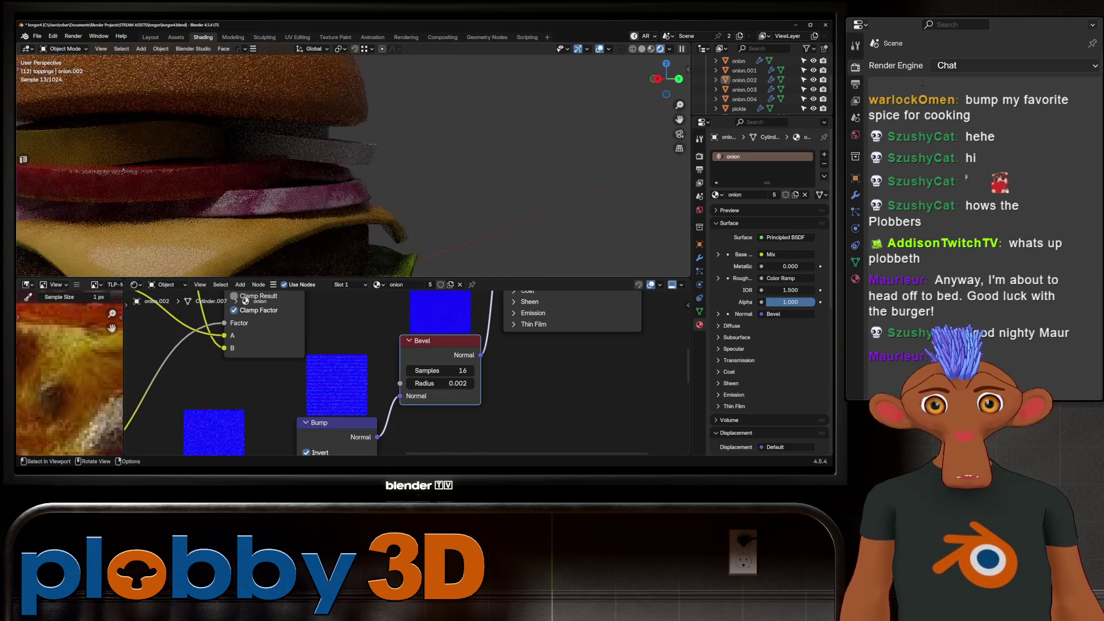
{"action": "scroll", "coordinate": [123, 170], "scroll_direction": "down", "scroll_amount": 5}
{"action": "scroll", "coordinate": [173, 178], "scroll_direction": "up", "scroll_amount": 5}
{"action": "scroll", "coordinate": [230, 184], "scroll_direction": "down", "scroll_amount": 5}
{"action": "scroll", "coordinate": [281, 189], "scroll_direction": "up", "scroll_amount": 5}
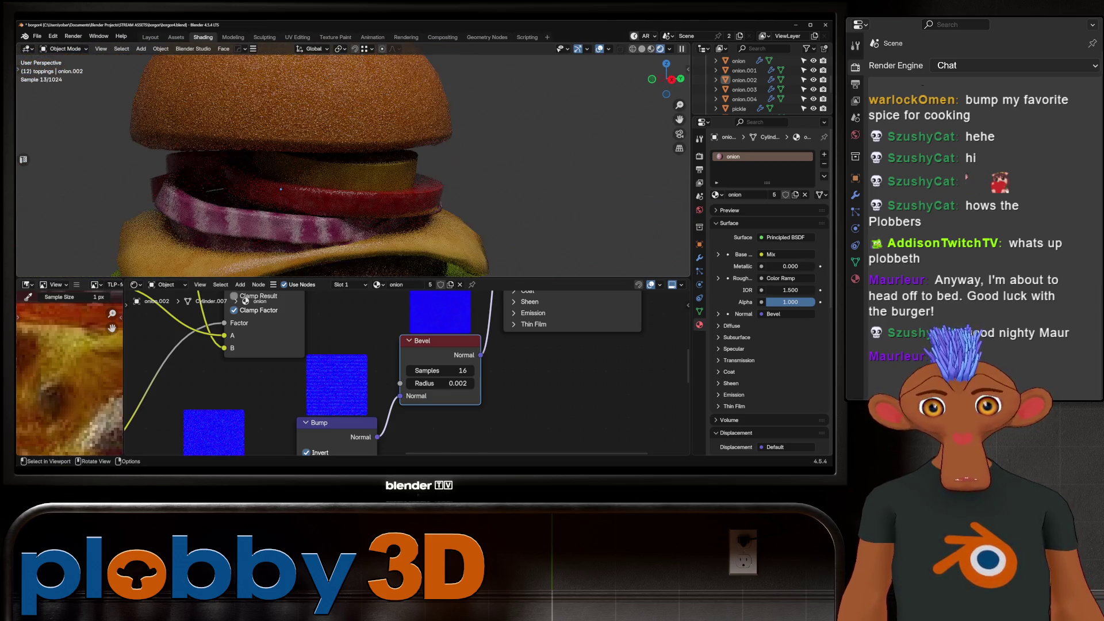
{"action": "scroll", "coordinate": [281, 188], "scroll_direction": "down", "scroll_amount": 4}
Select onion.002, then the pickle to show its Material.001 nodes.
{"action": "left_click", "coordinate": [329, 196]}
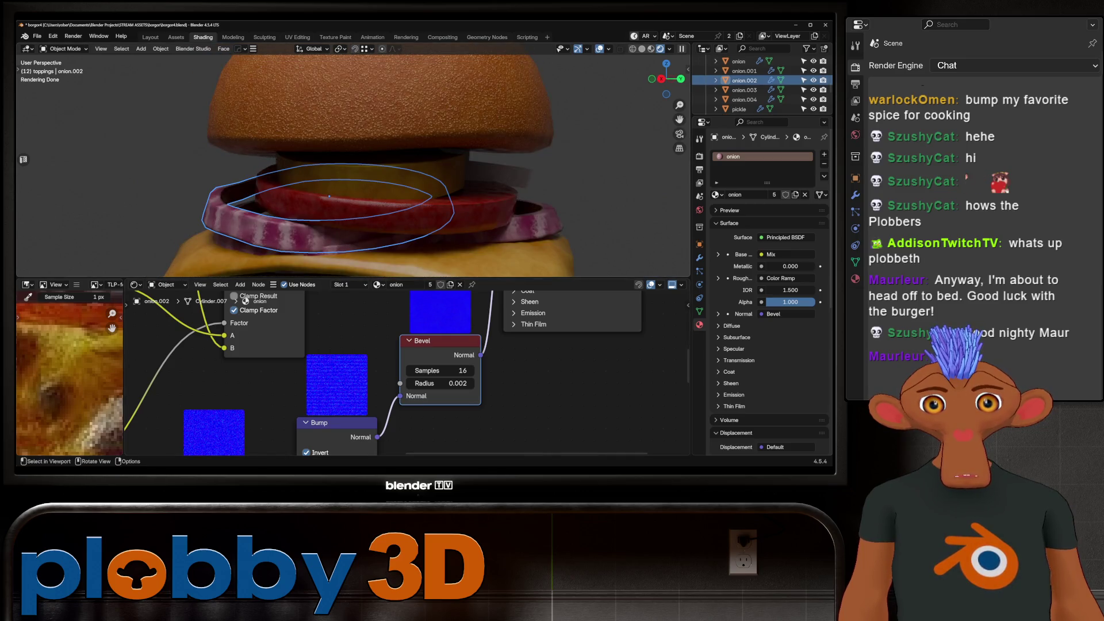
{"action": "scroll", "coordinate": [281, 186], "scroll_direction": "down", "scroll_amount": 4}
{"action": "left_click", "coordinate": [321, 179]}
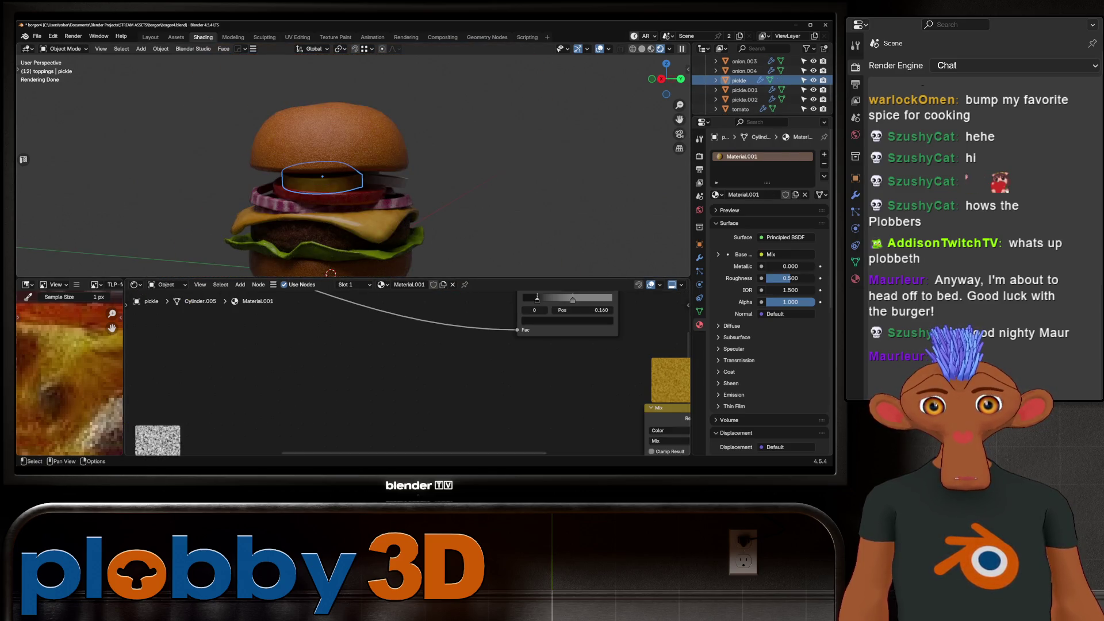
Connect the Color Ramp to the pickle shader's Roughness.
{"action": "key", "text": "KP_Decimal"}
{"action": "middle_click_drag", "start_coordinate": [403, 368], "coordinate": [464, 367]}
{"action": "scroll", "coordinate": [403, 368], "scroll_direction": "up", "scroll_amount": 2}
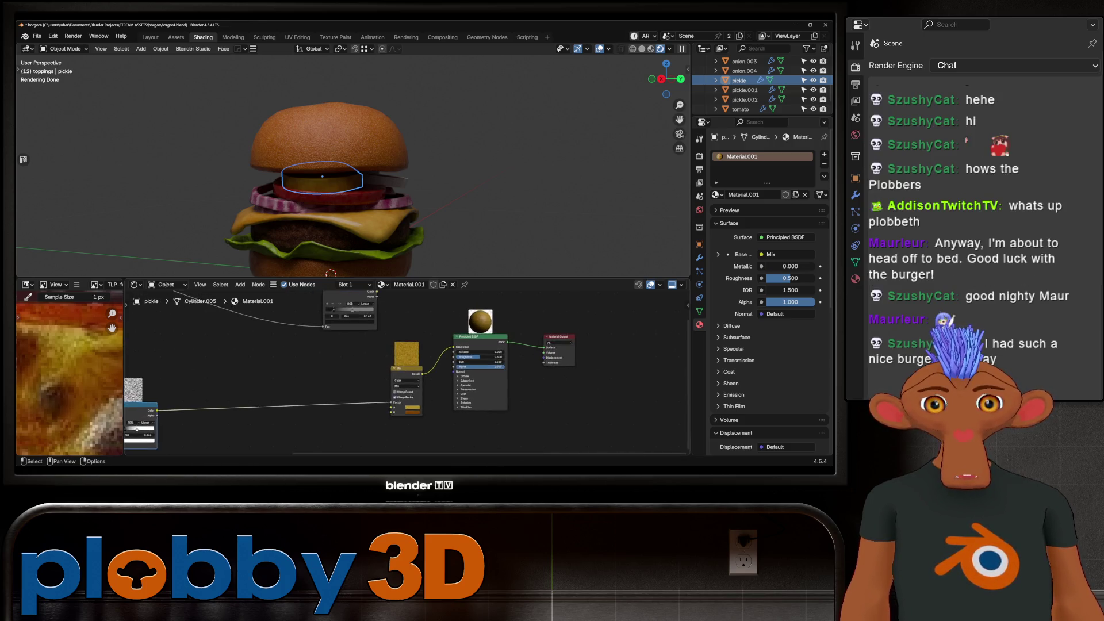
{"action": "mouse_move", "coordinate": [372, 310]}
{"action": "left_mouse_down"}
{"action": "mouse_move", "coordinate": [457, 400]}
{"action": "mouse_move", "coordinate": [454, 380]}
{"action": "left_mouse_up"}
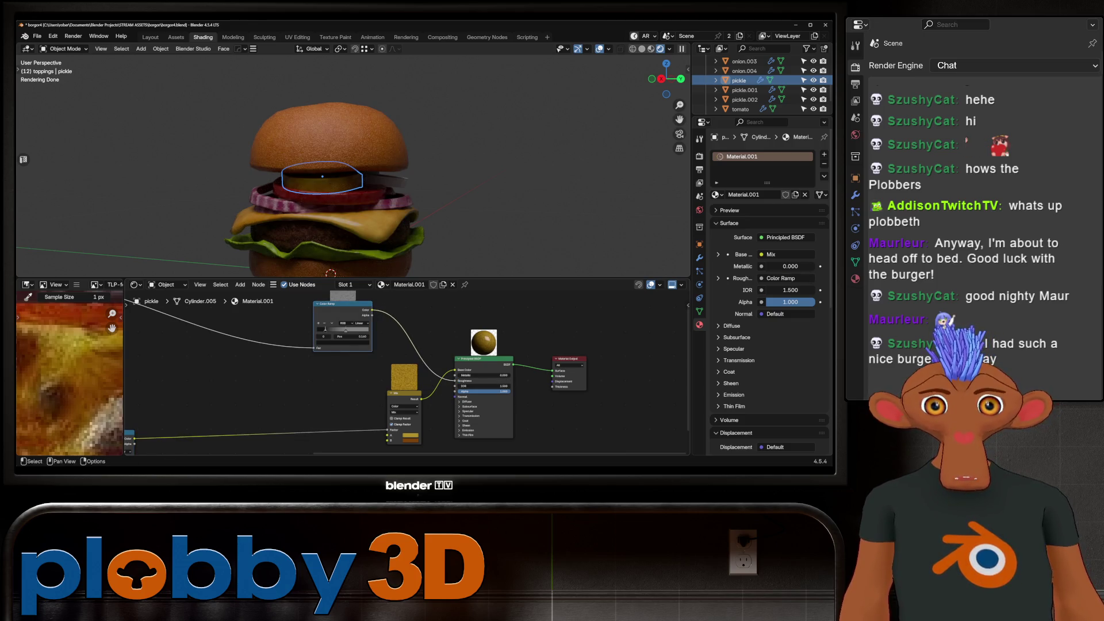
Adjust a noise Color Ramp stop and tidy the Color Ramp and collapsed Mix nodes.
{"action": "middle_click_drag", "start_coordinate": [324, 329], "coordinate": [457, 286]}
{"action": "left_click", "coordinate": [245, 416]}
{"action": "scroll", "coordinate": [347, 377], "scroll_direction": "down", "scroll_amount": 2}
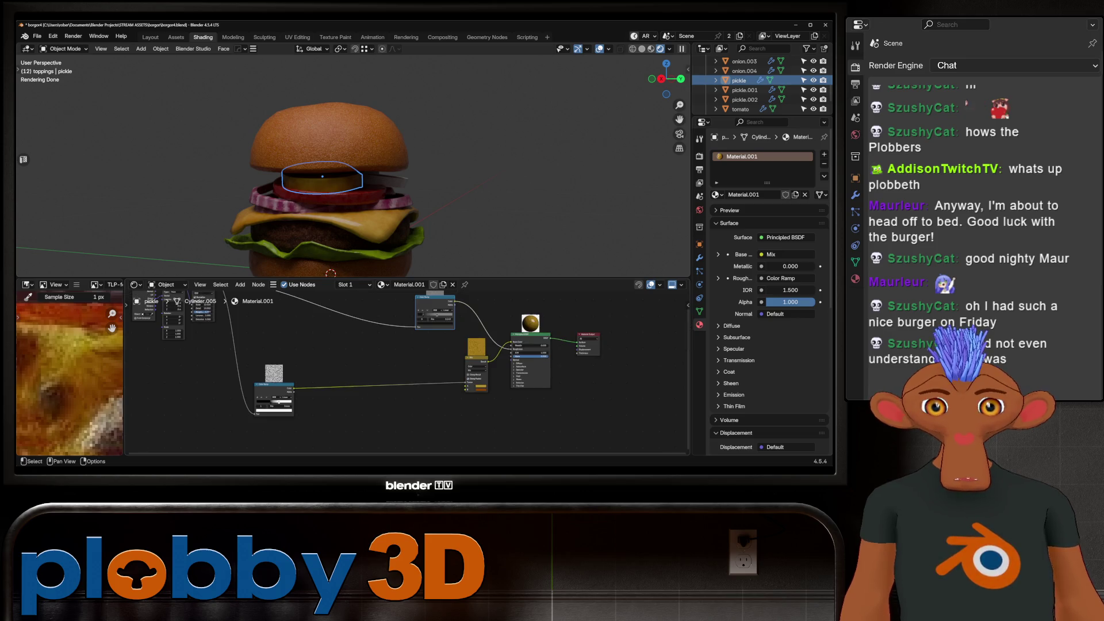
{"action": "left_click_drag", "start_coordinate": [274, 384], "coordinate": [264, 349]}
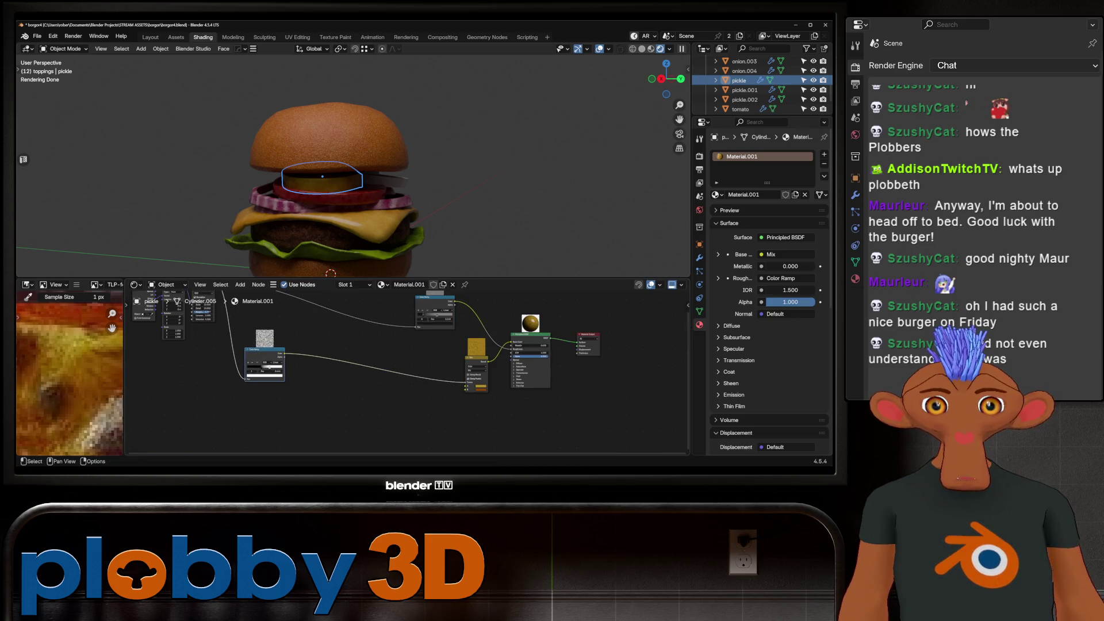
{"action": "key", "text": "h"}
{"action": "key", "text": "h"}
{"action": "left_click_drag", "start_coordinate": [476, 353], "coordinate": [329, 354]}
{"action": "scroll", "coordinate": [345, 351], "scroll_direction": "up", "scroll_amount": 3}
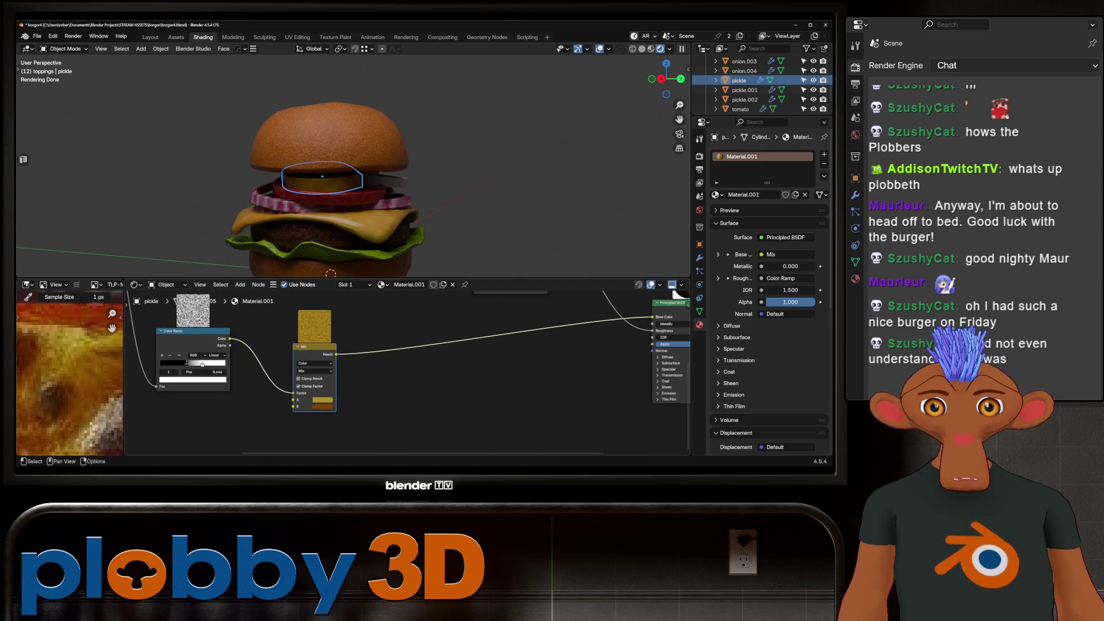
{"action": "scroll", "coordinate": [345, 368], "scroll_direction": "down", "scroll_amount": 4}
Add a Voronoi Texture node fed by the Mapping output.
{"action": "key", "text": "shift+a"}
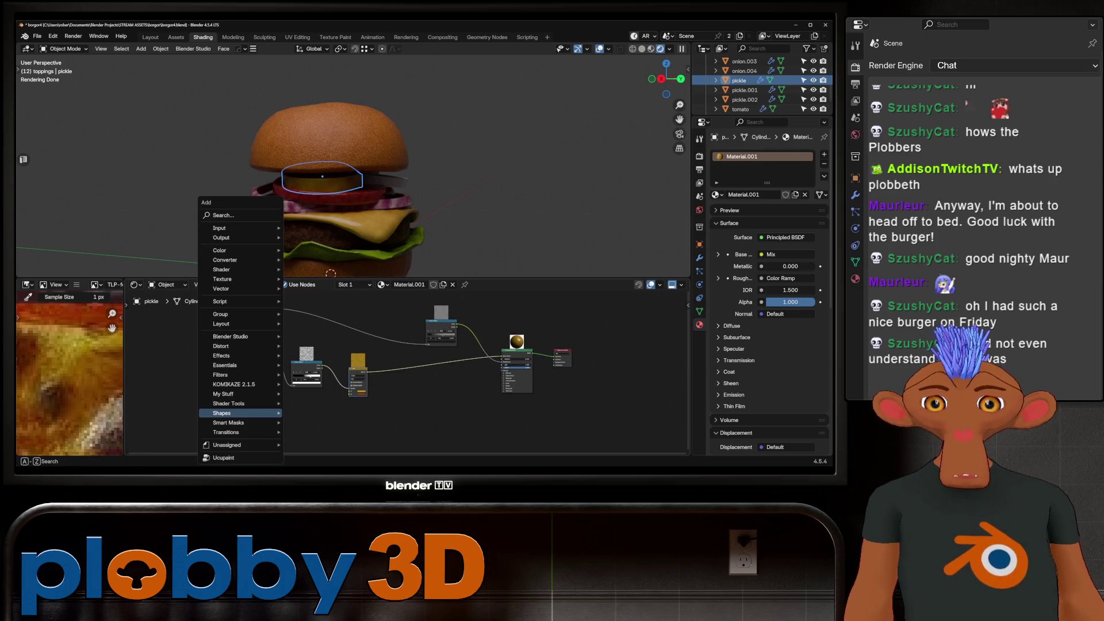
{"action": "type", "text": "voron"}
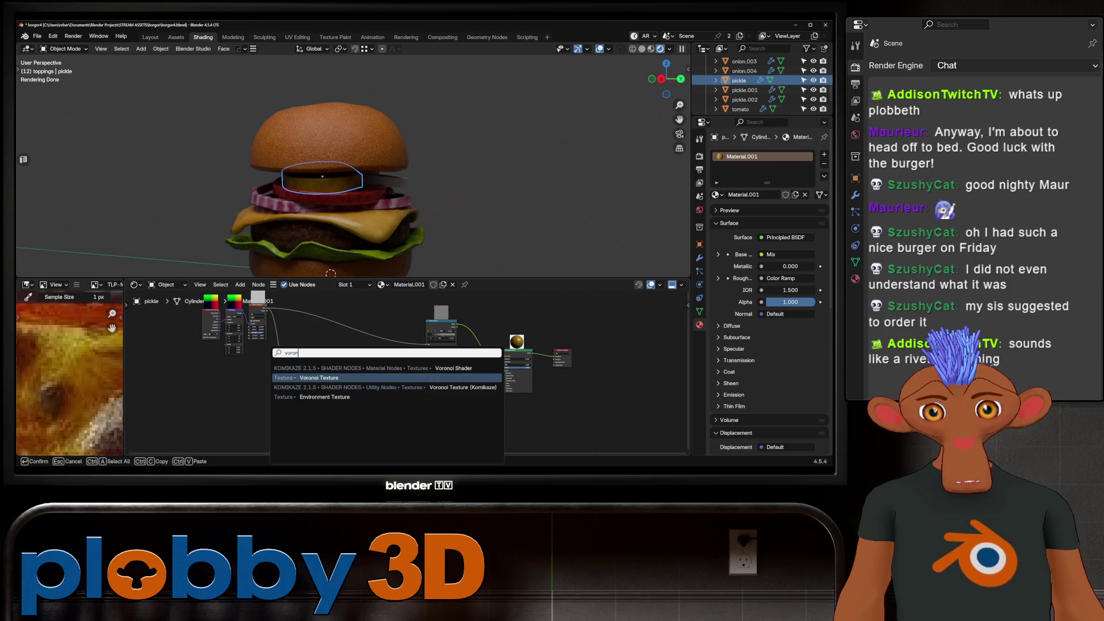
{"action": "left_click", "coordinate": [319, 378]}
{"action": "left_click", "coordinate": [319, 378]}
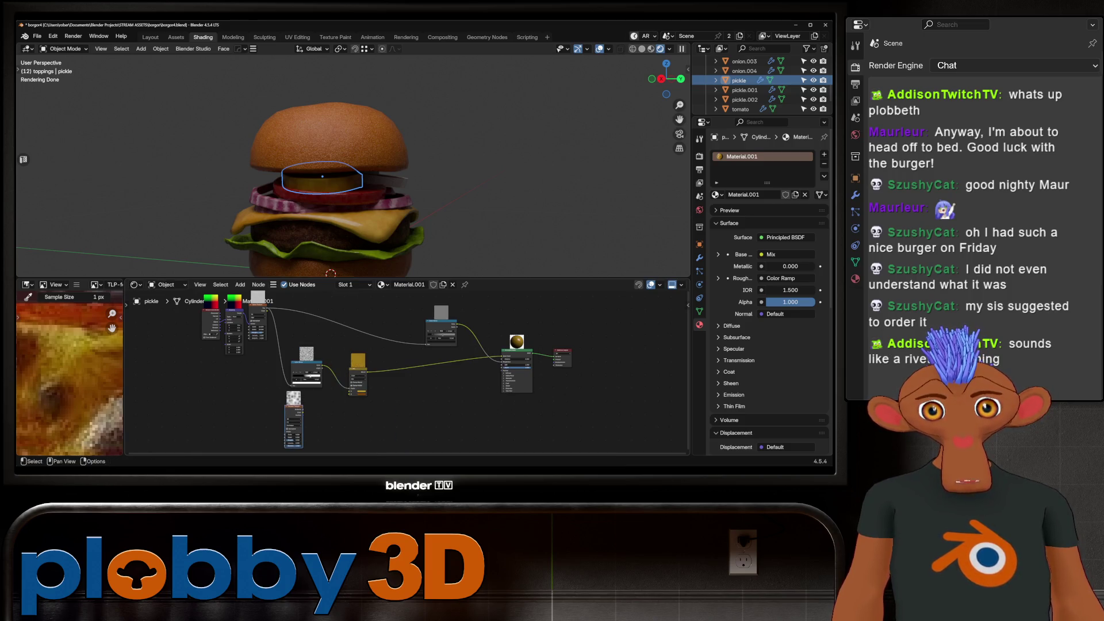
{"action": "left_click_drag", "start_coordinate": [244, 313], "coordinate": [297, 425]}
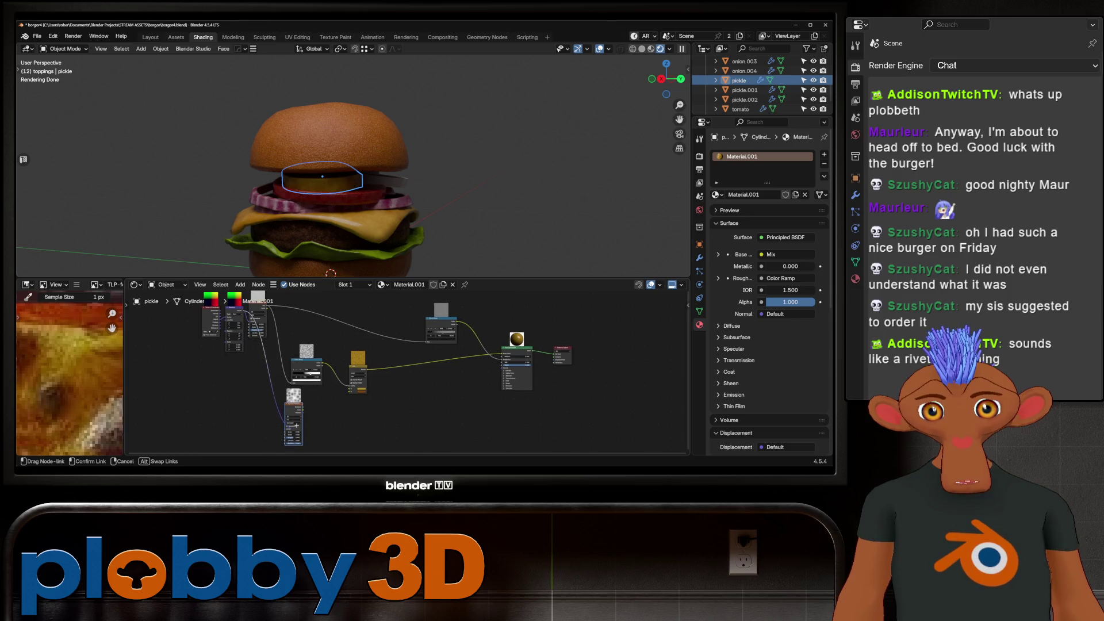
{"action": "scroll", "coordinate": [402, 374], "scroll_direction": "up", "scroll_amount": 3}
Duplicate the Mix node, set its B colour to dark brown, and drive its Factor with Voronoi Distance.
{"action": "left_click", "coordinate": [321, 345]}
{"action": "key", "text": "shift+d"}
{"action": "left_click", "coordinate": [413, 345]}
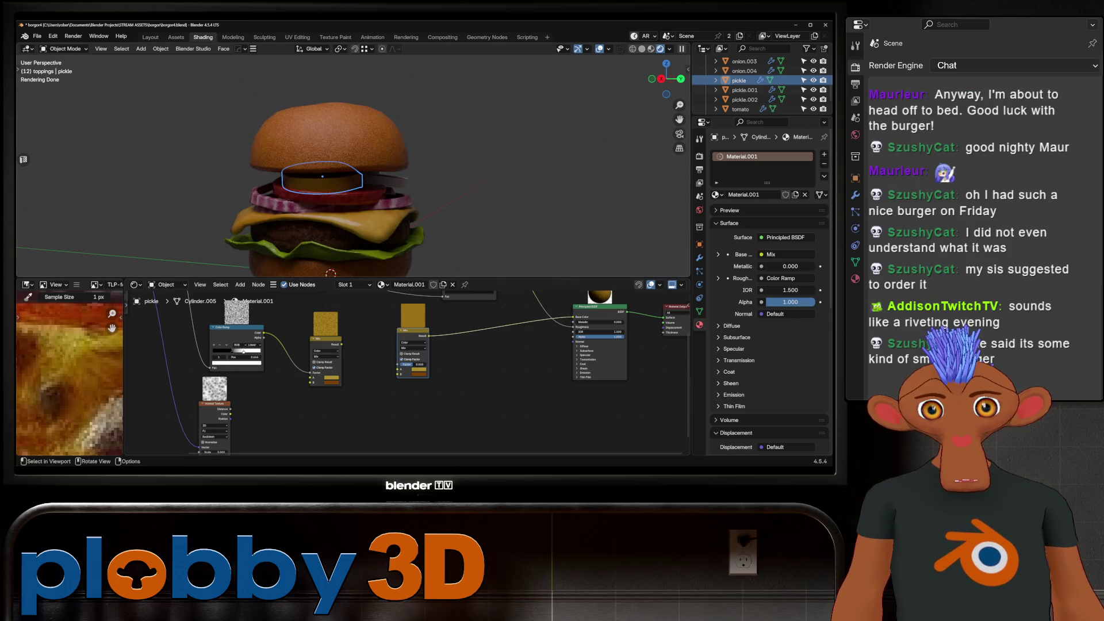
{"action": "scroll", "coordinate": [69, 374], "scroll_direction": "up", "scroll_amount": 2}
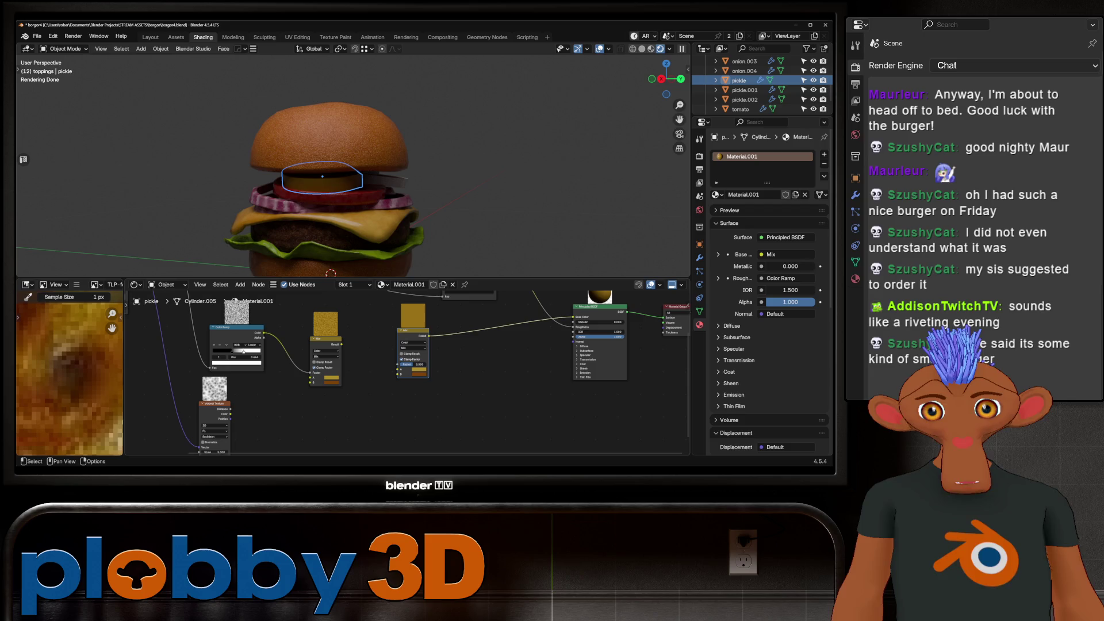
{"action": "scroll", "coordinate": [418, 371], "scroll_direction": "up", "scroll_amount": 3}
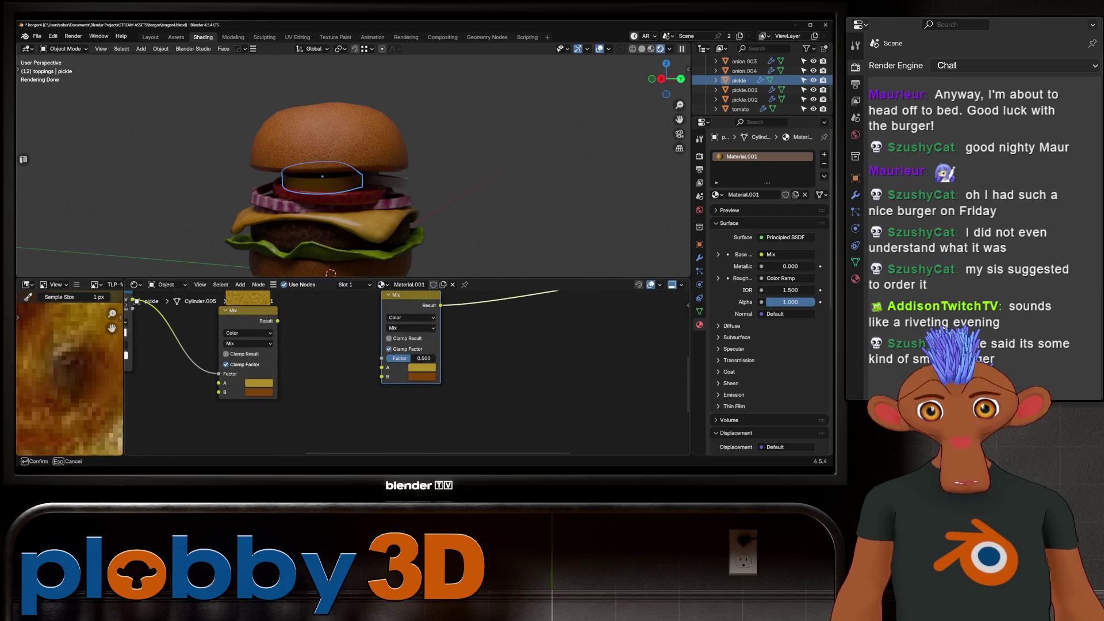
{"action": "left_click", "coordinate": [60, 368]}
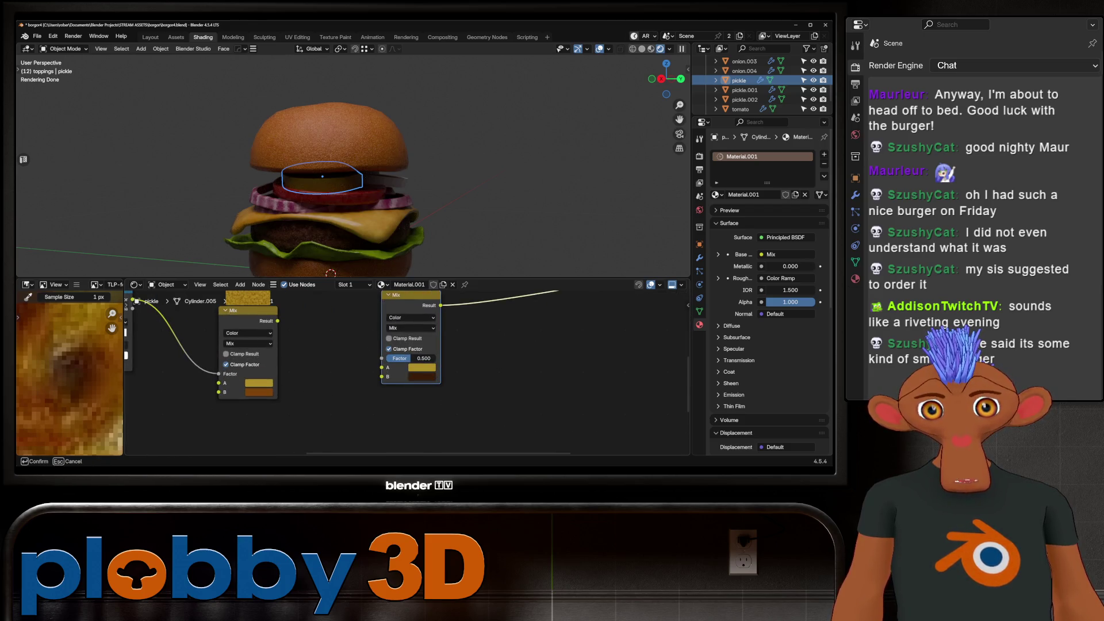
{"action": "scroll", "coordinate": [403, 314], "scroll_direction": "down", "scroll_amount": 3}
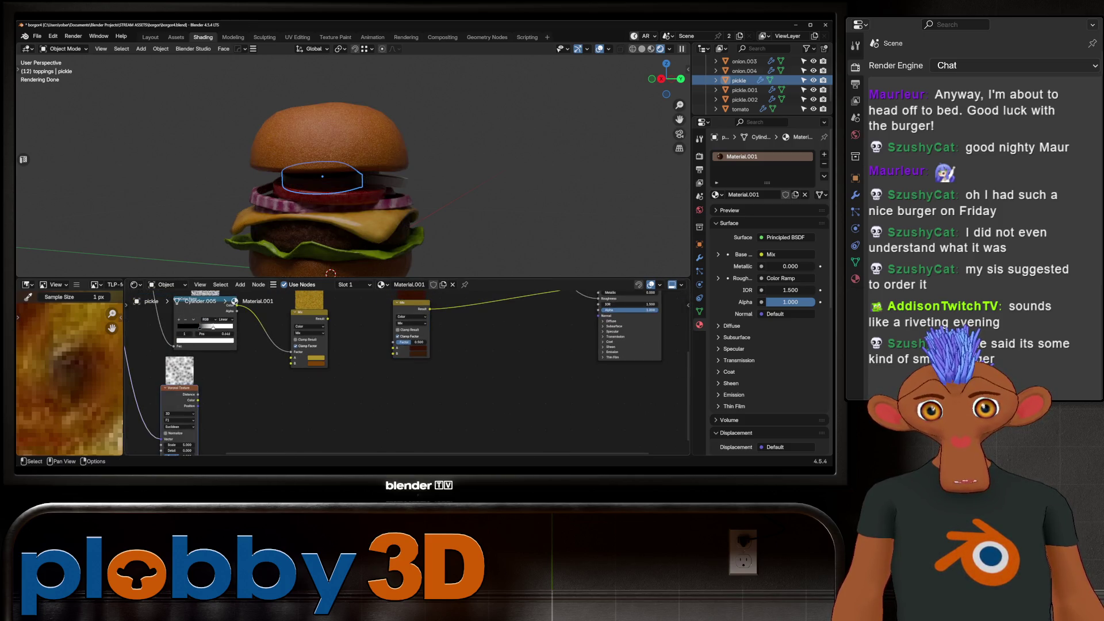
{"action": "mouse_move", "coordinate": [327, 318]}
{"action": "left_mouse_down"}
{"action": "mouse_move", "coordinate": [373, 365]}
{"action": "mouse_move", "coordinate": [394, 353]}
{"action": "left_mouse_up"}
{"action": "mouse_move", "coordinate": [198, 394]}
{"action": "left_mouse_down"}
{"action": "mouse_move", "coordinate": [388, 333]}
{"action": "mouse_move", "coordinate": [394, 342]}
{"action": "left_mouse_up"}
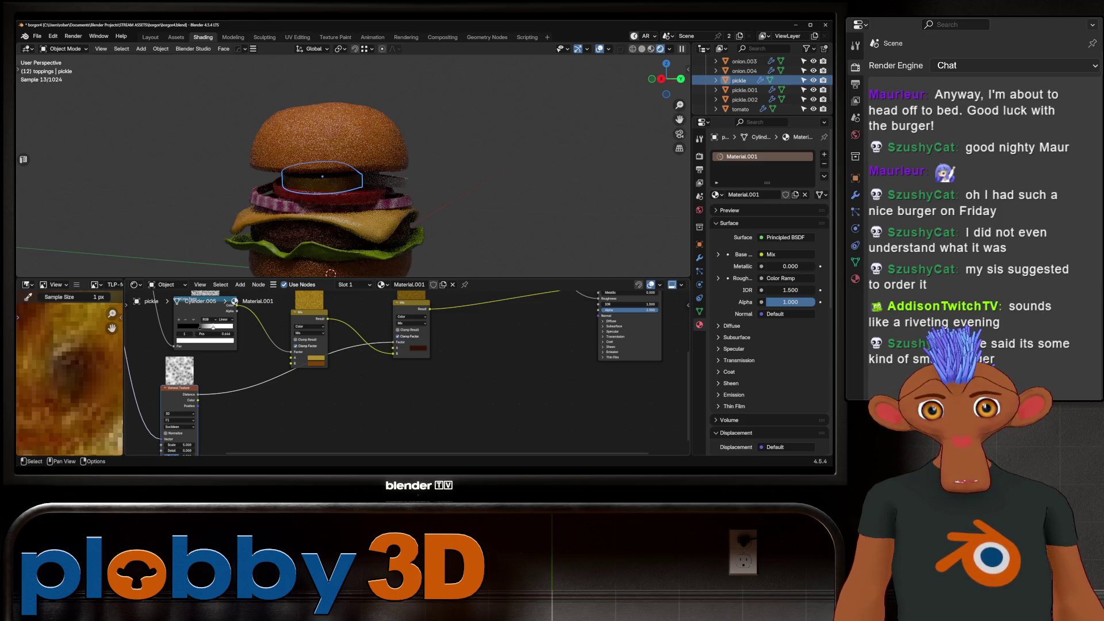
{"action": "scroll", "coordinate": [345, 173], "scroll_direction": "up", "scroll_amount": 3}
{"action": "scroll", "coordinate": [632, 339], "scroll_direction": "down", "scroll_amount": 2}
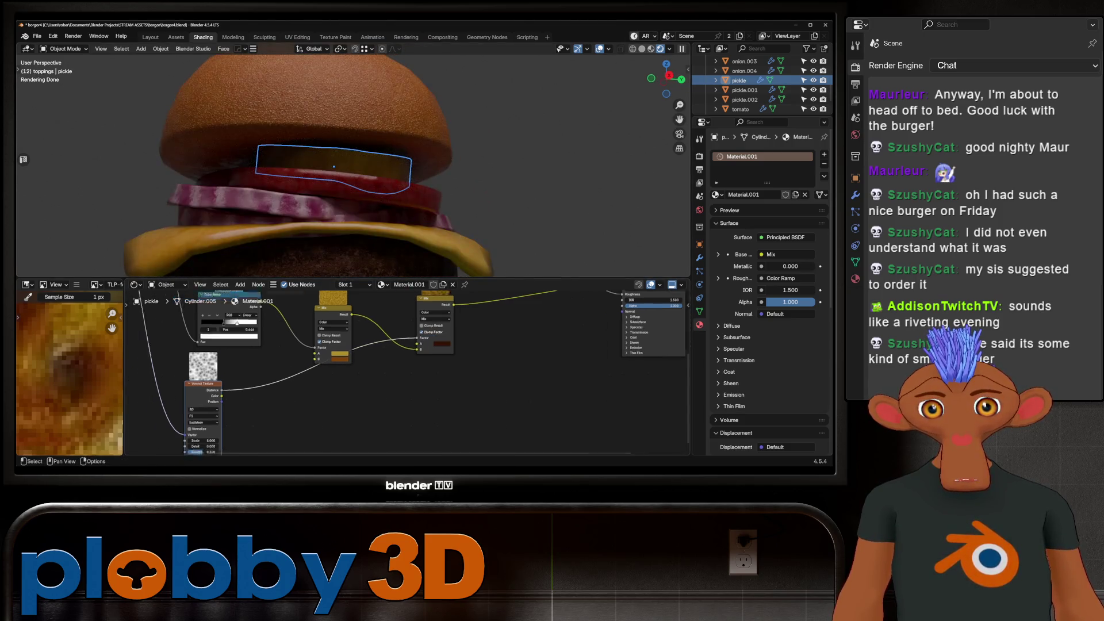
{"action": "key", "text": "shift+d"}
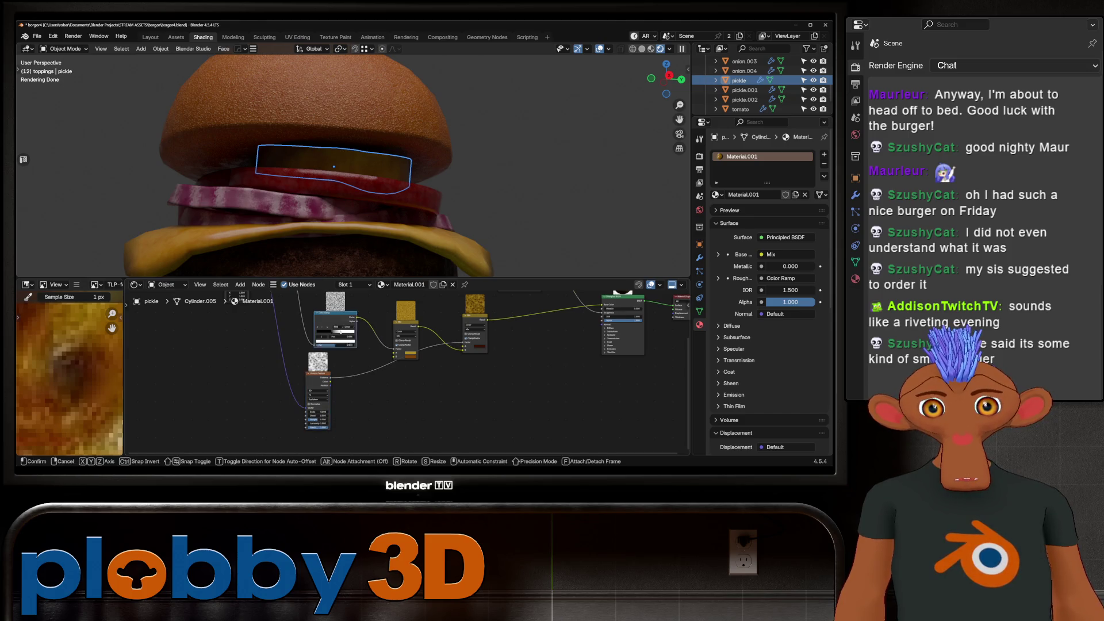
Insert a Color Ramp between Voronoi Distance and the Mix Factor.
{"action": "left_click", "coordinate": [359, 374]}
{"action": "left_click_drag", "start_coordinate": [318, 402], "coordinate": [280, 419]}
{"action": "left_click_drag", "start_coordinate": [359, 363], "coordinate": [332, 386]}
{"action": "key", "text": "shift+a"}
{"action": "key", "text": "Escape"}
{"action": "middle_click_drag", "start_coordinate": [248, 402], "coordinate": [237, 417]}
{"action": "scroll", "coordinate": [318, 330], "scroll_direction": "up", "scroll_amount": 2}
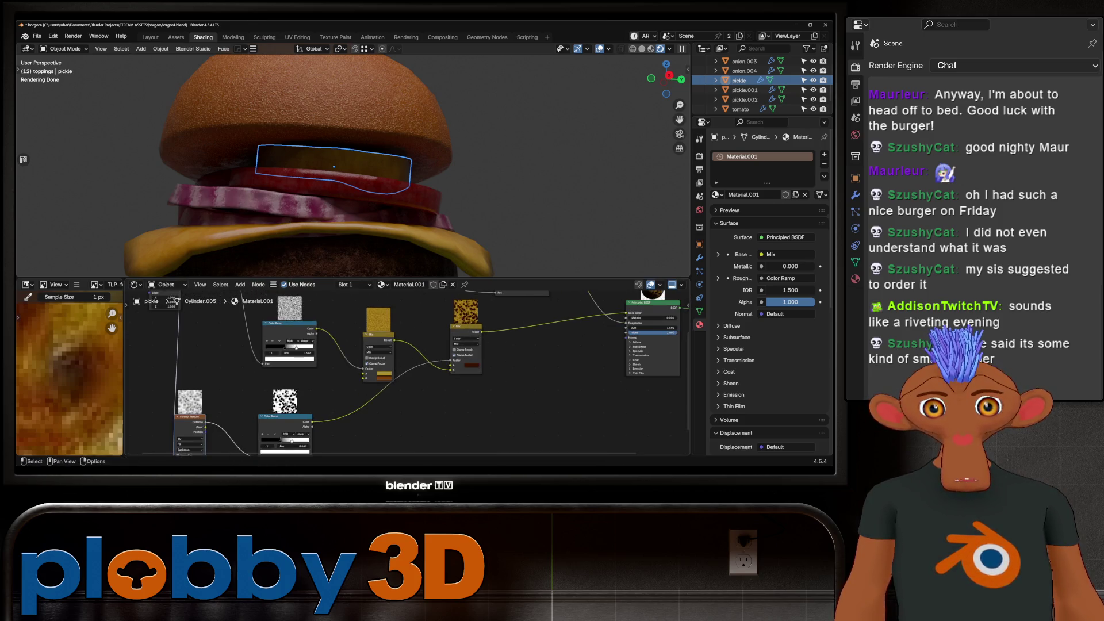
{"action": "middle_click_drag", "start_coordinate": [345, 173], "coordinate": [305, 172]}
{"action": "scroll", "coordinate": [345, 144], "scroll_direction": "up", "scroll_amount": 3}
Tune the Voronoi to Scale 67.2 and Detail 3.150, adjusting Roughness for small spots.
{"action": "middle_click_drag", "start_coordinate": [403, 374], "coordinate": [553, 327]}
{"action": "left_click_drag", "start_coordinate": [378, 407], "coordinate": [446, 407]}
{"action": "left_click_drag", "start_coordinate": [378, 412], "coordinate": [383, 417]}
{"action": "mouse_move", "coordinate": [345, 172]}
{"action": "middle_mouse_down"}
{"action": "mouse_move", "coordinate": [374, 155]}
{"action": "mouse_move", "coordinate": [353, 150]}
{"action": "middle_mouse_up"}
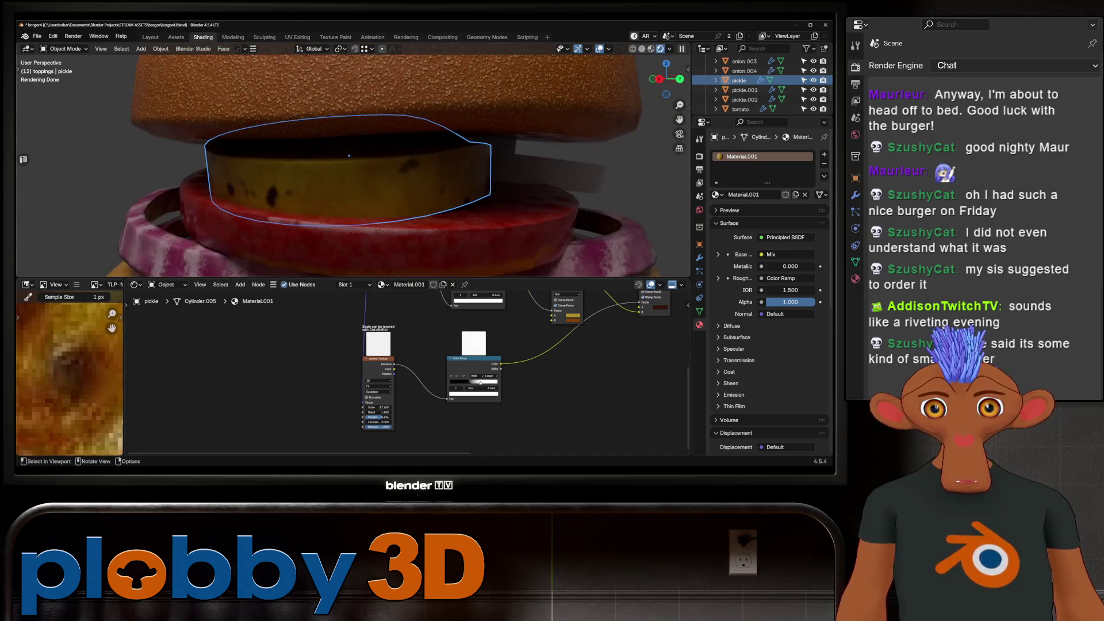
{"action": "scroll", "coordinate": [378, 411], "scroll_direction": "up", "scroll_amount": 1}
{"action": "scroll", "coordinate": [377, 411], "scroll_direction": "up", "scroll_amount": 1}
{"action": "mouse_move", "coordinate": [379, 412]}
{"action": "left_mouse_down"}
{"action": "mouse_move", "coordinate": [403, 412]}
{"action": "mouse_move", "coordinate": [371, 412]}
{"action": "left_mouse_up"}
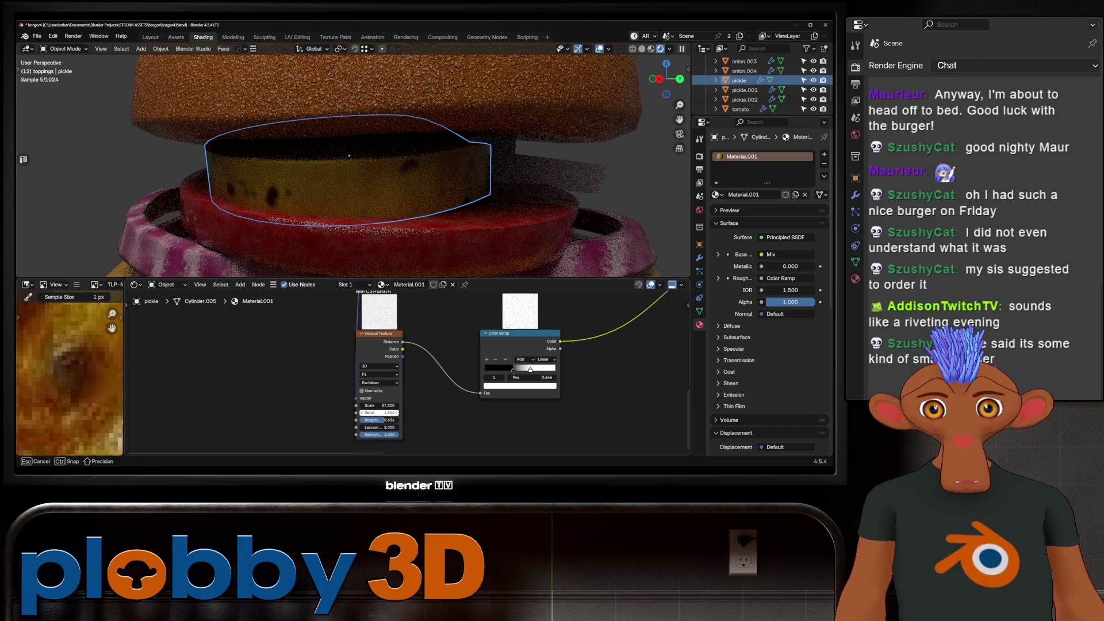
{"action": "scroll", "coordinate": [349, 155], "scroll_direction": "down", "scroll_amount": 6}
Select the other pickle slices and turn the view onto them.
{"action": "middle_click_drag", "start_coordinate": [349, 156], "coordinate": [309, 188]}
{"action": "scroll", "coordinate": [309, 189], "scroll_direction": "up", "scroll_amount": 4}
{"action": "scroll", "coordinate": [346, 383], "scroll_direction": "down", "scroll_amount": 2}
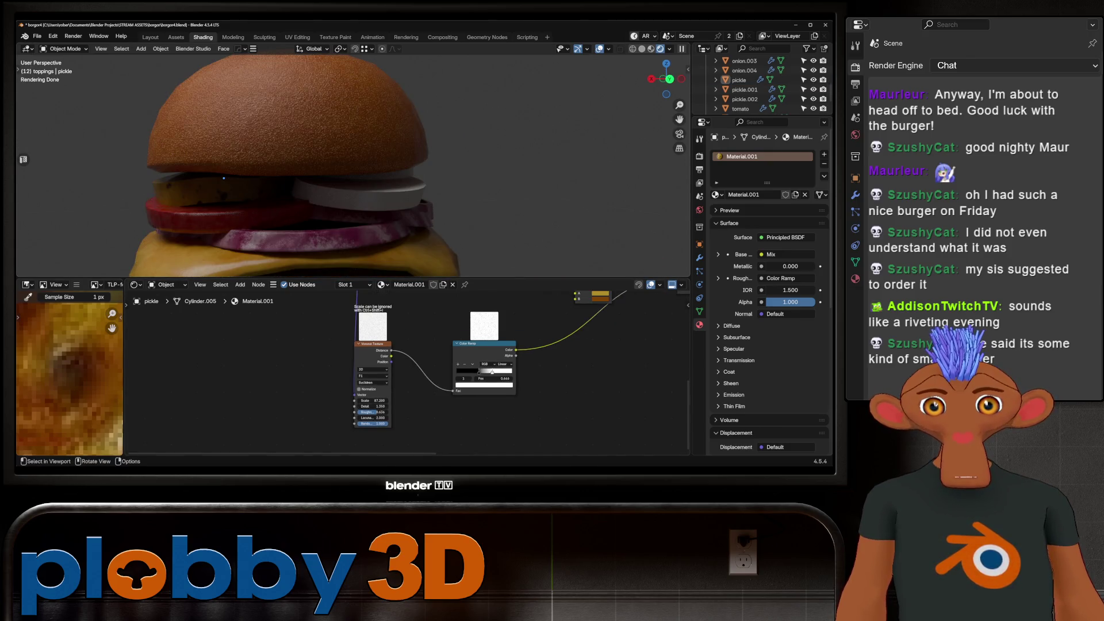
{"action": "left_click", "coordinate": [224, 178]}
{"action": "mouse_move", "coordinate": [224, 177]}
{"action": "middle_mouse_down"}
{"action": "mouse_move", "coordinate": [323, 196]}
{"action": "mouse_move", "coordinate": [368, 184]}
{"action": "middle_mouse_up"}
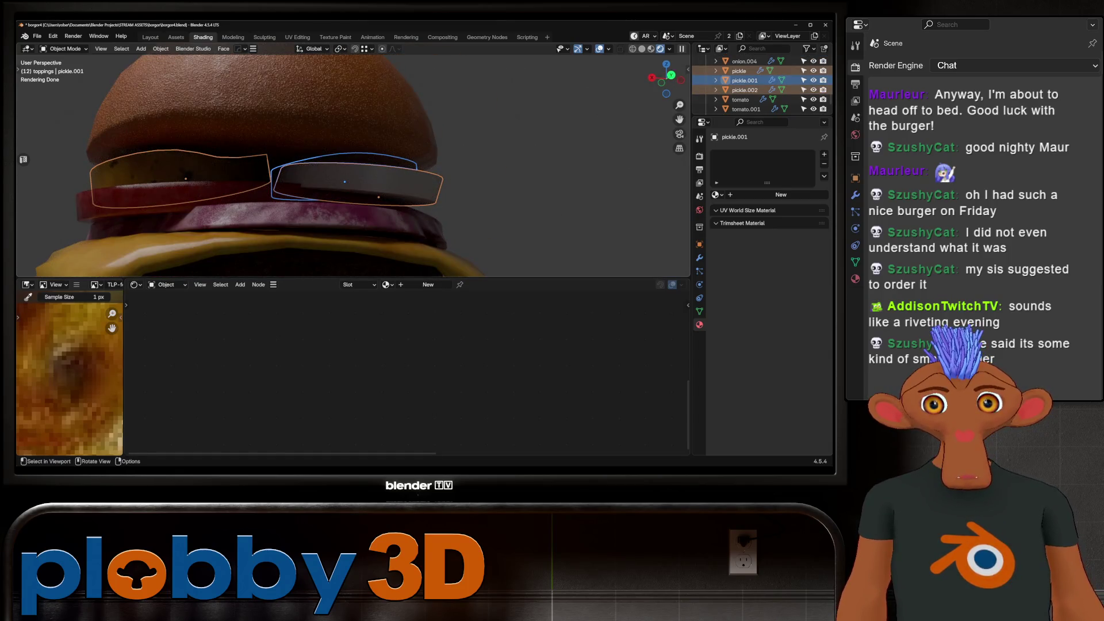
Link the spotted pickle's Material.001 to the other two pickle slices.
{"action": "left_click", "coordinate": [173, 181], "text": "shift"}
{"action": "key", "text": "ctrl+l"}
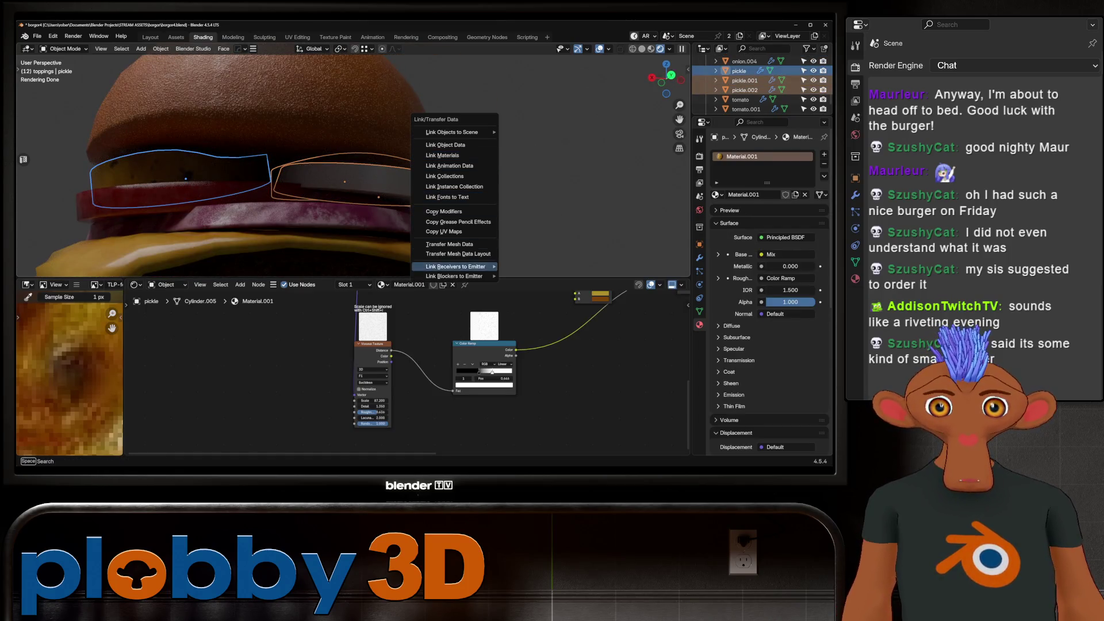
{"action": "left_click", "coordinate": [442, 156]}
{"action": "scroll", "coordinate": [442, 155], "scroll_direction": "down", "scroll_amount": 5}
{"action": "middle_click_drag", "start_coordinate": [345, 189], "coordinate": [391, 181]}
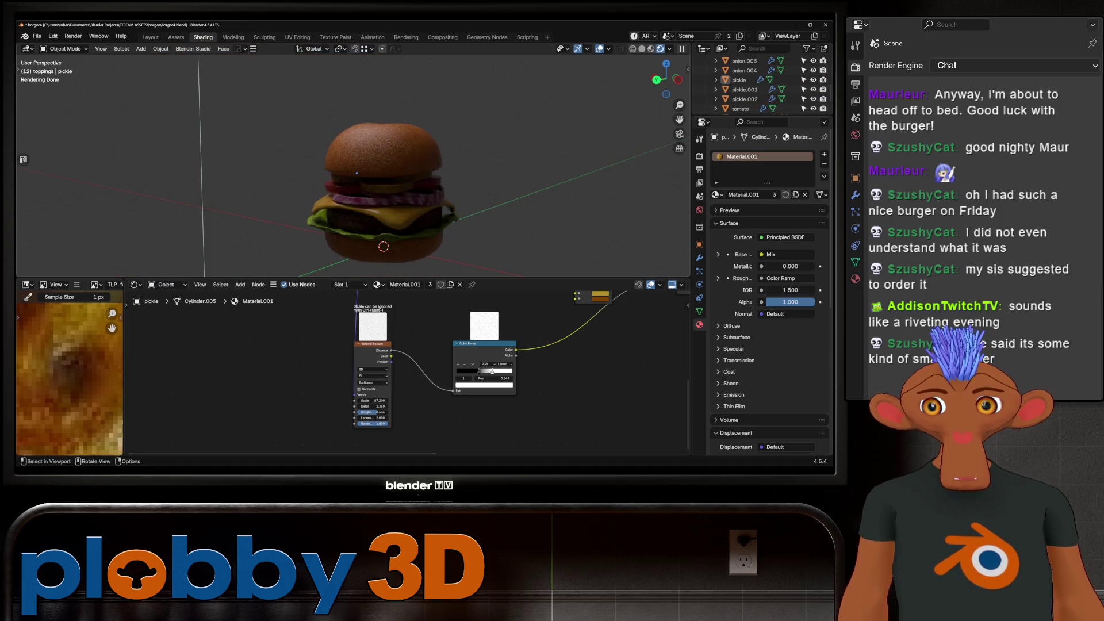
{"action": "scroll", "coordinate": [356, 172], "scroll_direction": "up", "scroll_amount": 8}
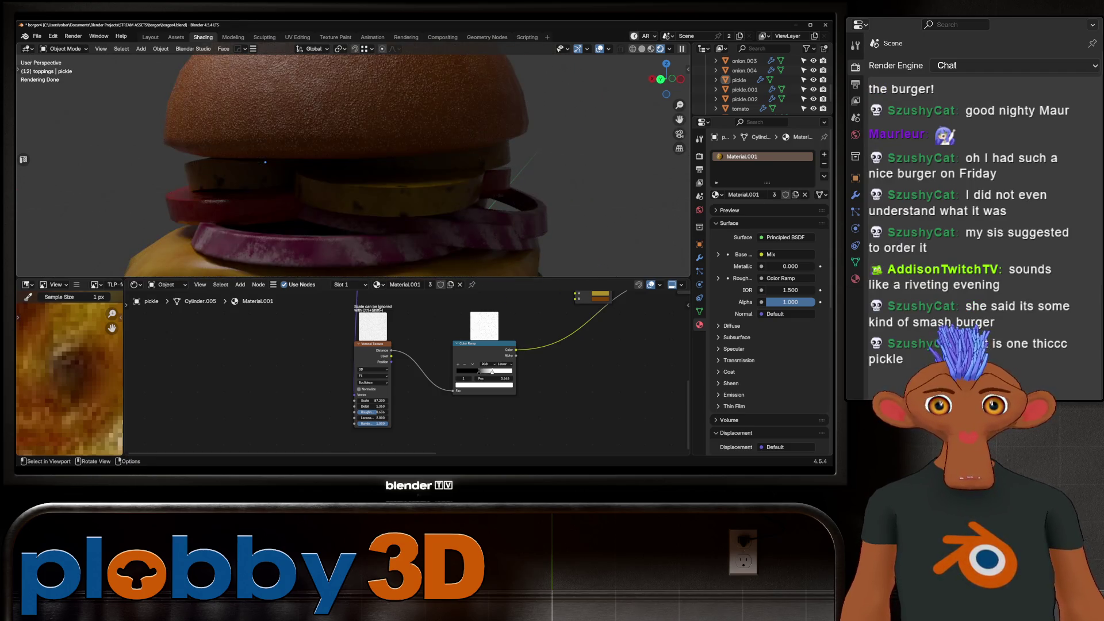
On pickle.002, lighten the spot Mix B colour toward a reddish tone.
{"action": "left_click", "coordinate": [389, 190]}
{"action": "middle_click_drag", "start_coordinate": [517, 345], "coordinate": [356, 414]}
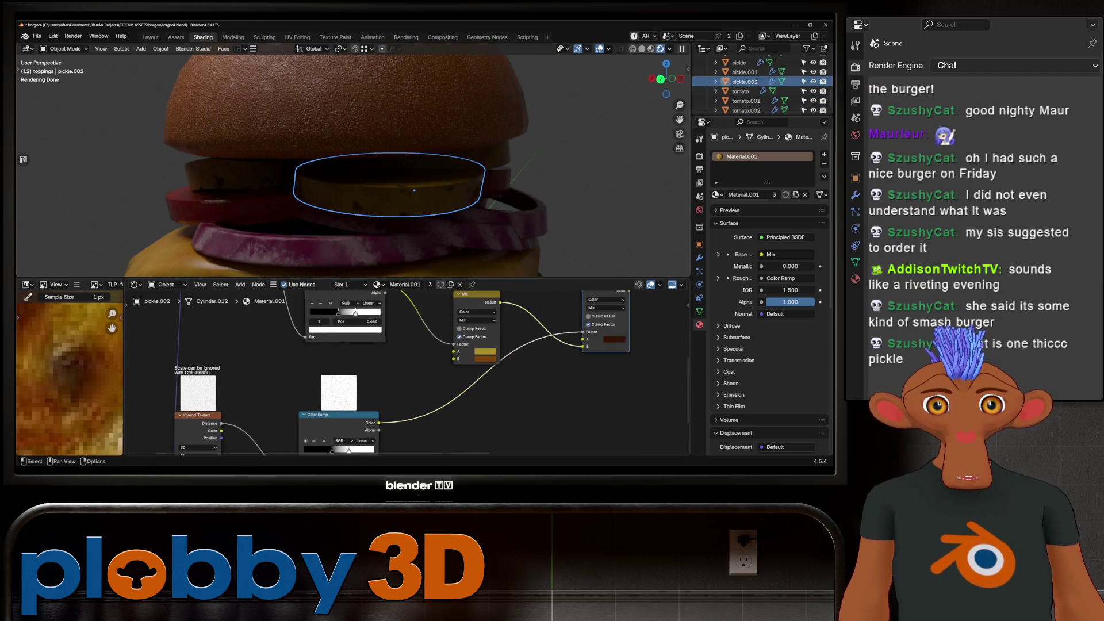
{"action": "left_click", "coordinate": [614, 339]}
{"action": "left_click_drag", "start_coordinate": [664, 271], "coordinate": [664, 257]}
{"action": "scroll", "coordinate": [368, 173], "scroll_direction": "down", "scroll_amount": 5}
{"action": "middle_click_drag", "start_coordinate": [353, 167], "coordinate": [425, 184]}
{"action": "scroll", "coordinate": [426, 184], "scroll_direction": "up", "scroll_amount": 5}
{"action": "scroll", "coordinate": [402, 374], "scroll_direction": "down", "scroll_amount": 3}
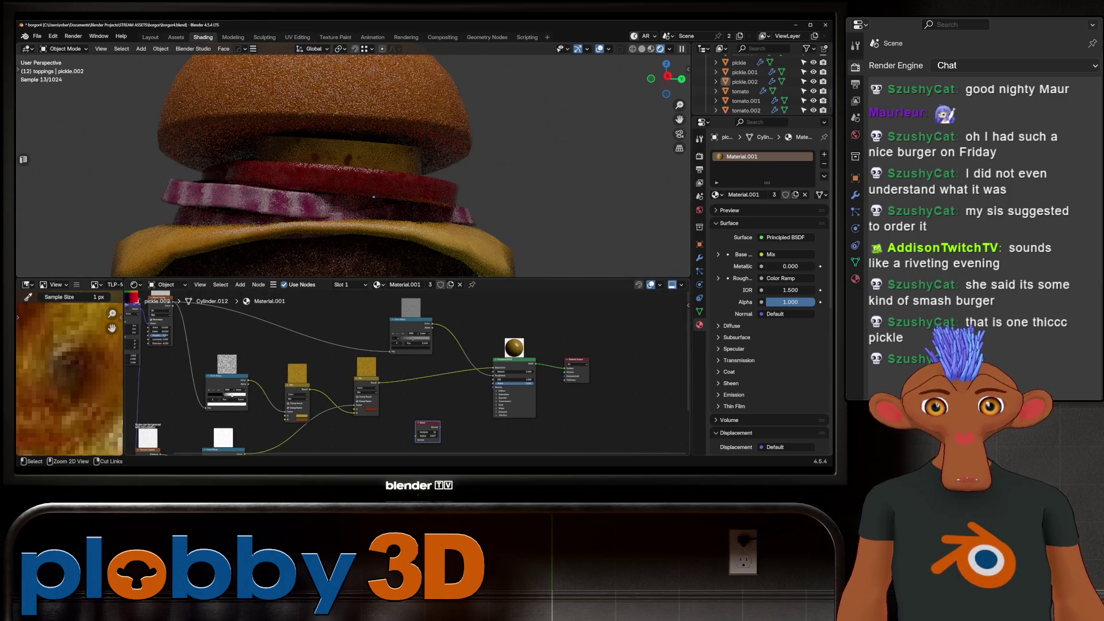
Add a Bevel node to the pickle material's node tree.
{"action": "key", "text": "shift+a"}
{"action": "left_click", "coordinate": [425, 403]}
{"action": "left_click", "coordinate": [434, 409]}
{"action": "scroll", "coordinate": [451, 402], "scroll_direction": "down", "scroll_amount": 3}
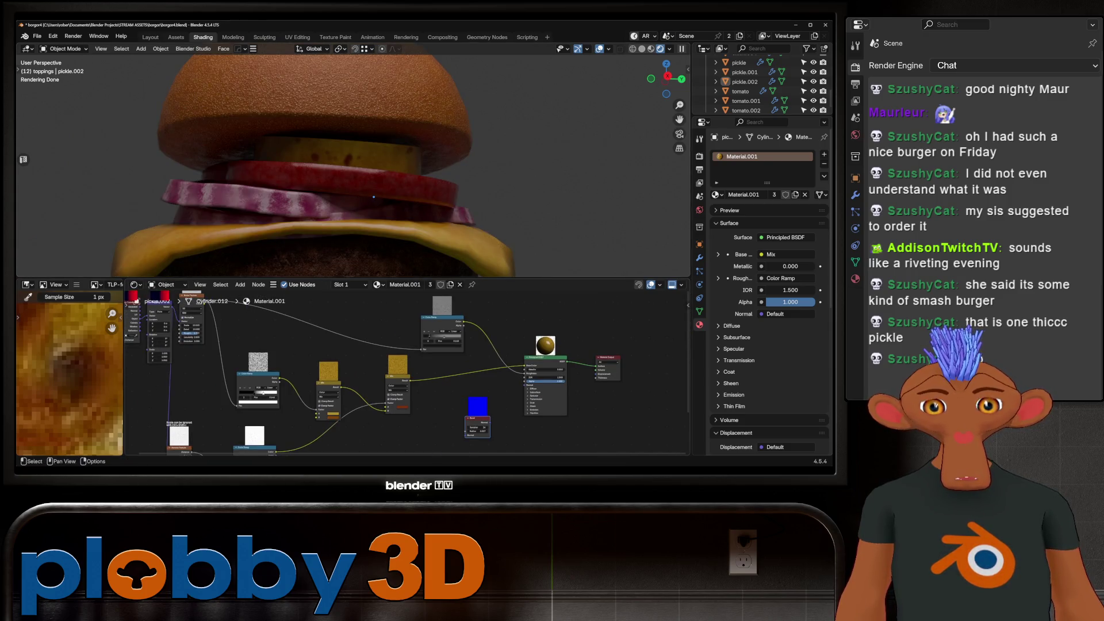
Add a Bump node via search 'bum' and feed the spot texture into its Height.
{"action": "key", "text": "shift+a"}
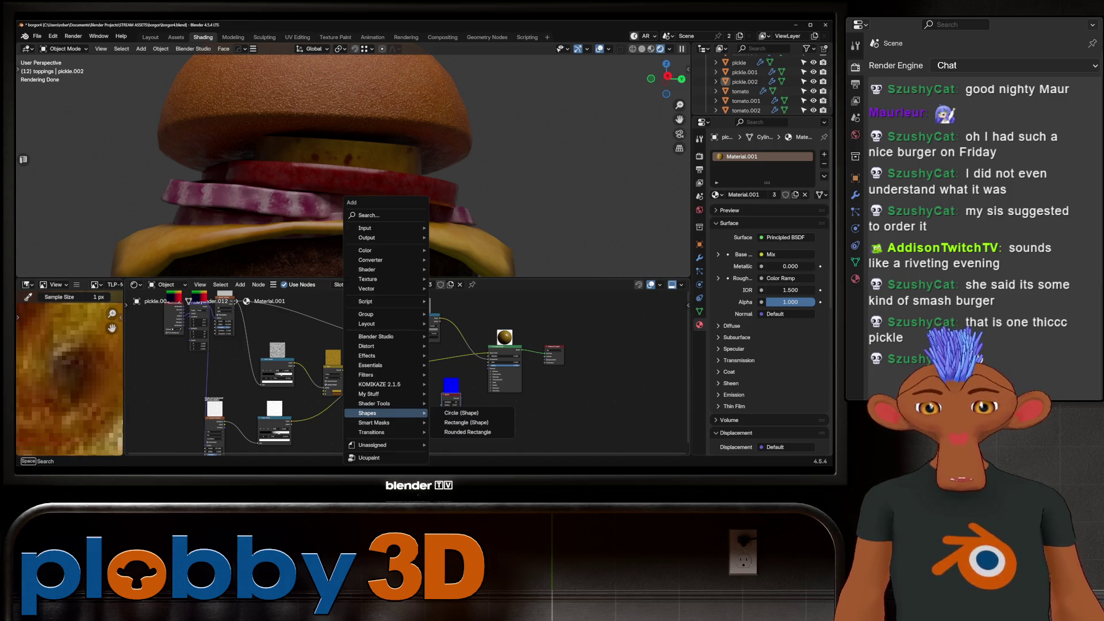
{"action": "type", "text": "bum"}
{"action": "key", "text": "Return"}
{"action": "left_click", "coordinate": [402, 417]}
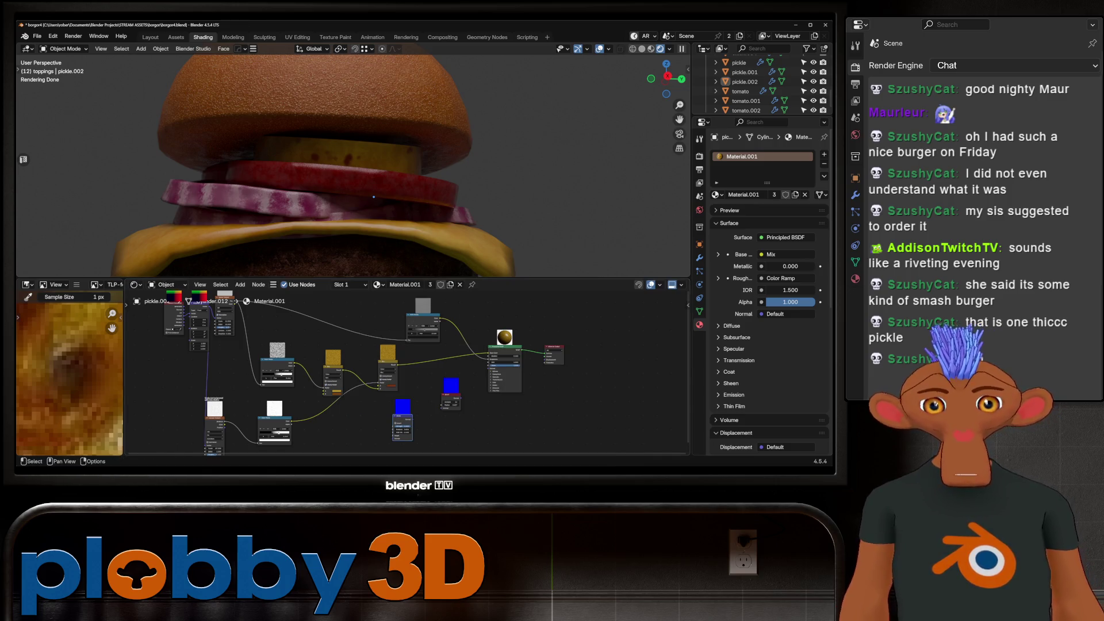
{"action": "scroll", "coordinate": [305, 368], "scroll_direction": "up", "scroll_amount": 2}
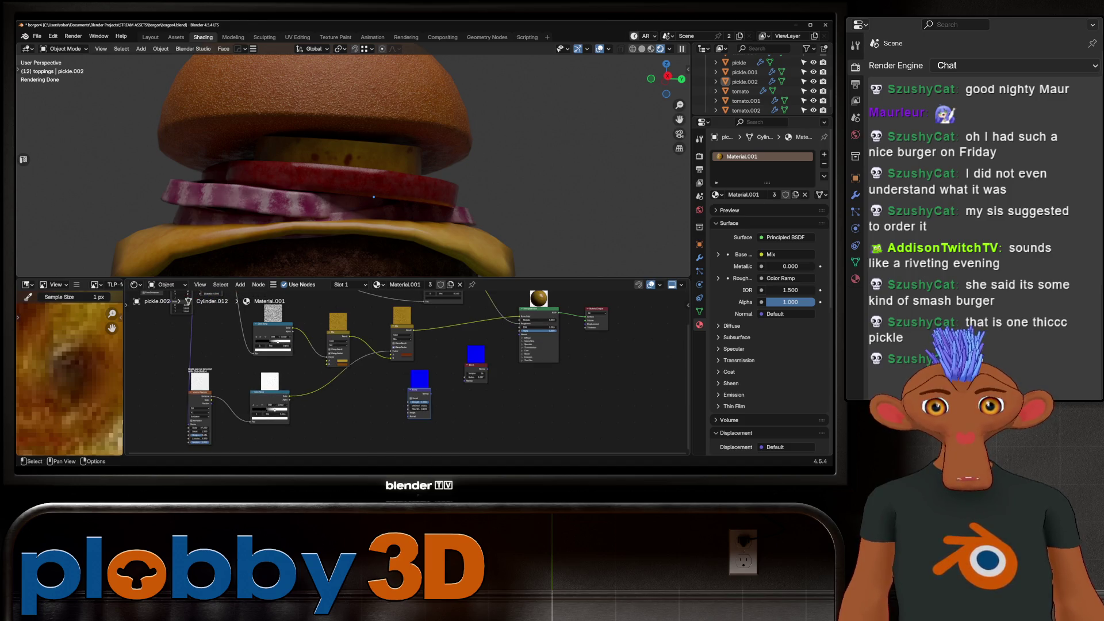
{"action": "mouse_move", "coordinate": [211, 397]}
{"action": "left_mouse_down"}
{"action": "mouse_move", "coordinate": [408, 404]}
{"action": "mouse_move", "coordinate": [452, 360]}
{"action": "mouse_move", "coordinate": [584, 304]}
{"action": "mouse_move", "coordinate": [585, 331]}
{"action": "left_mouse_up"}
{"action": "scroll", "coordinate": [448, 389], "scroll_direction": "up", "scroll_amount": 3}
Remove the Color Ramp alpha link to the Bump and tick Invert.
{"action": "middle_click_drag", "start_coordinate": [374, 197], "coordinate": [508, 173]}
{"action": "scroll", "coordinate": [508, 173], "scroll_direction": "up", "scroll_amount": 3}
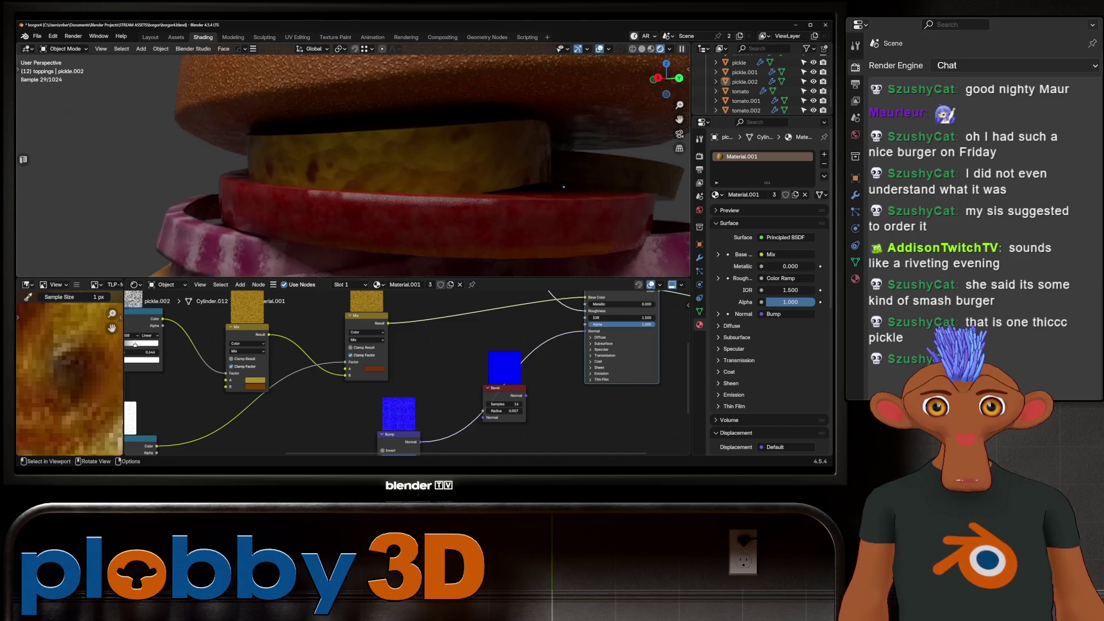
{"action": "scroll", "coordinate": [402, 374], "scroll_direction": "down", "scroll_amount": 2, "text": "shift"}
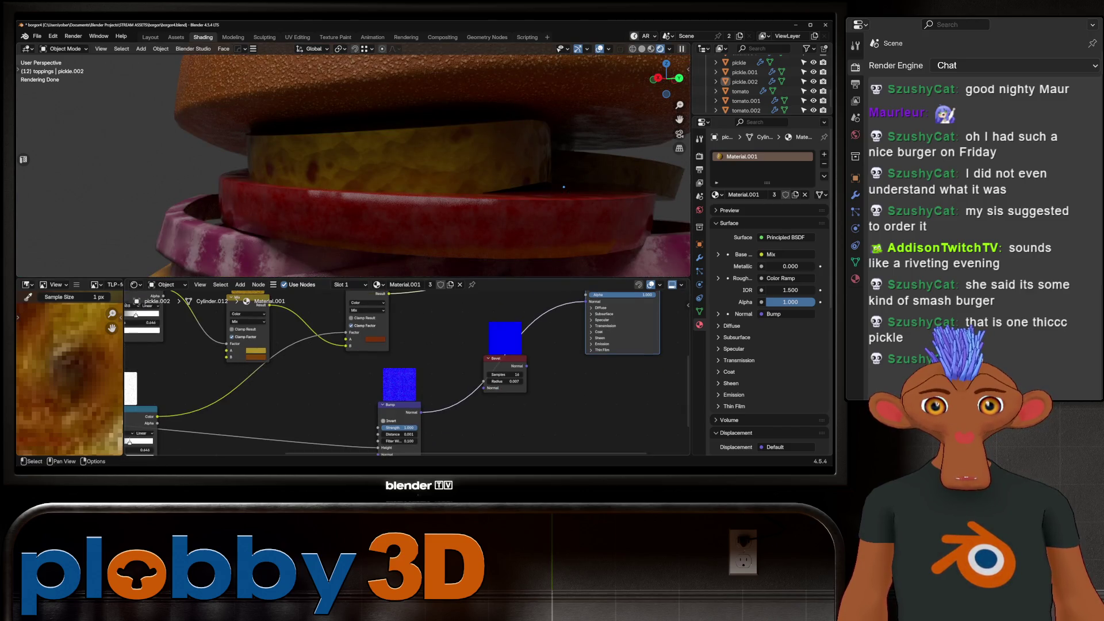
{"action": "scroll", "coordinate": [538, 308], "scroll_direction": "down", "scroll_amount": 2}
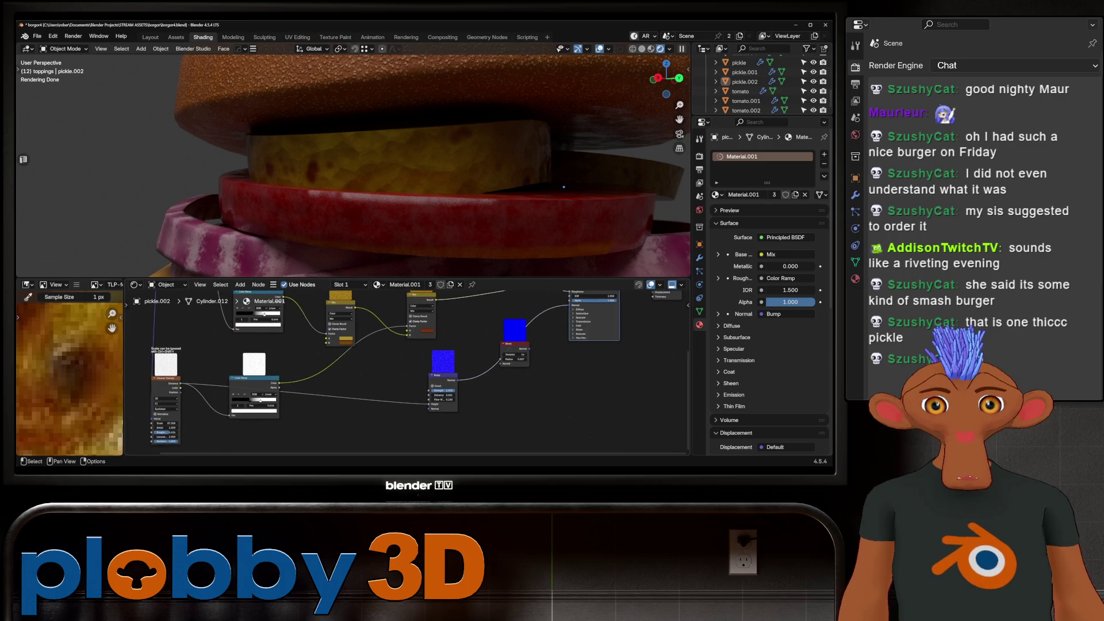
{"action": "scroll", "coordinate": [197, 396], "scroll_direction": "up", "scroll_amount": 3}
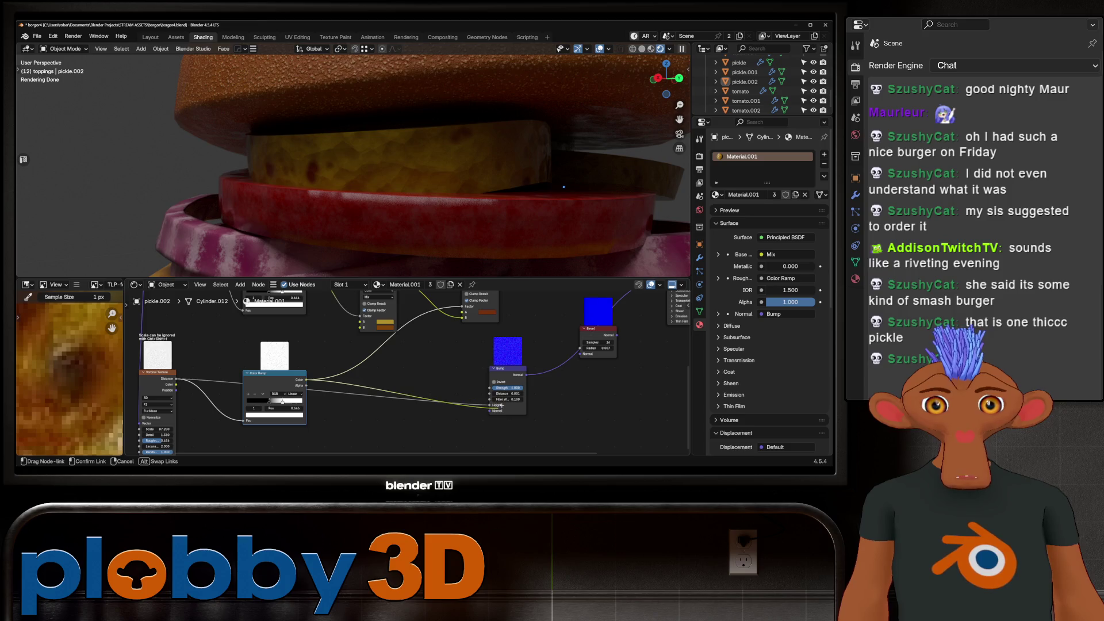
{"action": "left_click_drag", "start_coordinate": [489, 405], "coordinate": [490, 405]}
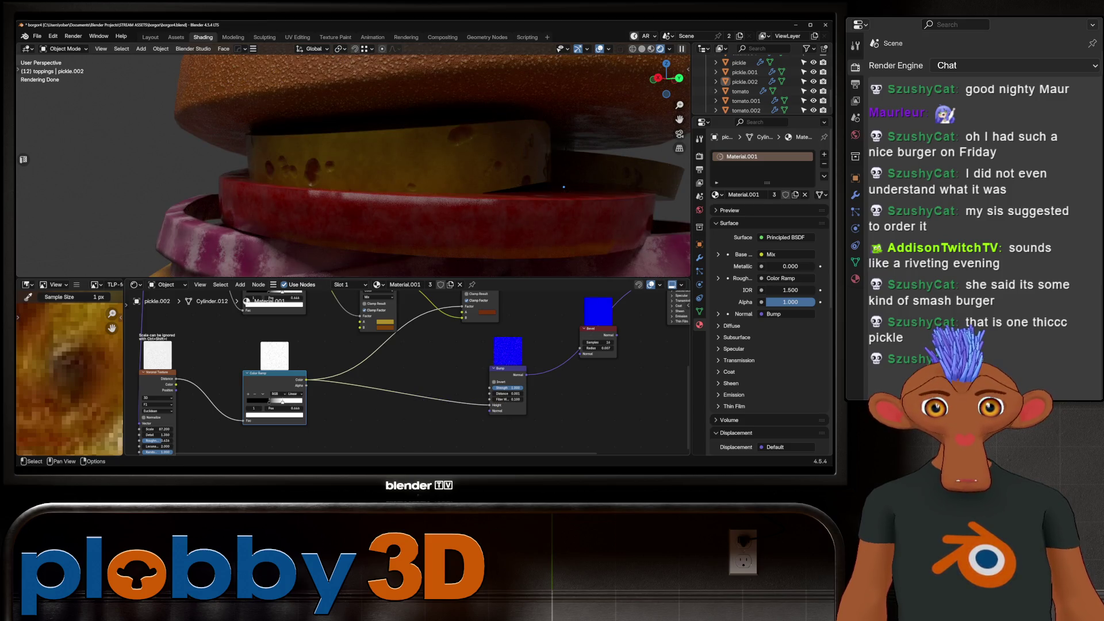
{"action": "left_click", "coordinate": [493, 381]}
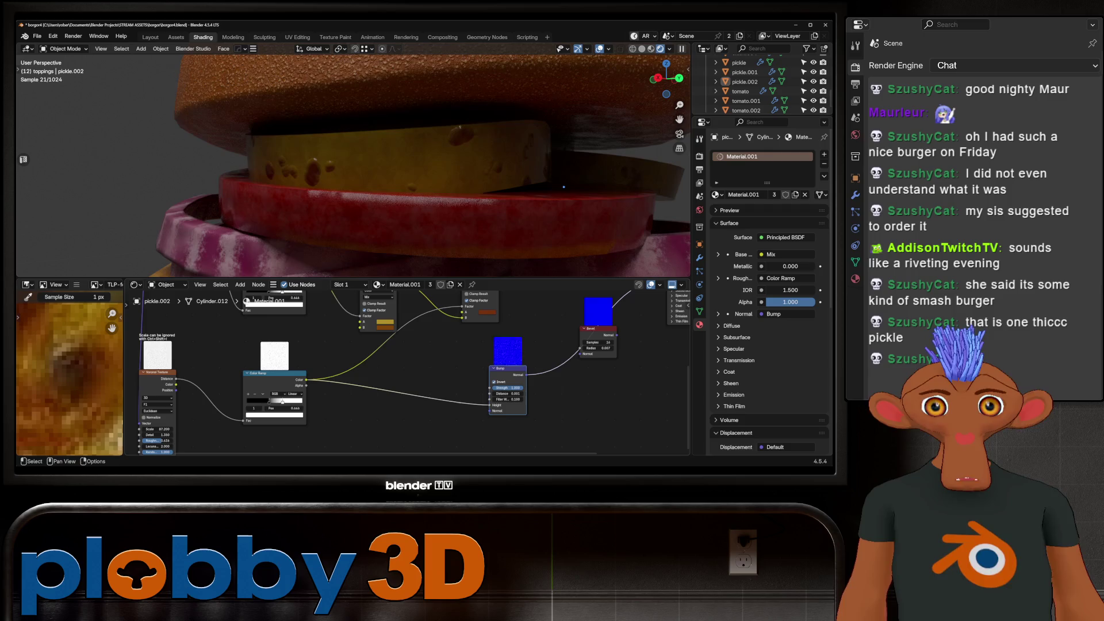
Orbit and zoom around the burger to inspect the pickles' new surface relief.
{"action": "mouse_move", "coordinate": [563, 187]}
{"action": "middle_mouse_down"}
{"action": "mouse_move", "coordinate": [382, 130]}
{"action": "mouse_move", "coordinate": [368, 173]}
{"action": "middle_mouse_up"}
{"action": "scroll", "coordinate": [357, 208], "scroll_direction": "down", "scroll_amount": 5}
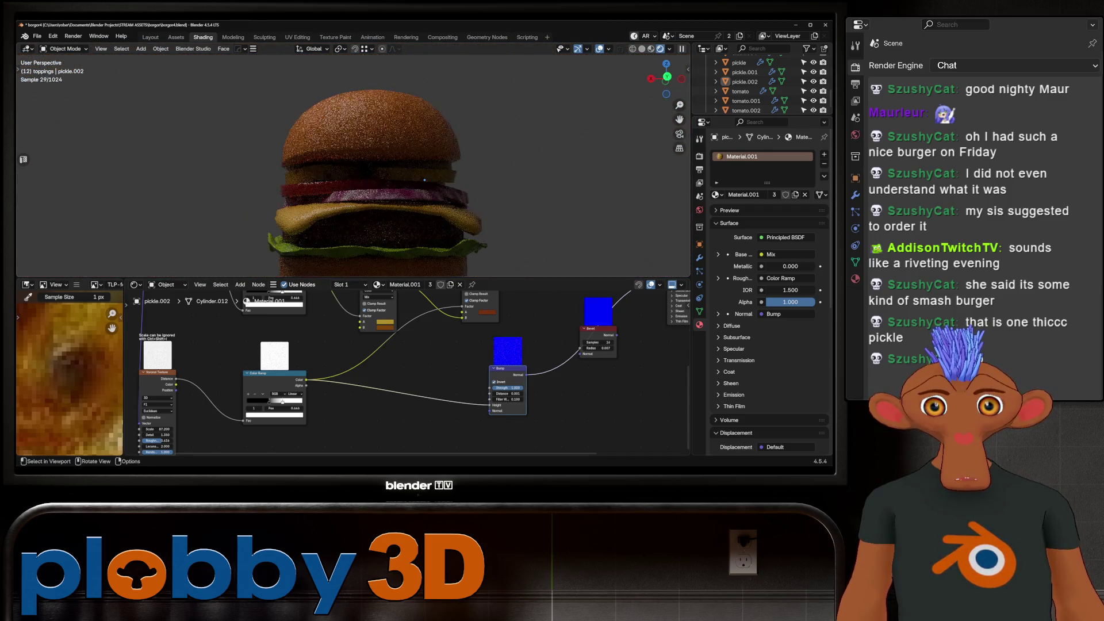
{"action": "scroll", "coordinate": [357, 208], "scroll_direction": "up", "scroll_amount": 6}
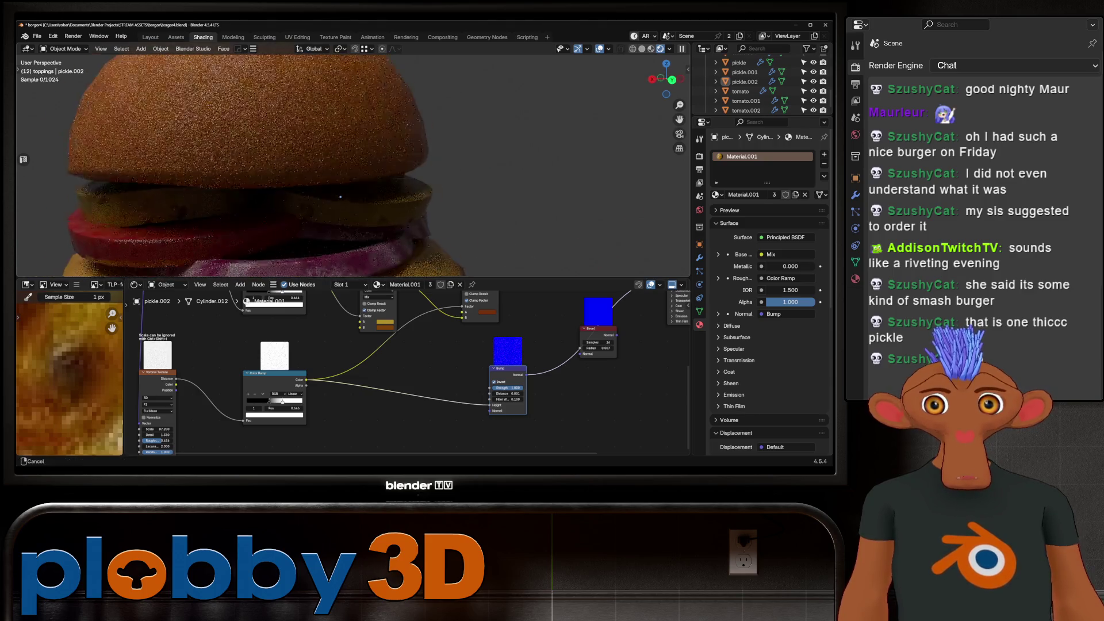
{"action": "scroll", "coordinate": [388, 203], "scroll_direction": "down", "scroll_amount": 3}
{"action": "mouse_move", "coordinate": [388, 203]}
{"action": "middle_mouse_down", "text": "shift"}
{"action": "mouse_move", "coordinate": [259, 195]}
{"action": "mouse_move", "coordinate": [495, 185]}
{"action": "mouse_move", "coordinate": [357, 183]}
{"action": "mouse_move", "coordinate": [351, 149]}
{"action": "mouse_move", "coordinate": [368, 138]}
{"action": "mouse_move", "coordinate": [390, 150]}
{"action": "mouse_move", "coordinate": [347, 175]}
{"action": "mouse_move", "coordinate": [248, 127]}
{"action": "mouse_move", "coordinate": [255, 229]}
{"action": "middle_mouse_up", "text": "shift"}
{"action": "scroll", "coordinate": [345, 173], "scroll_direction": "up", "scroll_amount": 3}
{"action": "scroll", "coordinate": [315, 159], "scroll_direction": "up", "scroll_amount": 4}
{"action": "scroll", "coordinate": [252, 184], "scroll_direction": "down", "scroll_amount": 5}
{"action": "middle_click_drag", "start_coordinate": [362, 219], "coordinate": [358, 218]}
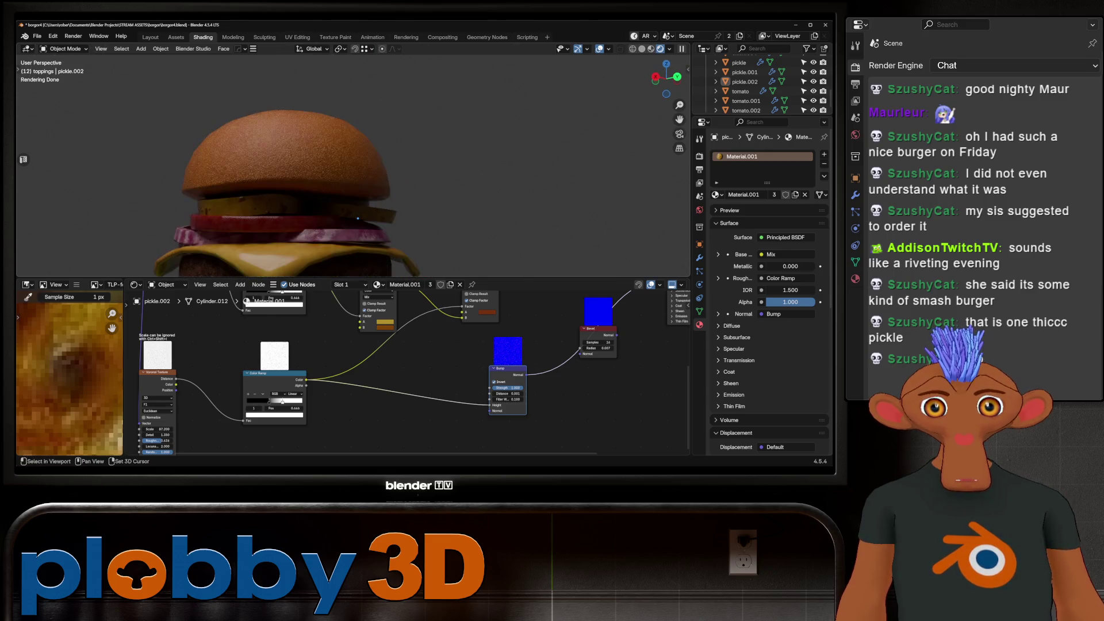
{"action": "scroll", "coordinate": [358, 218], "scroll_direction": "down", "scroll_amount": 5}
{"action": "scroll", "coordinate": [454, 193], "scroll_direction": "up", "scroll_amount": 10}
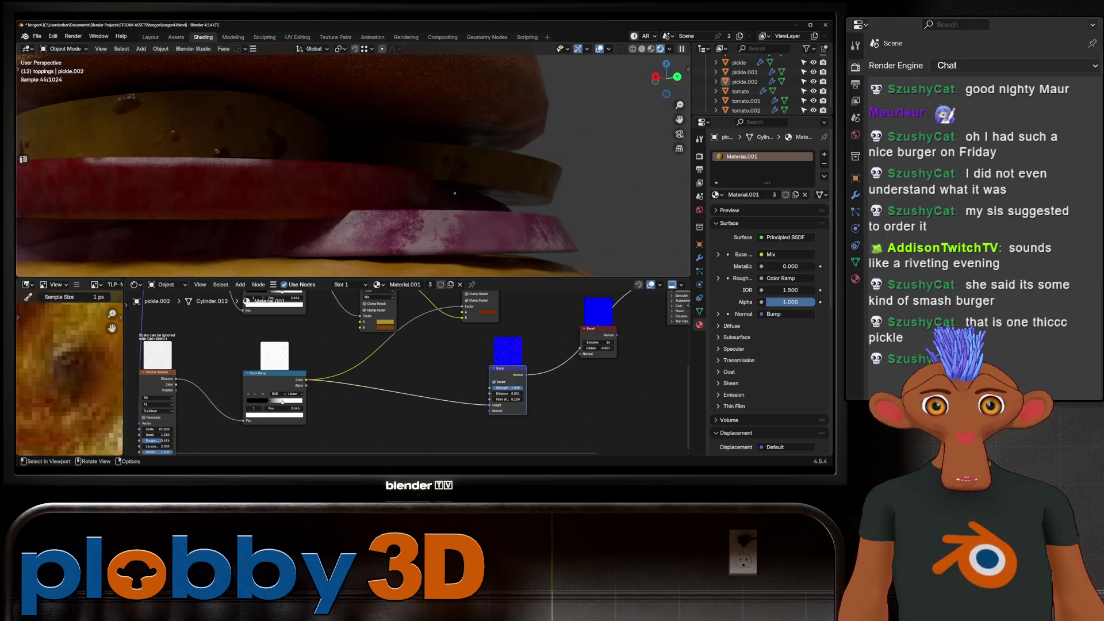
On onion.004, darken the second Color Ramp stop's colour almost to black.
{"action": "left_click", "coordinate": [357, 240]}
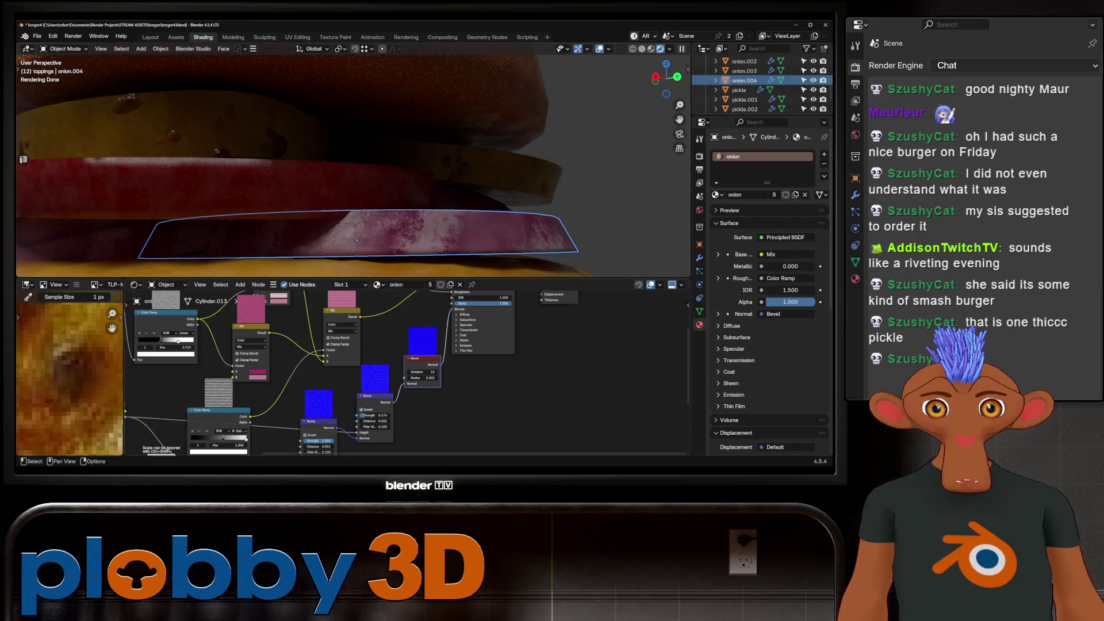
{"action": "scroll", "coordinate": [353, 165], "scroll_direction": "up", "scroll_amount": 1}
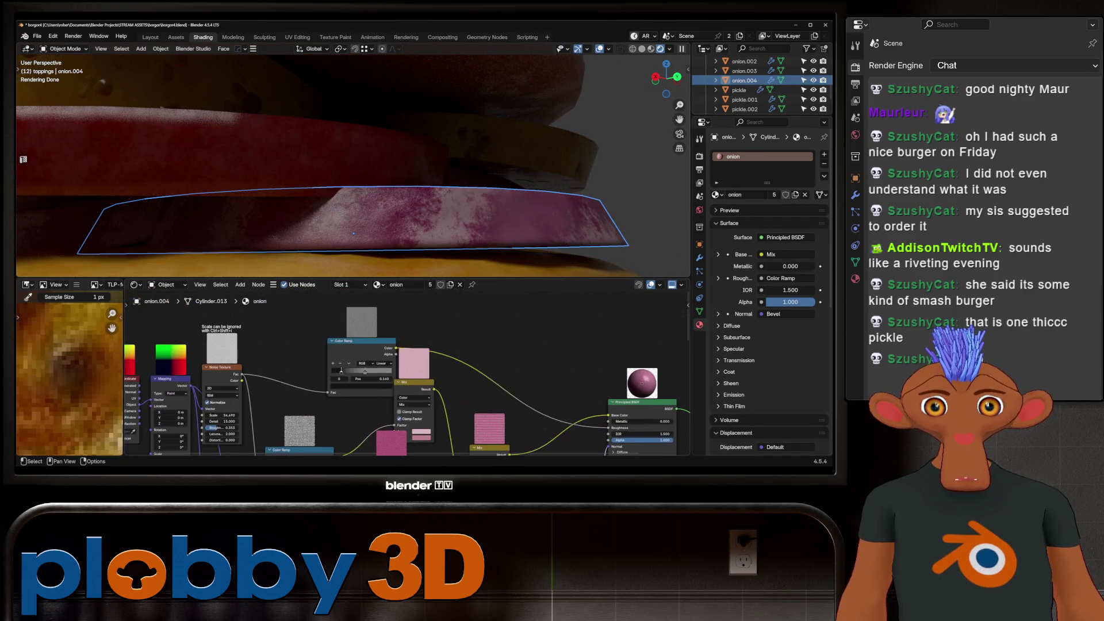
{"action": "left_click", "coordinate": [366, 371]}
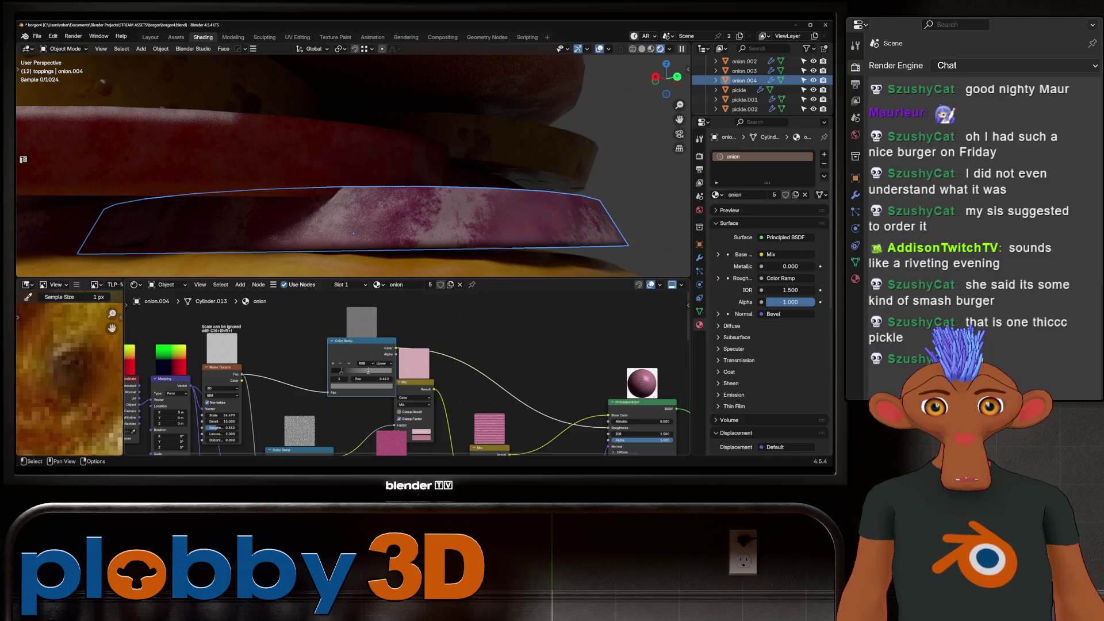
{"action": "left_click", "coordinate": [361, 385]}
{"action": "mouse_move", "coordinate": [360, 363]}
{"action": "left_mouse_down"}
{"action": "mouse_move", "coordinate": [371, 363]}
{"action": "mouse_move", "coordinate": [348, 363]}
{"action": "mouse_move", "coordinate": [366, 371]}
{"action": "left_mouse_up"}
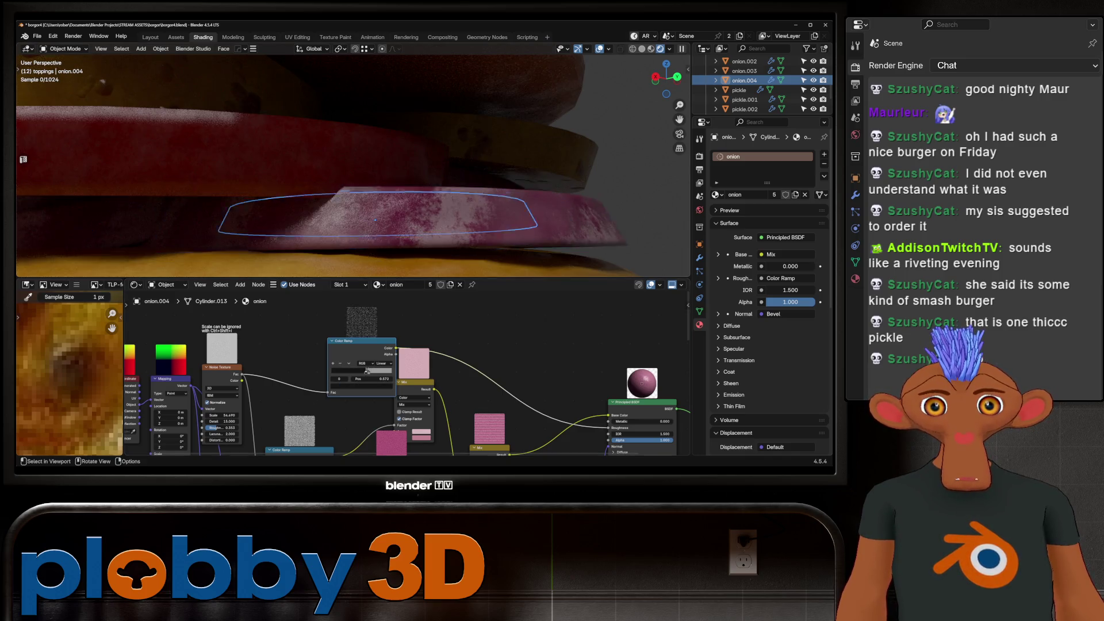
Frame onion.002 and trial a bump strength change, then cancel it.
{"action": "middle_click_drag", "start_coordinate": [345, 173], "coordinate": [322, 150]}
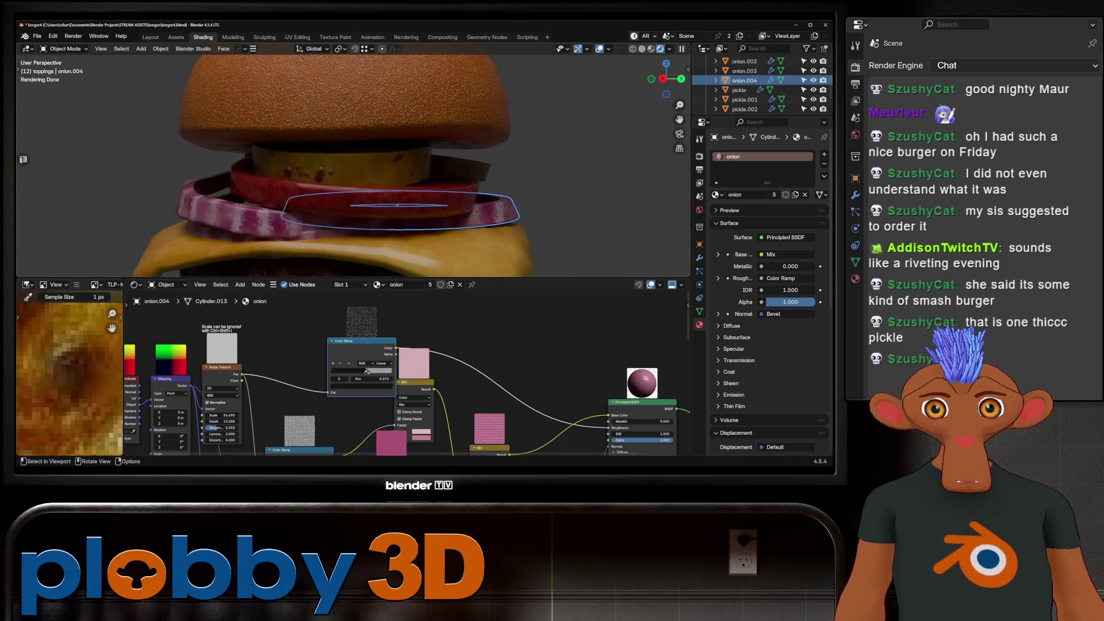
{"action": "left_click", "coordinate": [241, 219]}
{"action": "key", "text": "Home"}
{"action": "scroll", "coordinate": [403, 374], "scroll_direction": "up", "scroll_amount": 3}
{"action": "mouse_move", "coordinate": [403, 402]}
{"action": "middle_mouse_down"}
{"action": "mouse_move", "coordinate": [414, 374]}
{"action": "mouse_move", "coordinate": [403, 322]}
{"action": "middle_mouse_up"}
{"action": "scroll", "coordinate": [402, 373], "scroll_direction": "up", "scroll_amount": 1}
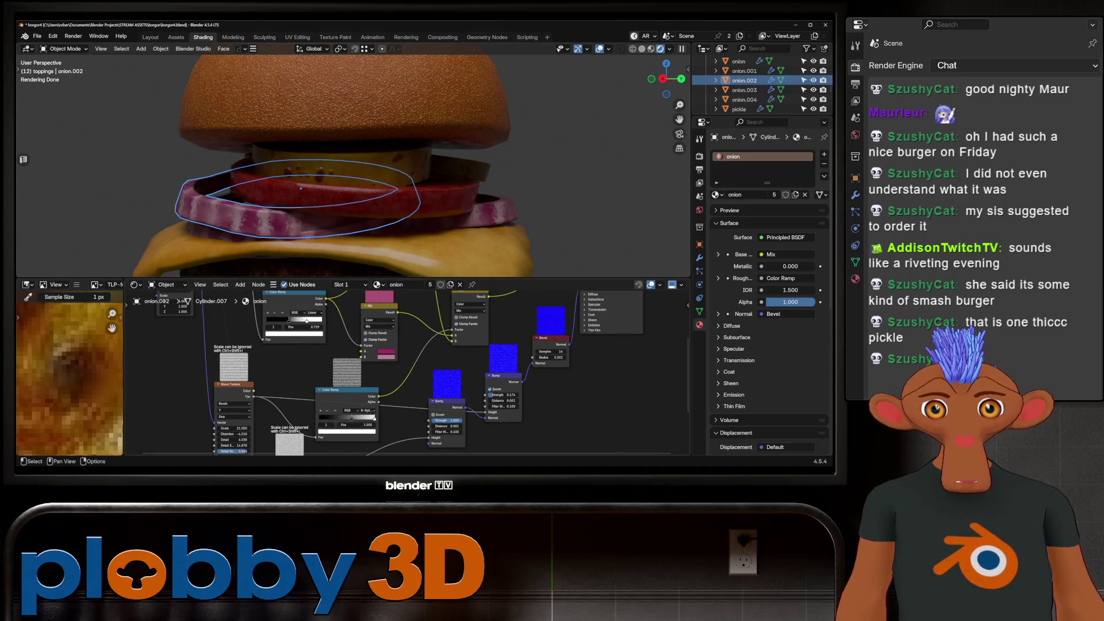
{"action": "scroll", "coordinate": [517, 402], "scroll_direction": "up", "scroll_amount": 1}
{"action": "mouse_move", "coordinate": [500, 392]}
{"action": "left_mouse_down"}
{"action": "mouse_move", "coordinate": [546, 392]}
{"action": "mouse_move", "coordinate": [483, 392]}
{"action": "mouse_move", "coordinate": [528, 392]}
{"action": "mouse_move", "coordinate": [496, 392]}
{"action": "left_mouse_up"}
{"action": "key", "text": "Escape"}
Raise the onion Noise Texture roughness to about 0.229.
{"action": "middle_click_drag", "start_coordinate": [493, 392], "coordinate": [544, 346]}
{"action": "middle_click_drag", "start_coordinate": [161, 386], "coordinate": [245, 301]}
{"action": "mouse_move", "coordinate": [344, 441]}
{"action": "left_mouse_down"}
{"action": "mouse_move", "coordinate": [370, 441]}
{"action": "mouse_move", "coordinate": [345, 432]}
{"action": "left_mouse_up"}
{"action": "scroll", "coordinate": [316, 172], "scroll_direction": "down", "scroll_amount": 5}
Orbit around the burger to inspect it, briefly selecting and deselecting the top bun.
{"action": "mouse_move", "coordinate": [316, 173]}
{"action": "middle_mouse_down"}
{"action": "mouse_move", "coordinate": [359, 172]}
{"action": "mouse_move", "coordinate": [379, 149]}
{"action": "mouse_move", "coordinate": [517, 172]}
{"action": "middle_mouse_up"}
{"action": "scroll", "coordinate": [351, 173], "scroll_direction": "down", "scroll_amount": 4}
{"action": "scroll", "coordinate": [351, 172], "scroll_direction": "up", "scroll_amount": 4}
{"action": "scroll", "coordinate": [350, 173], "scroll_direction": "down", "scroll_amount": 3}
{"action": "scroll", "coordinate": [397, 149], "scroll_direction": "up", "scroll_amount": 4}
{"action": "scroll", "coordinate": [345, 167], "scroll_direction": "down", "scroll_amount": 5}
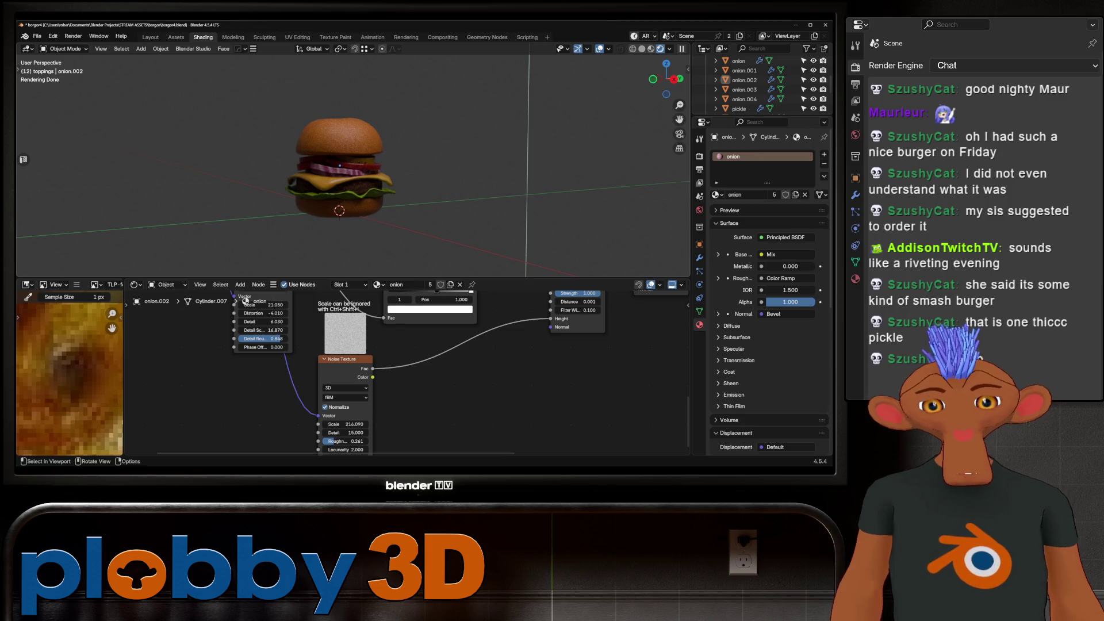
{"action": "mouse_move", "coordinate": [345, 173]}
{"action": "middle_mouse_down"}
{"action": "mouse_move", "coordinate": [437, 167]}
{"action": "mouse_move", "coordinate": [368, 195]}
{"action": "mouse_move", "coordinate": [390, 199]}
{"action": "middle_mouse_up"}
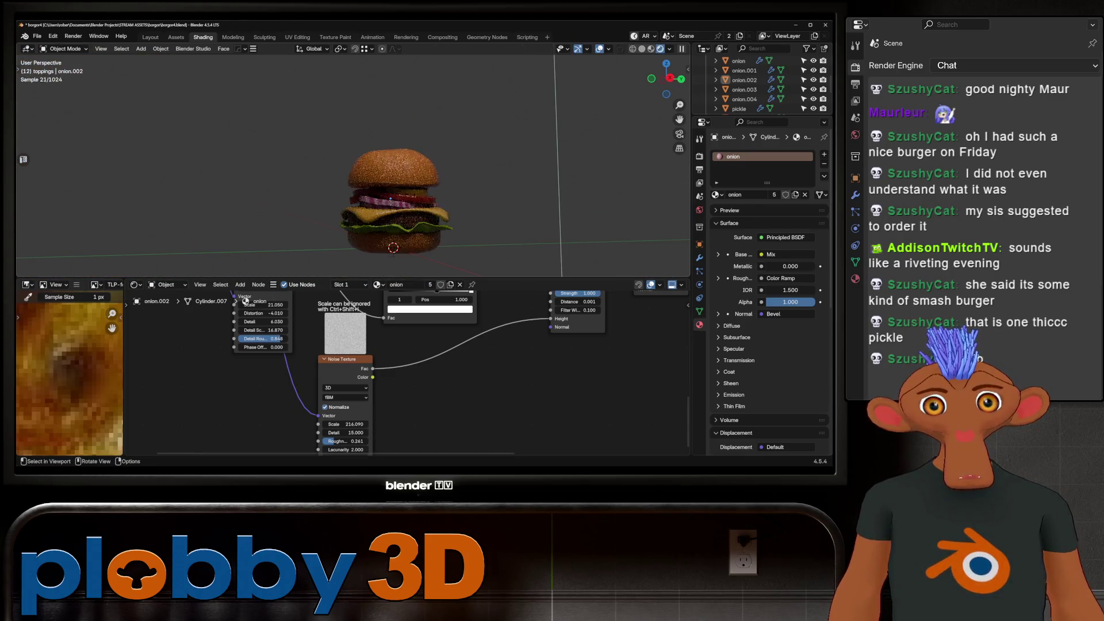
{"action": "scroll", "coordinate": [390, 198], "scroll_direction": "up", "scroll_amount": 5}
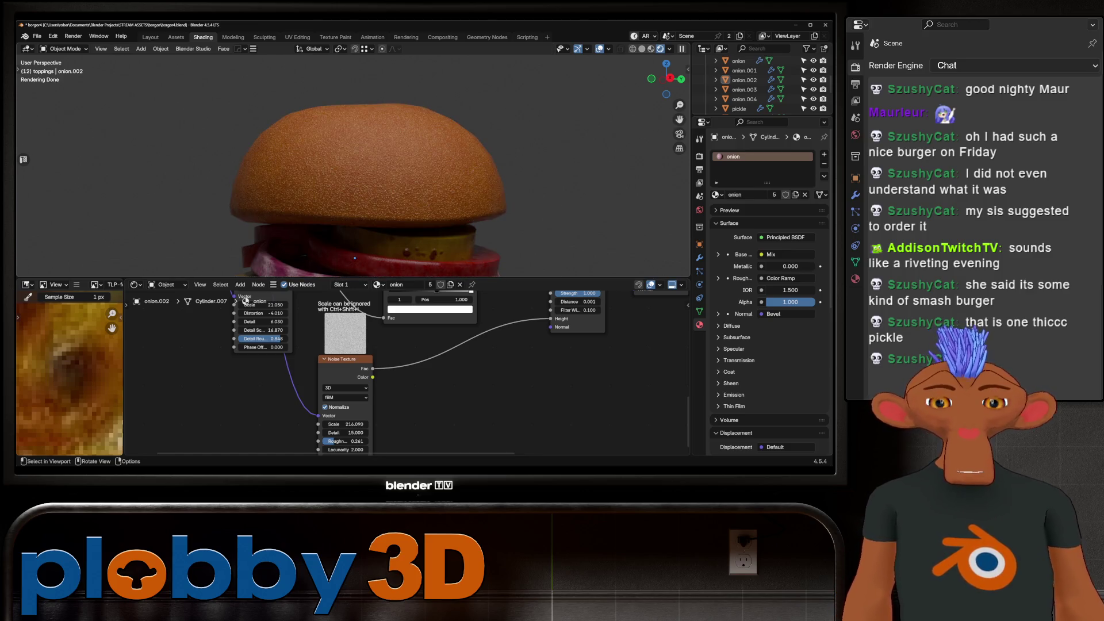
{"action": "scroll", "coordinate": [390, 199], "scroll_direction": "down", "scroll_amount": 5}
{"action": "mouse_move", "coordinate": [391, 198]}
{"action": "middle_mouse_down", "text": "shift"}
{"action": "mouse_move", "coordinate": [218, 198]}
{"action": "mouse_move", "coordinate": [329, 198]}
{"action": "middle_mouse_up", "text": "shift"}
{"action": "left_click", "coordinate": [339, 144]}
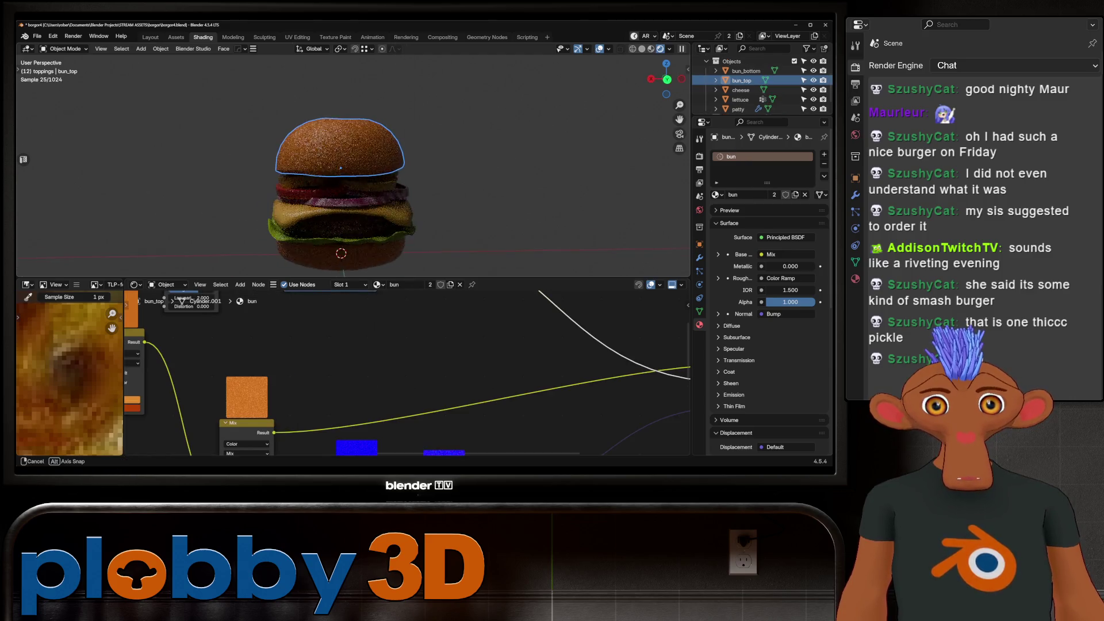
{"action": "scroll", "coordinate": [366, 169], "scroll_direction": "up", "scroll_amount": 4}
{"action": "scroll", "coordinate": [371, 147], "scroll_direction": "down", "scroll_amount": 3}
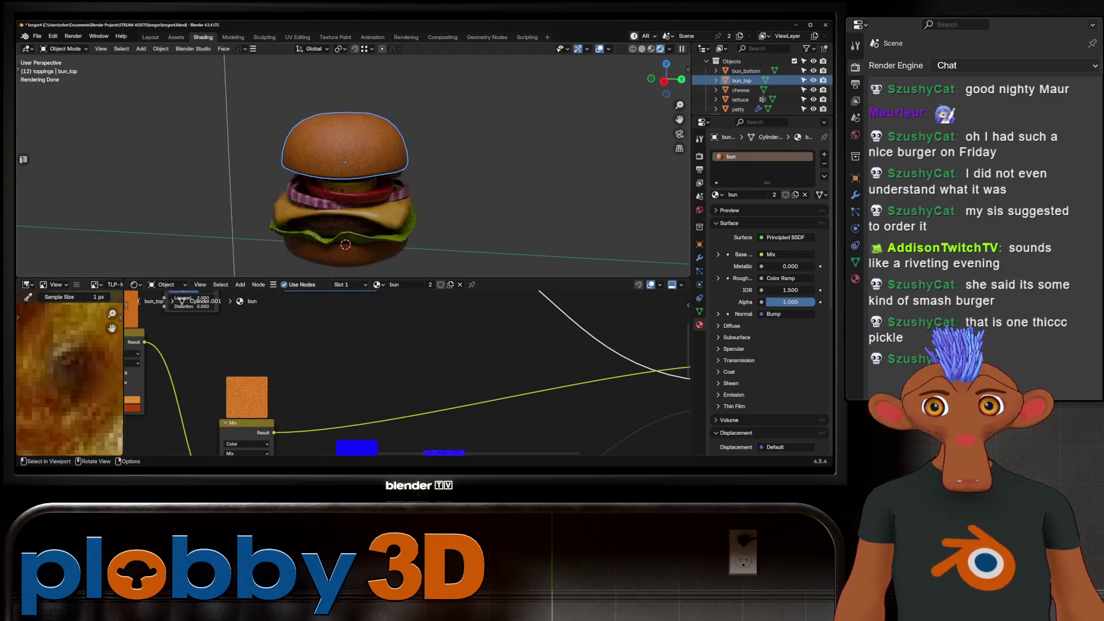
{"action": "middle_click_drag", "start_coordinate": [372, 147], "coordinate": [296, 137]}
{"action": "key", "text": "alt+a"}
{"action": "scroll", "coordinate": [295, 137], "scroll_direction": "up", "scroll_amount": 4}
On onion.002, slide the Color Ramp stop to 0.515, then further left to 0.313.
{"action": "left_click", "coordinate": [320, 171]}
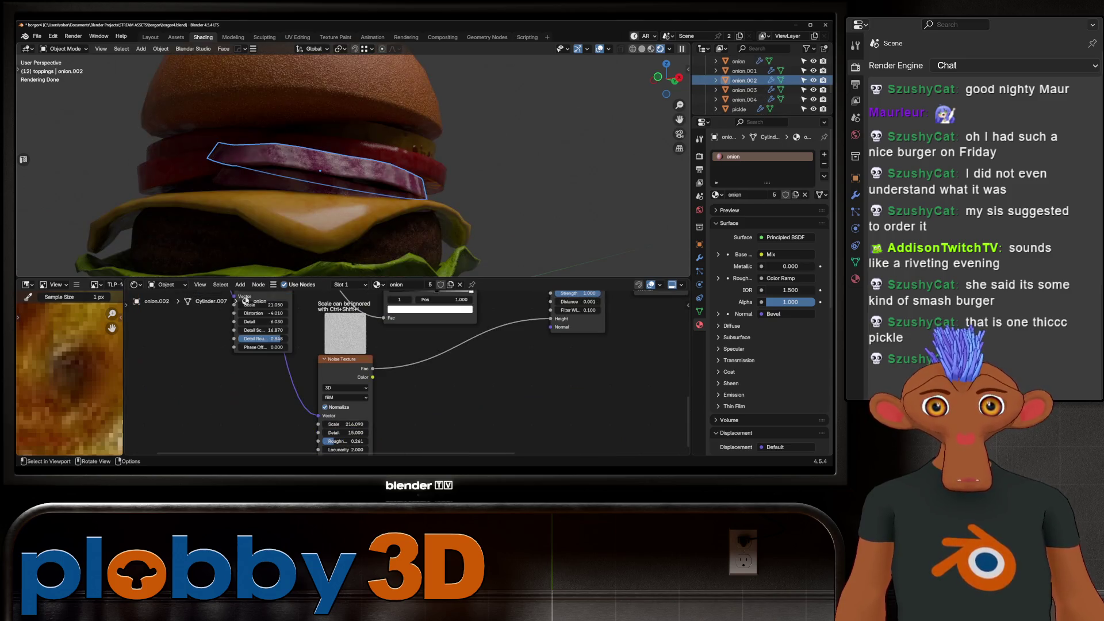
{"action": "middle_click_drag", "start_coordinate": [402, 344], "coordinate": [322, 414]}
{"action": "mouse_move", "coordinate": [345, 373]}
{"action": "middle_mouse_down"}
{"action": "mouse_move", "coordinate": [494, 381]}
{"action": "mouse_move", "coordinate": [444, 419]}
{"action": "middle_mouse_up"}
{"action": "left_click_drag", "start_coordinate": [463, 347], "coordinate": [458, 348]}
{"action": "key", "text": "Return"}
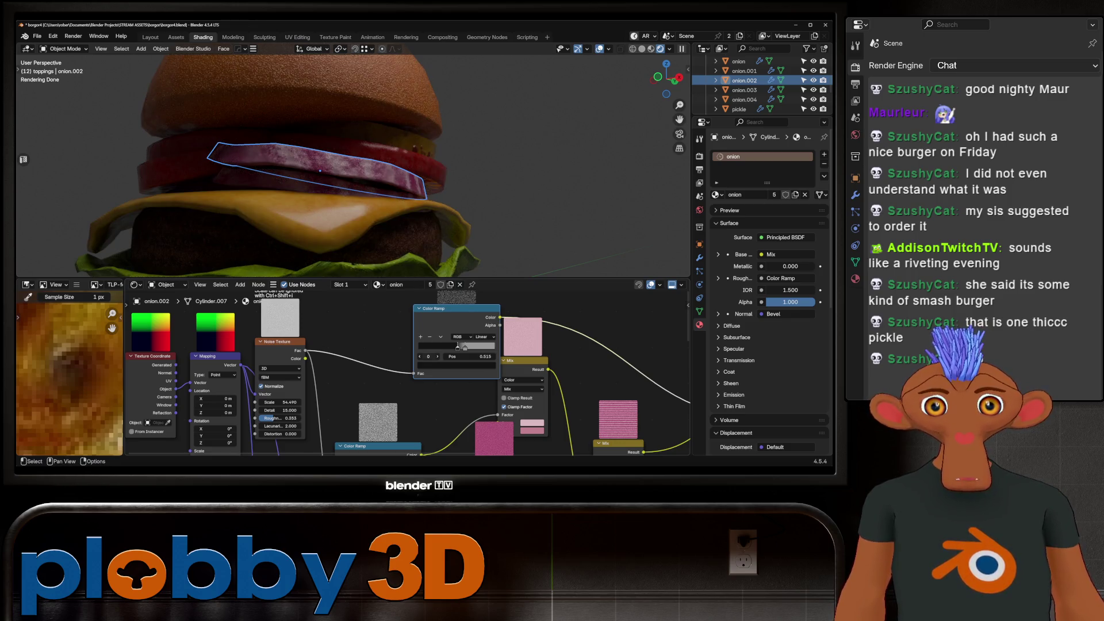
{"action": "left_click_drag", "start_coordinate": [464, 347], "coordinate": [419, 347]}
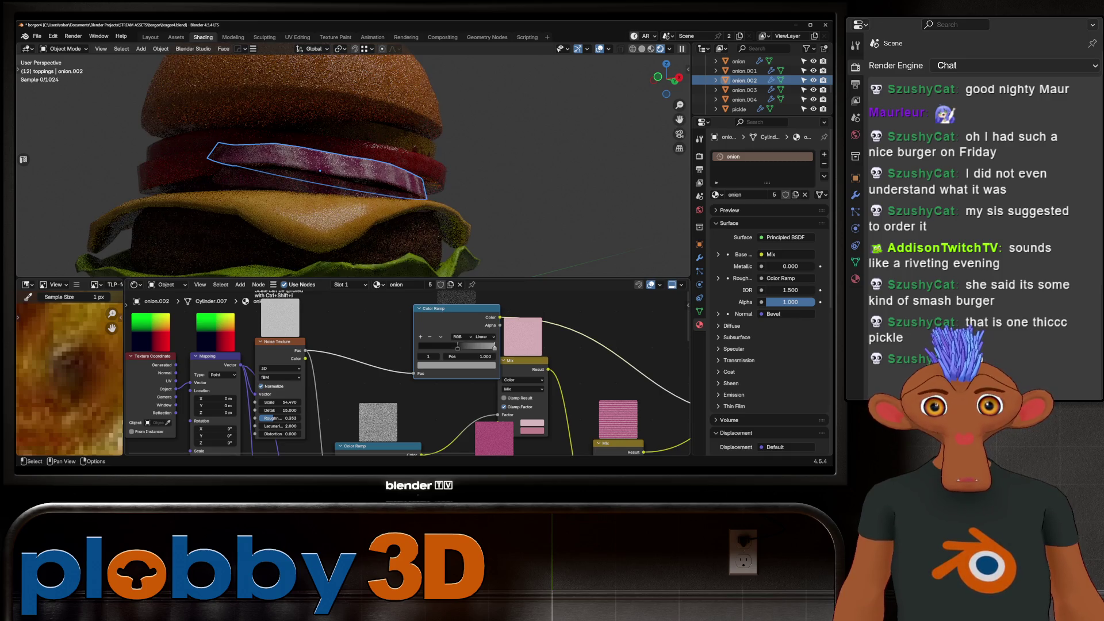
Select the ramp stop at 1.000, retune the noise roughness, and select the cheese slice.
{"action": "left_click", "coordinate": [494, 347]}
{"action": "scroll", "coordinate": [503, 353], "scroll_direction": "down", "scroll_amount": 2}
{"action": "left_click_drag", "start_coordinate": [339, 402], "coordinate": [348, 401]}
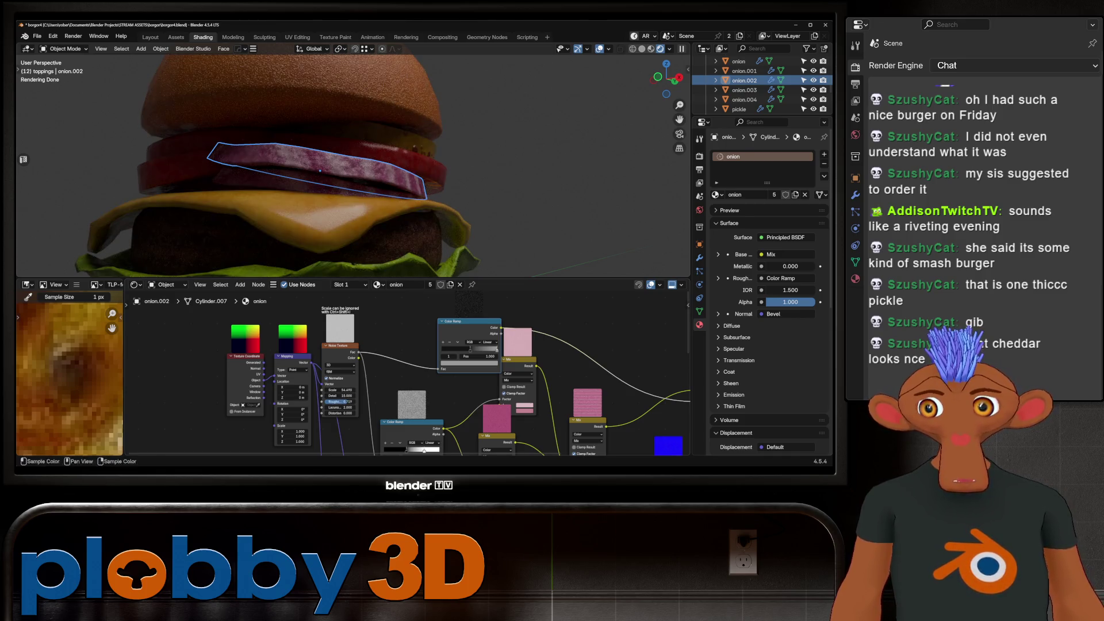
{"action": "middle_click_drag", "start_coordinate": [345, 173], "coordinate": [345, 115]}
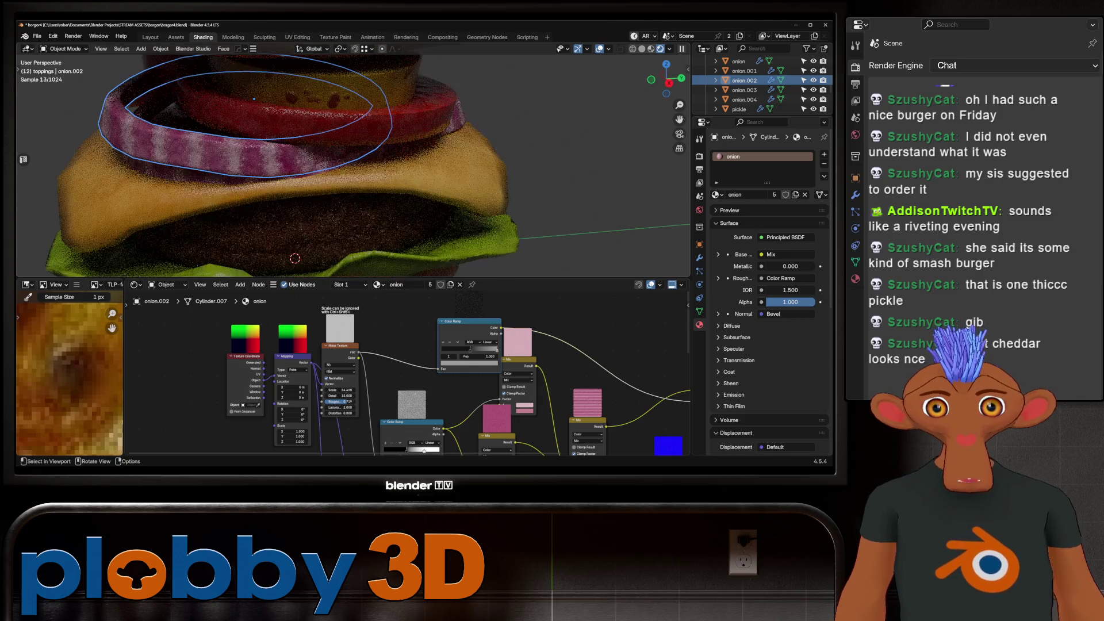
{"action": "left_click", "coordinate": [230, 184]}
Paste a Bevel node into the cheese material and link it to the shader's Normal.
{"action": "scroll", "coordinate": [402, 373], "scroll_direction": "down", "scroll_amount": 3}
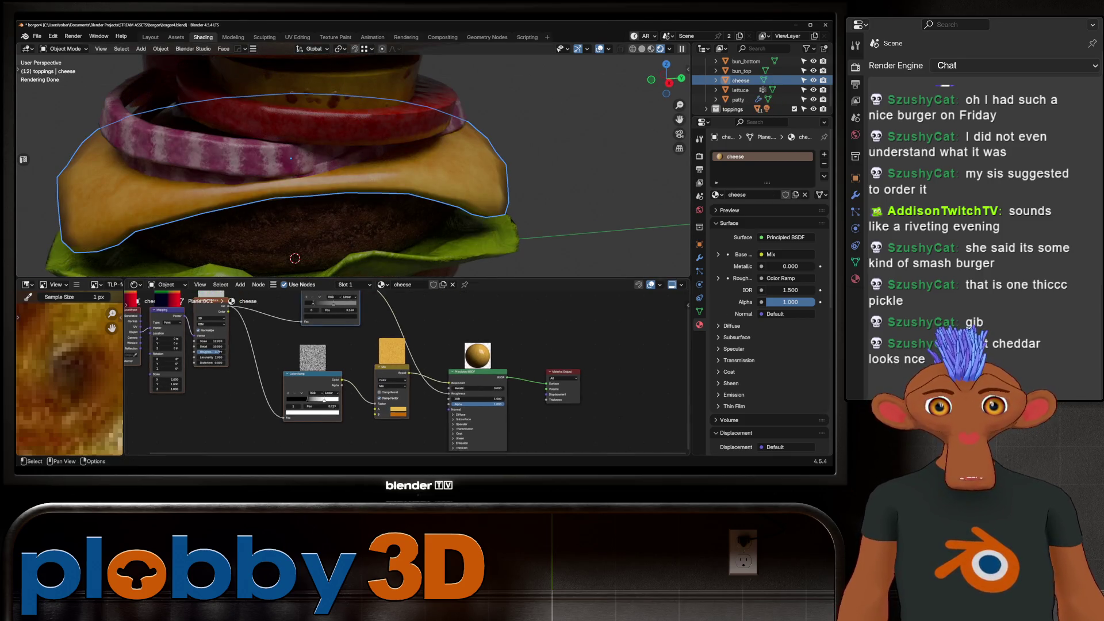
{"action": "scroll", "coordinate": [402, 367], "scroll_direction": "up", "scroll_amount": 2}
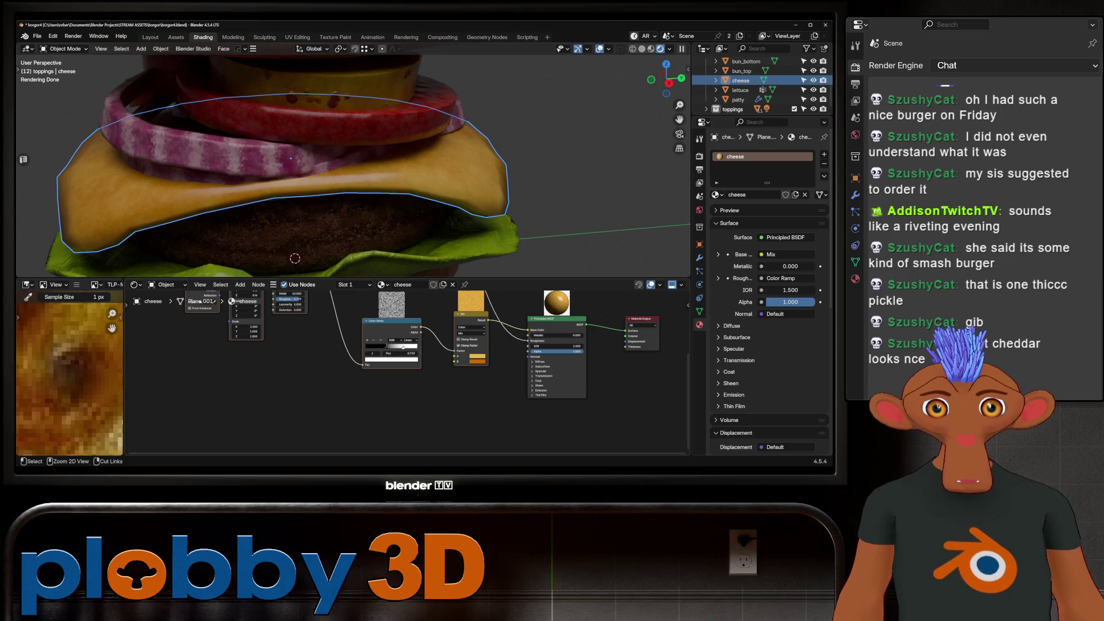
{"action": "key", "text": "ctrl+v"}
{"action": "left_click_drag", "start_coordinate": [528, 356], "coordinate": [527, 356]}
In the pickle's material, move the Bevel node aside.
{"action": "middle_click_drag", "start_coordinate": [344, 172], "coordinate": [414, 161]}
{"action": "scroll", "coordinate": [345, 173], "scroll_direction": "down", "scroll_amount": 2}
{"action": "middle_click_drag", "start_coordinate": [345, 172], "coordinate": [379, 169]}
{"action": "scroll", "coordinate": [345, 172], "scroll_direction": "up", "scroll_amount": 3}
{"action": "scroll", "coordinate": [345, 173], "scroll_direction": "down", "scroll_amount": 4}
{"action": "scroll", "coordinate": [345, 173], "scroll_direction": "up", "scroll_amount": 4}
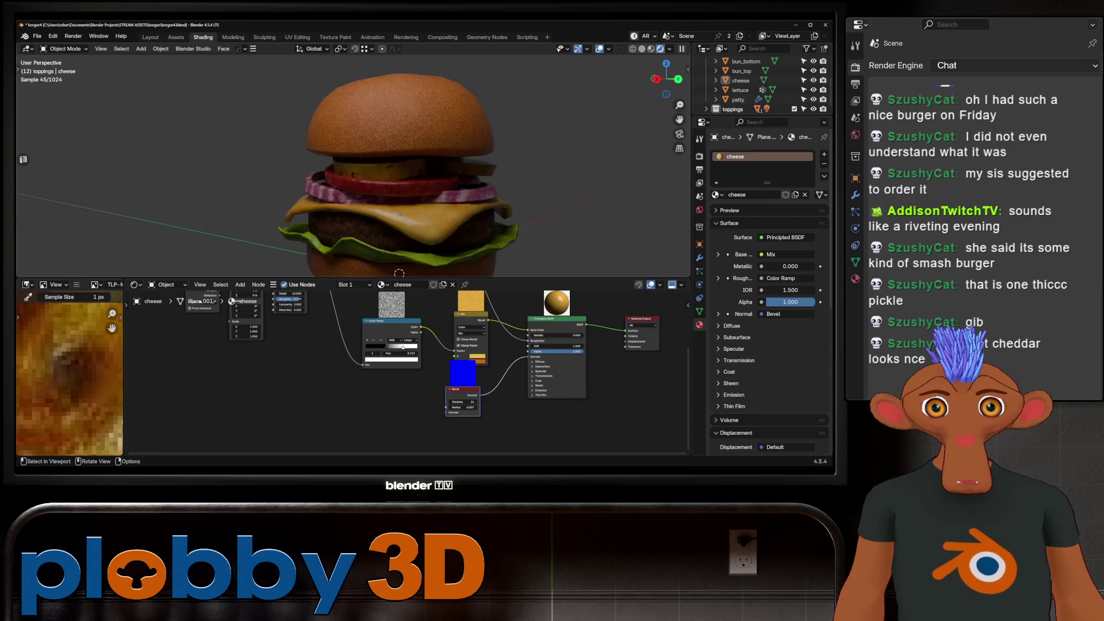
{"action": "left_click", "coordinate": [379, 161]}
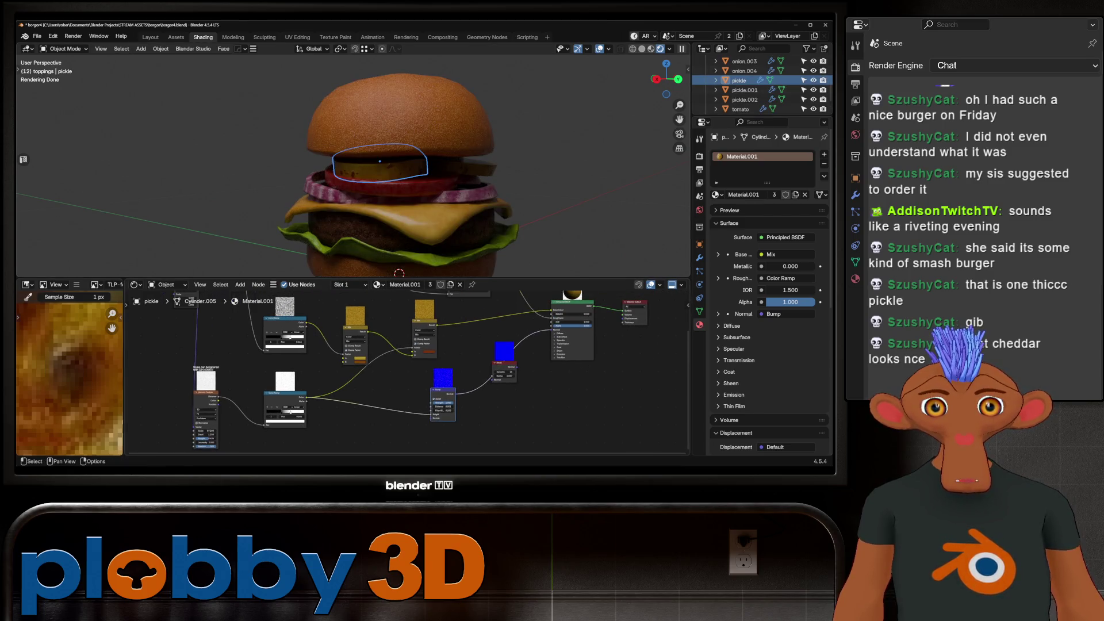
{"action": "key", "text": "g"}
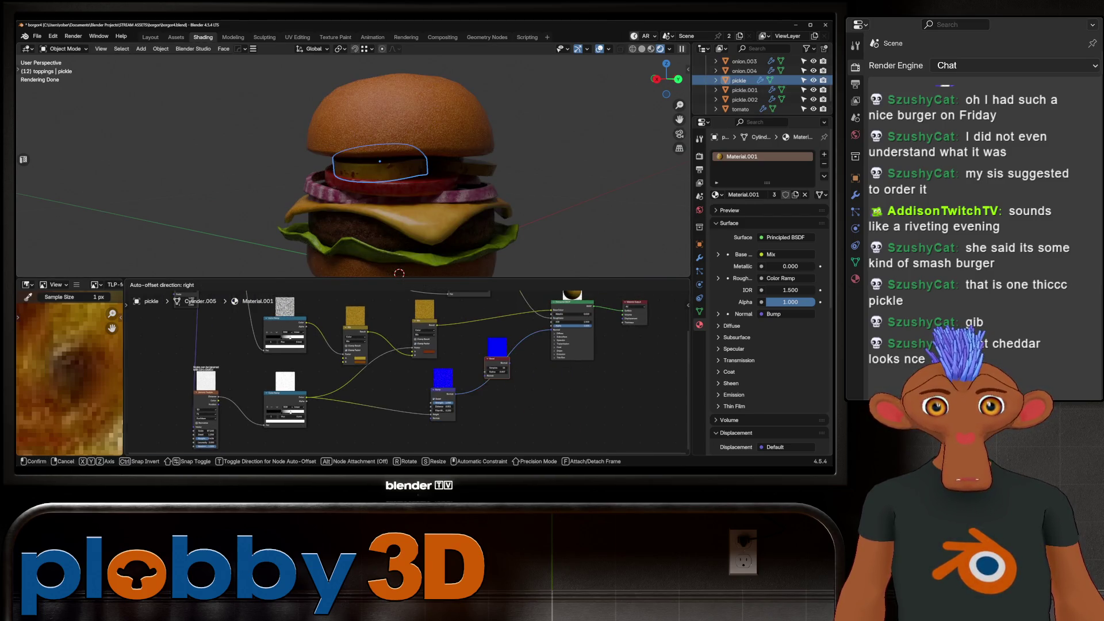
{"action": "key", "text": "Return"}
Check the cheese, clear the selection, and select the onion.002 slice.
{"action": "scroll", "coordinate": [354, 167], "scroll_direction": "up", "scroll_amount": 3}
{"action": "middle_click_drag", "start_coordinate": [402, 172], "coordinate": [414, 150]}
{"action": "left_click", "coordinate": [403, 204]}
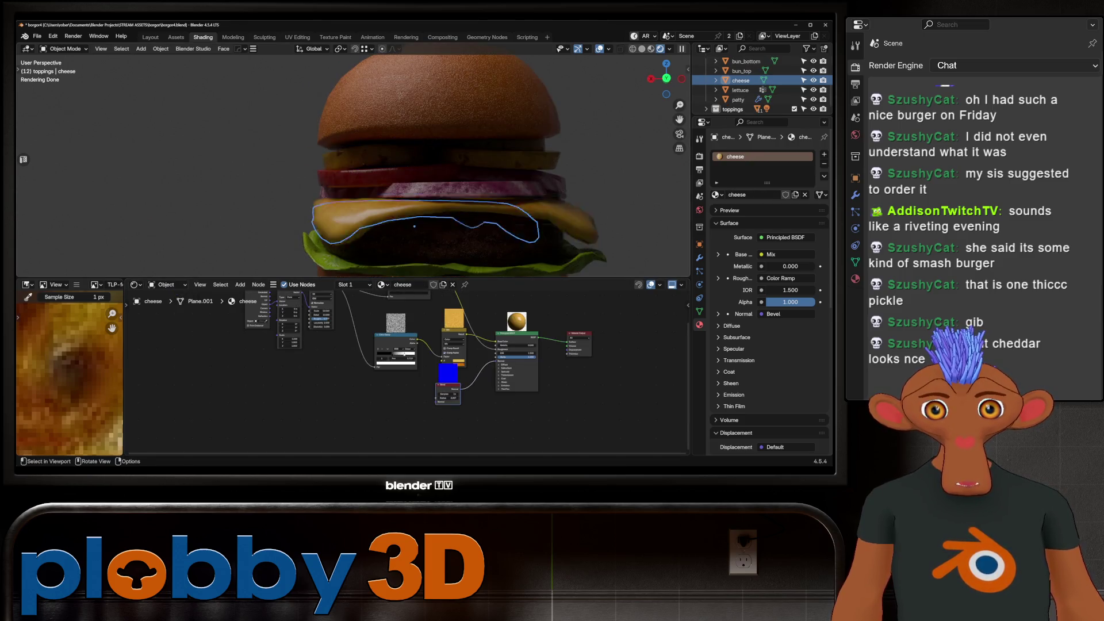
{"action": "scroll", "coordinate": [354, 166], "scroll_direction": "down", "scroll_amount": 4}
{"action": "key", "text": "alt+a"}
{"action": "mouse_move", "coordinate": [345, 173]}
{"action": "middle_mouse_down"}
{"action": "mouse_move", "coordinate": [413, 172]}
{"action": "mouse_move", "coordinate": [414, 183]}
{"action": "middle_mouse_up"}
{"action": "scroll", "coordinate": [353, 173], "scroll_direction": "up", "scroll_amount": 4}
{"action": "left_click", "coordinate": [293, 193]}
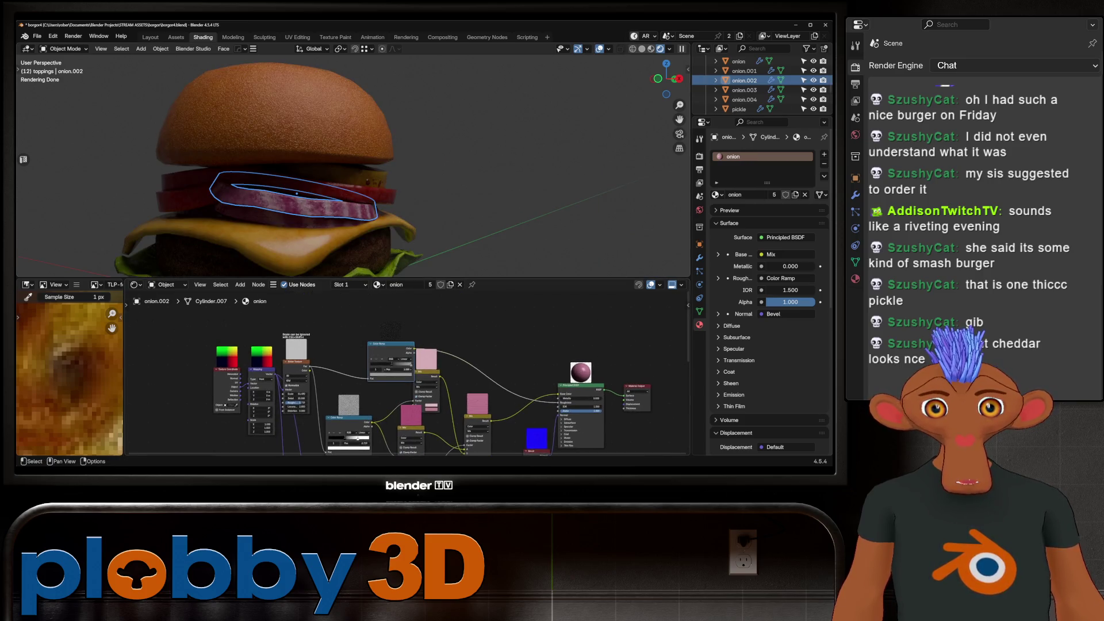
Adjust the onion noise texture scale and lower the Bump node strength.
{"action": "scroll", "coordinate": [380, 391], "scroll_direction": "up", "scroll_amount": 1}
{"action": "left_click_drag", "start_coordinate": [274, 395], "coordinate": [288, 394]}
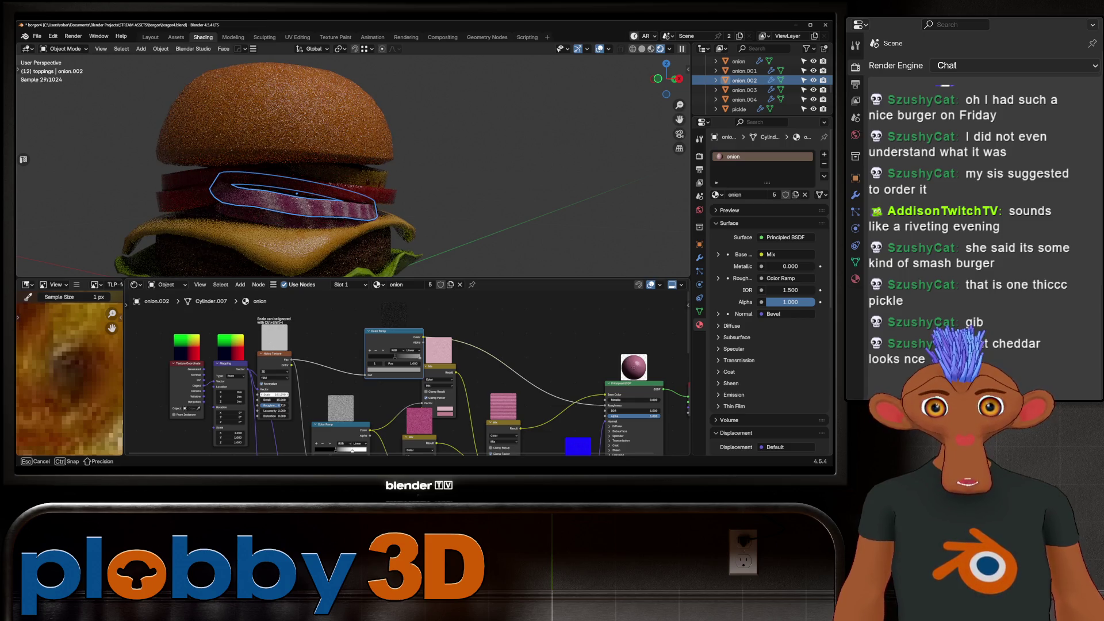
{"action": "mouse_move", "coordinate": [394, 356]}
{"action": "middle_mouse_down"}
{"action": "mouse_move", "coordinate": [410, 270]}
{"action": "mouse_move", "coordinate": [397, 242]}
{"action": "middle_mouse_up"}
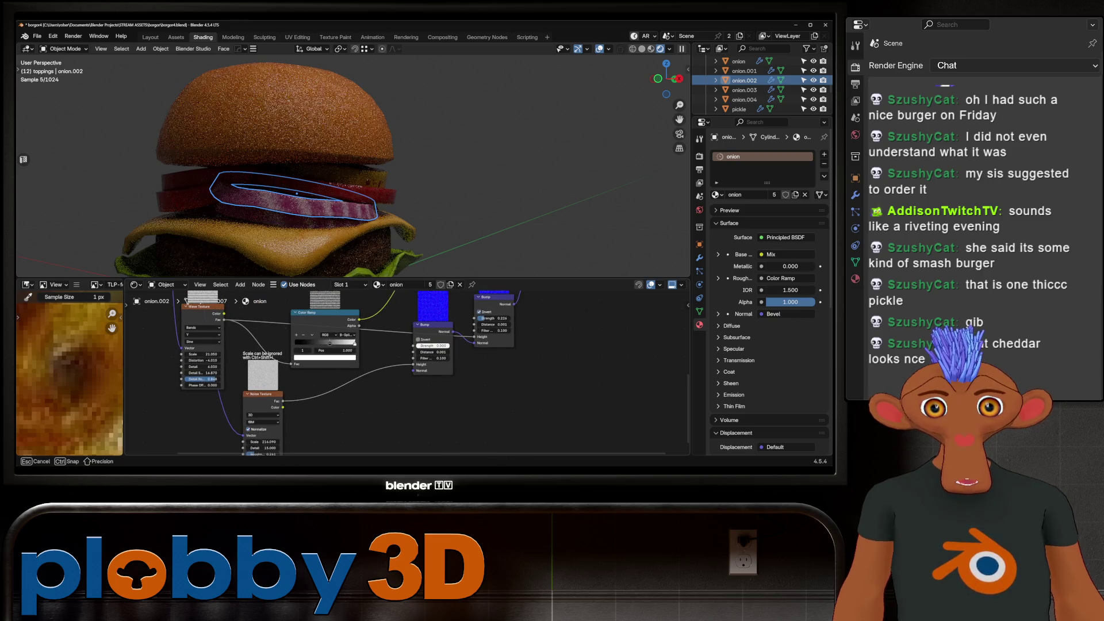
{"action": "left_click_drag", "start_coordinate": [434, 346], "coordinate": [423, 345]}
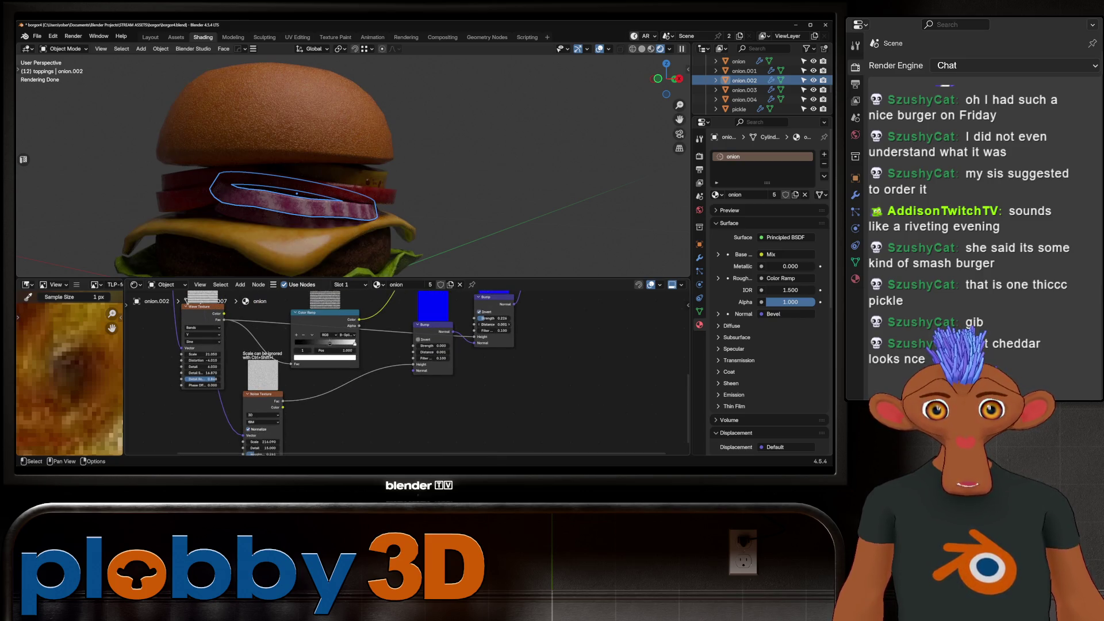
{"action": "scroll", "coordinate": [432, 322], "scroll_direction": "down", "scroll_amount": 2}
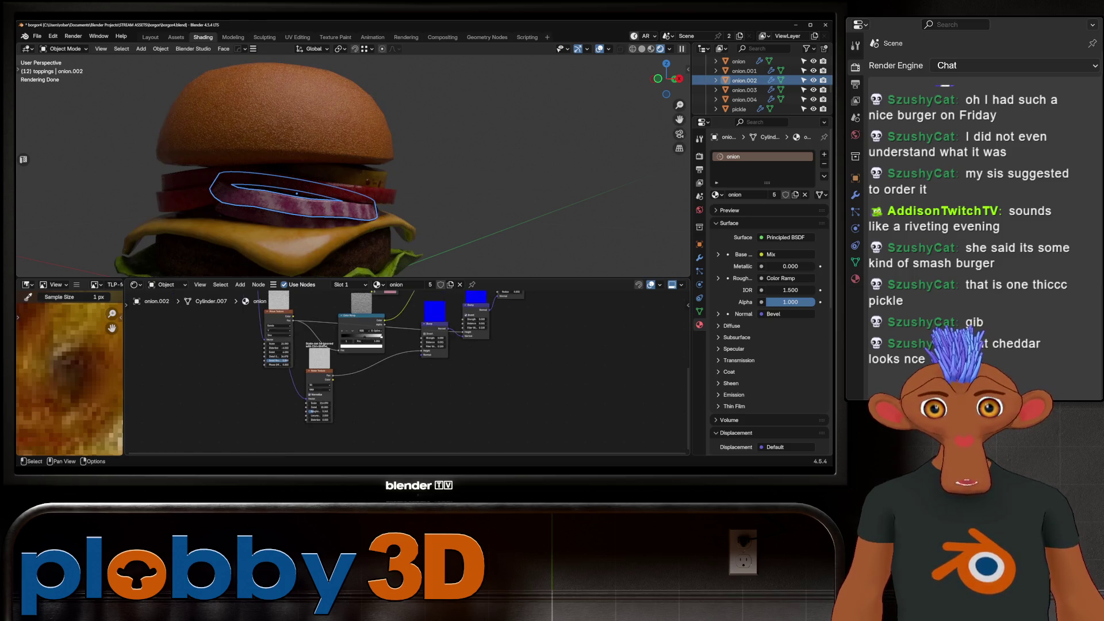
{"action": "scroll", "coordinate": [345, 172], "scroll_direction": "down", "scroll_amount": 3}
{"action": "middle_click_drag", "start_coordinate": [344, 173], "coordinate": [368, 166]}
{"action": "scroll", "coordinate": [368, 167], "scroll_direction": "up", "scroll_amount": 5}
Set the onion Wave Texture scale to -6.650.
{"action": "middle_click_drag", "start_coordinate": [402, 345], "coordinate": [449, 356]}
{"action": "scroll", "coordinate": [371, 402], "scroll_direction": "up", "scroll_amount": 5}
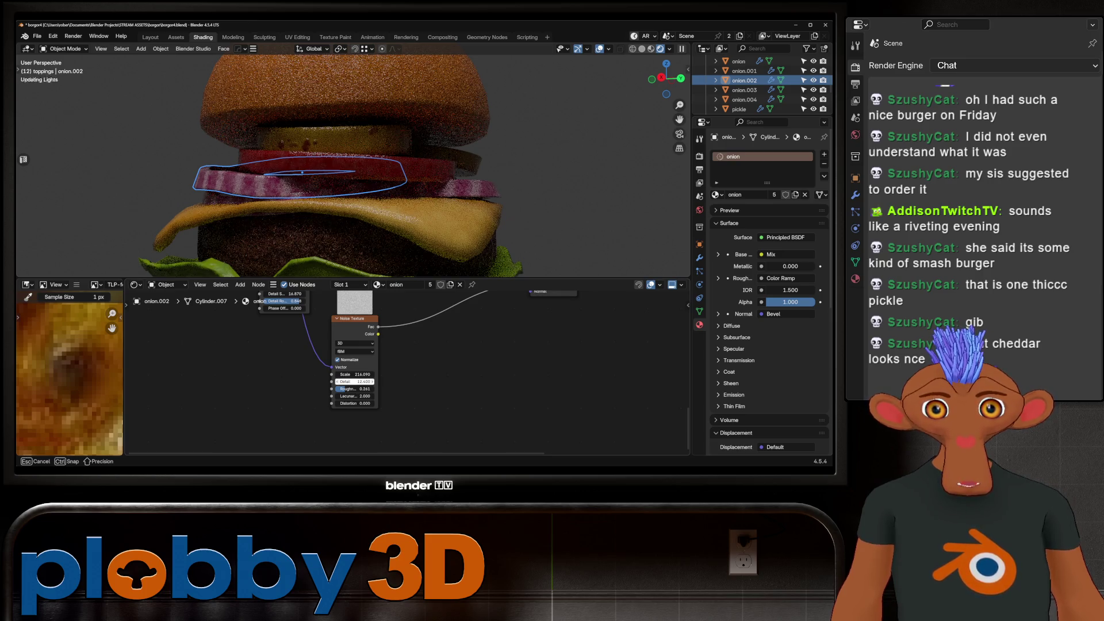
{"action": "middle_click_drag", "start_coordinate": [368, 345], "coordinate": [413, 426]}
{"action": "left_click_drag", "start_coordinate": [325, 349], "coordinate": [264, 349]}
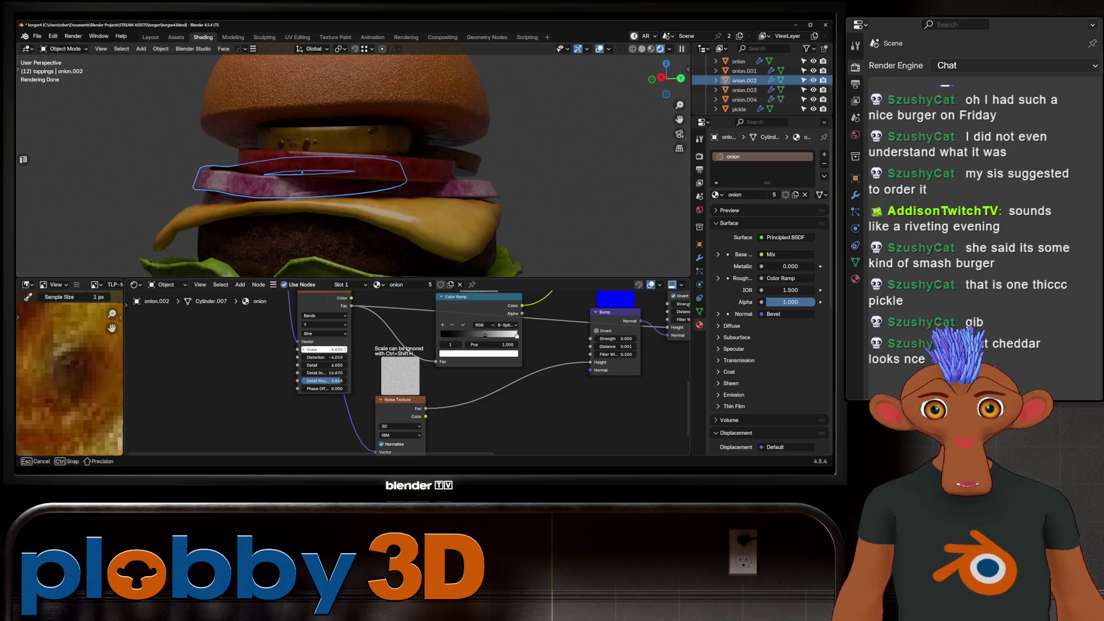
{"action": "scroll", "coordinate": [353, 166], "scroll_direction": "down", "scroll_amount": 5}
Set the Wave Texture distortion to -1.430 and check the onion stripes from several angles.
{"action": "middle_click_drag", "start_coordinate": [353, 166], "coordinate": [371, 173]}
{"action": "scroll", "coordinate": [371, 173], "scroll_direction": "up", "scroll_amount": 8}
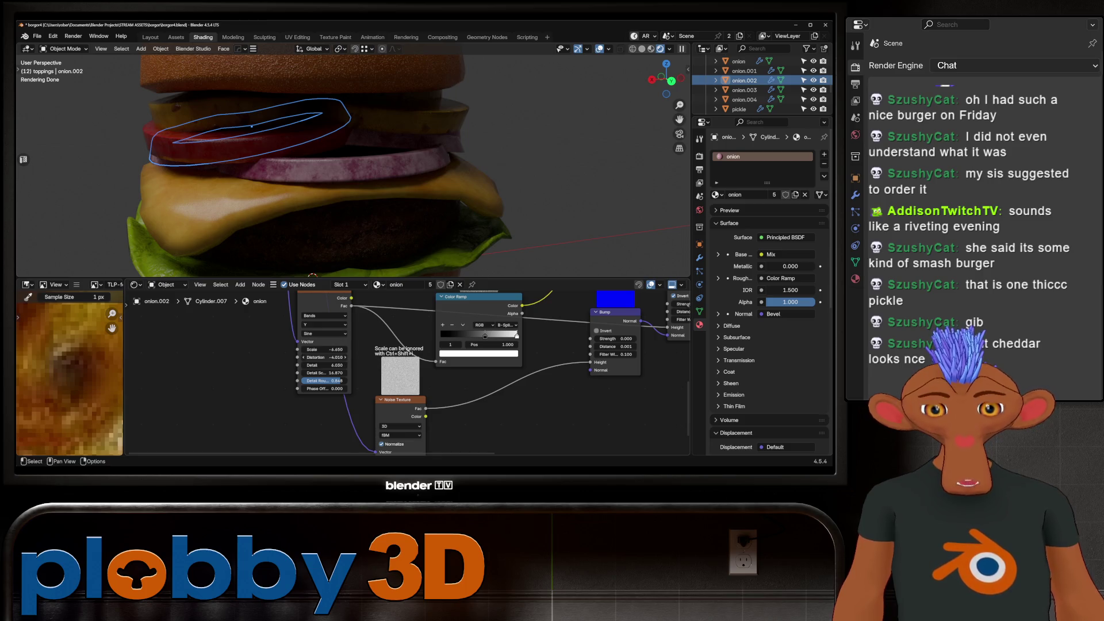
{"action": "left_click_drag", "start_coordinate": [323, 357], "coordinate": [336, 357]}
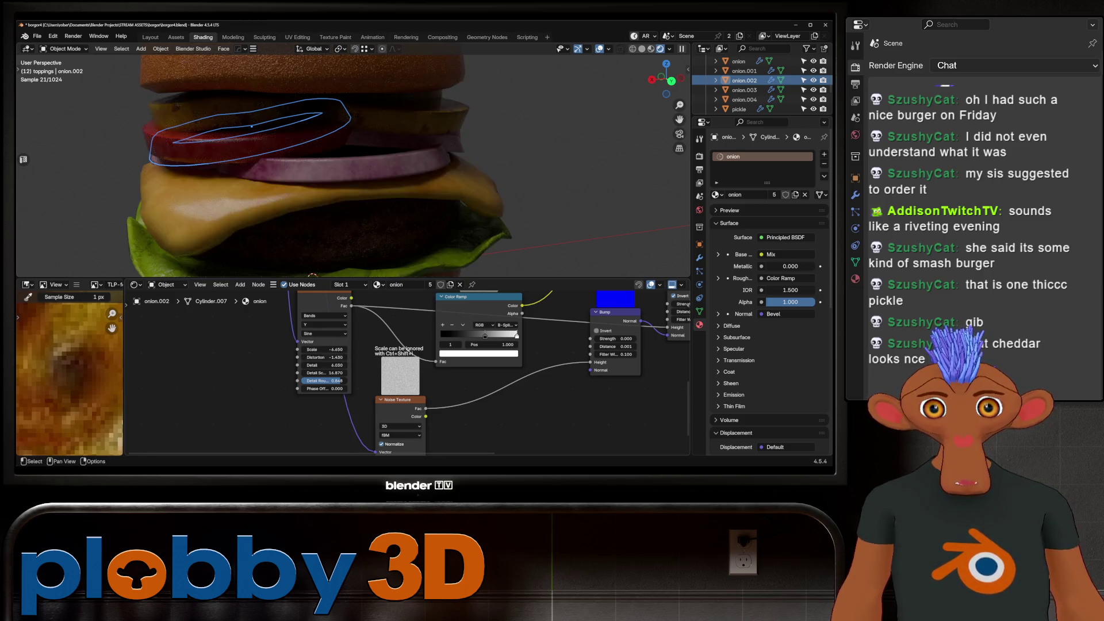
{"action": "scroll", "coordinate": [353, 166], "scroll_direction": "down", "scroll_amount": 10}
{"action": "middle_click_drag", "start_coordinate": [354, 167], "coordinate": [379, 166]}
{"action": "scroll", "coordinate": [374, 167], "scroll_direction": "up", "scroll_amount": 3}
{"action": "scroll", "coordinate": [353, 167], "scroll_direction": "down", "scroll_amount": 8}
{"action": "scroll", "coordinate": [353, 166], "scroll_direction": "up", "scroll_amount": 5}
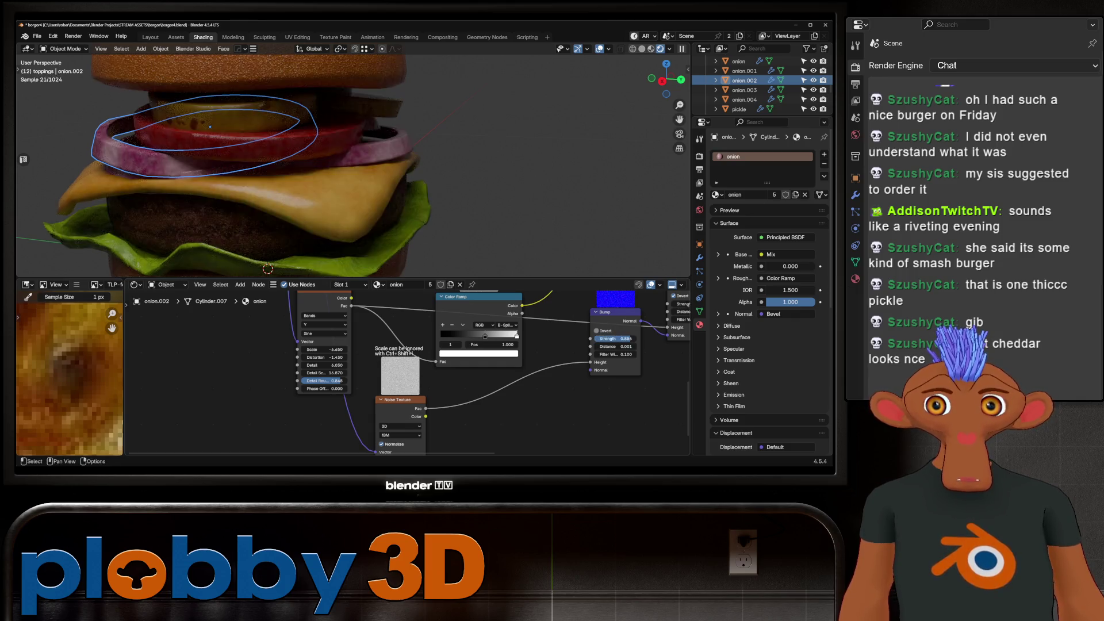
{"action": "scroll", "coordinate": [353, 167], "scroll_direction": "down", "scroll_amount": 8}
{"action": "mouse_move", "coordinate": [354, 166]}
{"action": "middle_mouse_down"}
{"action": "mouse_move", "coordinate": [339, 167]}
{"action": "mouse_move", "coordinate": [380, 167]}
{"action": "mouse_move", "coordinate": [333, 172]}
{"action": "middle_mouse_up"}
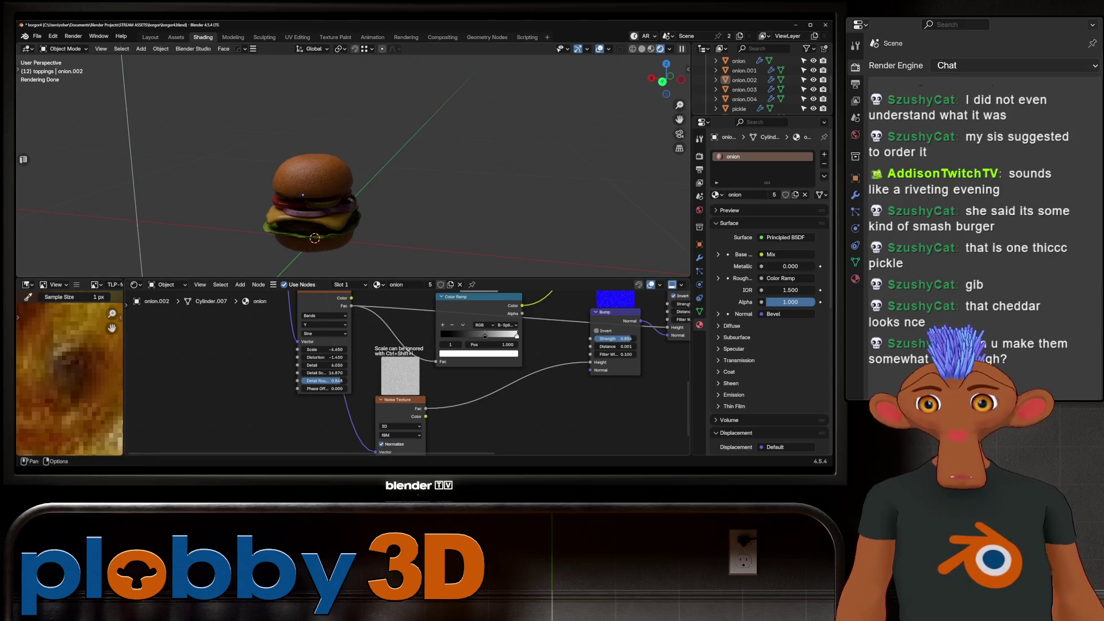
Orbit, pan and zoom around the burger to inspect it from several angles.
{"action": "scroll", "coordinate": [303, 194], "scroll_direction": "up", "scroll_amount": 8}
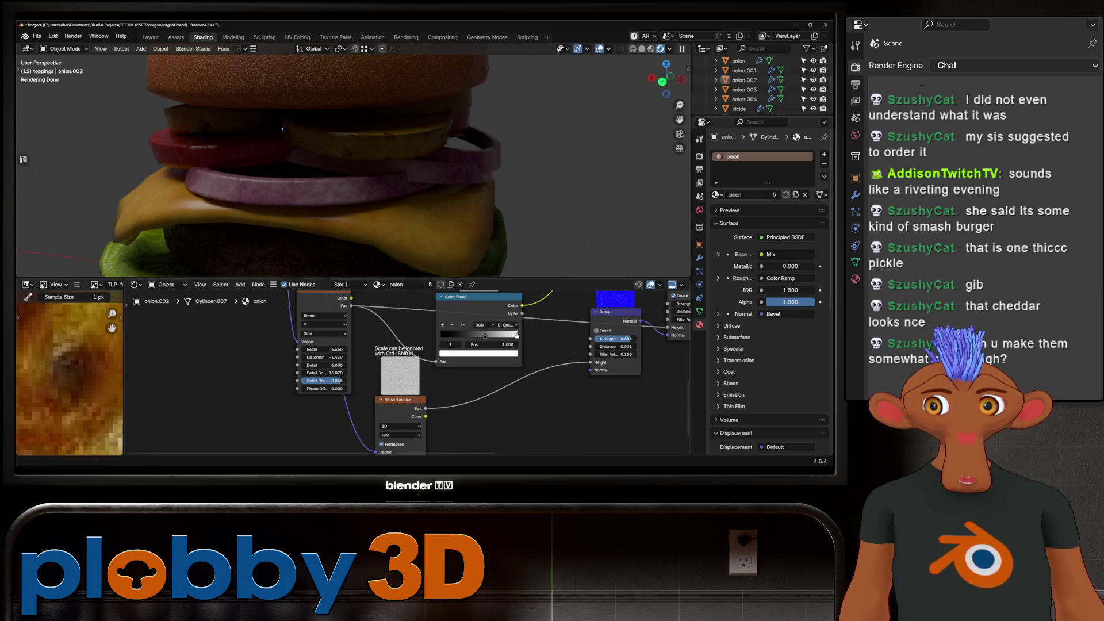
{"action": "scroll", "coordinate": [345, 173], "scroll_direction": "down", "scroll_amount": 5}
{"action": "middle_click_drag", "start_coordinate": [345, 173], "coordinate": [230, 172]}
{"action": "scroll", "coordinate": [345, 173], "scroll_direction": "up", "scroll_amount": 3}
{"action": "mouse_move", "coordinate": [345, 173]}
{"action": "middle_mouse_down"}
{"action": "mouse_move", "coordinate": [403, 161]}
{"action": "mouse_move", "coordinate": [353, 144]}
{"action": "mouse_move", "coordinate": [322, 172]}
{"action": "mouse_move", "coordinate": [351, 156]}
{"action": "middle_mouse_up"}
{"action": "scroll", "coordinate": [402, 161], "scroll_direction": "down", "scroll_amount": 4}
{"action": "scroll", "coordinate": [354, 161], "scroll_direction": "up", "scroll_amount": 3}
{"action": "scroll", "coordinate": [354, 144], "scroll_direction": "up", "scroll_amount": 2}
{"action": "scroll", "coordinate": [353, 144], "scroll_direction": "down", "scroll_amount": 1}
{"action": "scroll", "coordinate": [353, 161], "scroll_direction": "up", "scroll_amount": 2}
{"action": "scroll", "coordinate": [354, 161], "scroll_direction": "down", "scroll_amount": 1}
{"action": "scroll", "coordinate": [322, 172], "scroll_direction": "up", "scroll_amount": 3}
{"action": "scroll", "coordinate": [351, 155], "scroll_direction": "up", "scroll_amount": 3}
{"action": "middle_click_drag", "start_coordinate": [162, 171], "coordinate": [402, 161], "text": "shift"}
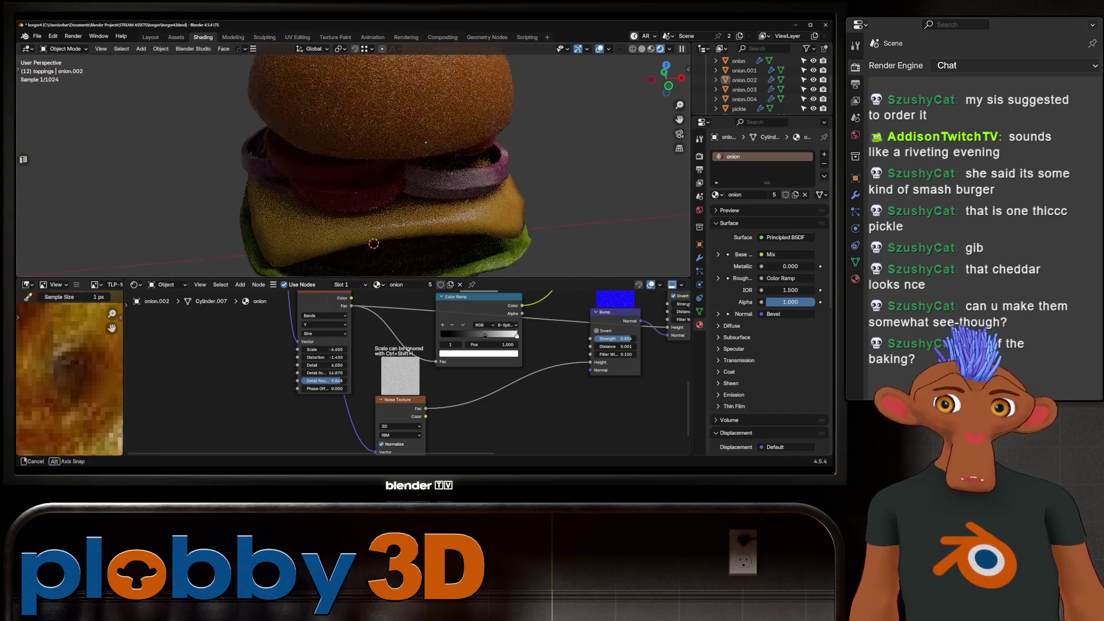
{"action": "scroll", "coordinate": [402, 160], "scroll_direction": "down", "scroll_amount": 2}
{"action": "scroll", "coordinate": [409, 158], "scroll_direction": "up", "scroll_amount": 2}
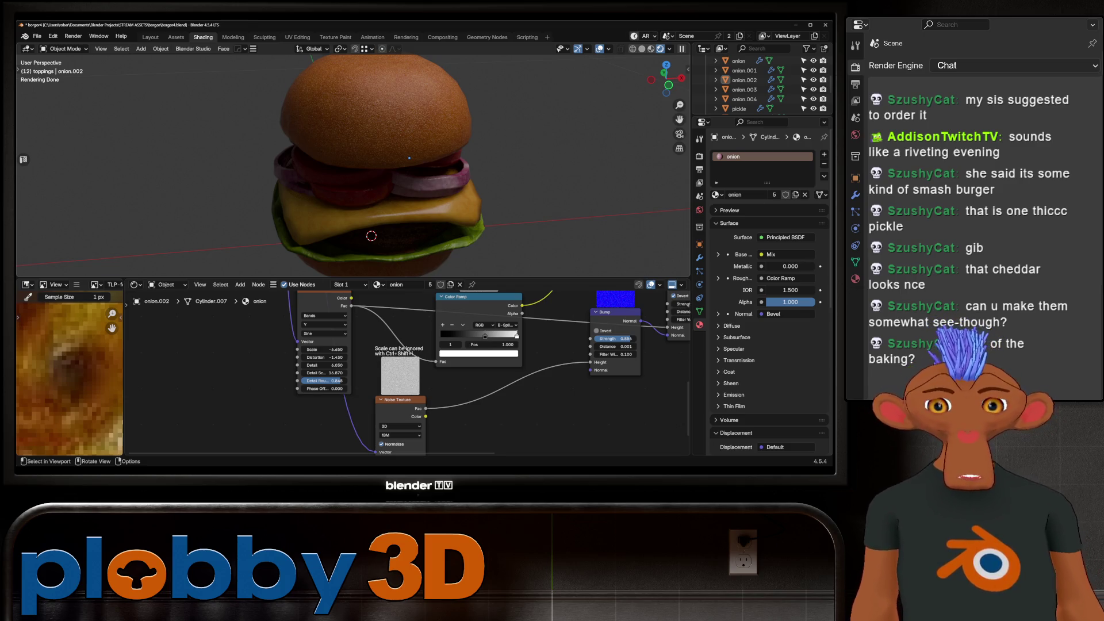
{"action": "middle_click_drag", "start_coordinate": [409, 157], "coordinate": [339, 169]}
{"action": "scroll", "coordinate": [322, 172], "scroll_direction": "down", "scroll_amount": 3}
{"action": "scroll", "coordinate": [315, 174], "scroll_direction": "up", "scroll_amount": 1}
{"action": "scroll", "coordinate": [315, 174], "scroll_direction": "up", "scroll_amount": 3}
{"action": "scroll", "coordinate": [315, 167], "scroll_direction": "down", "scroll_amount": 2}
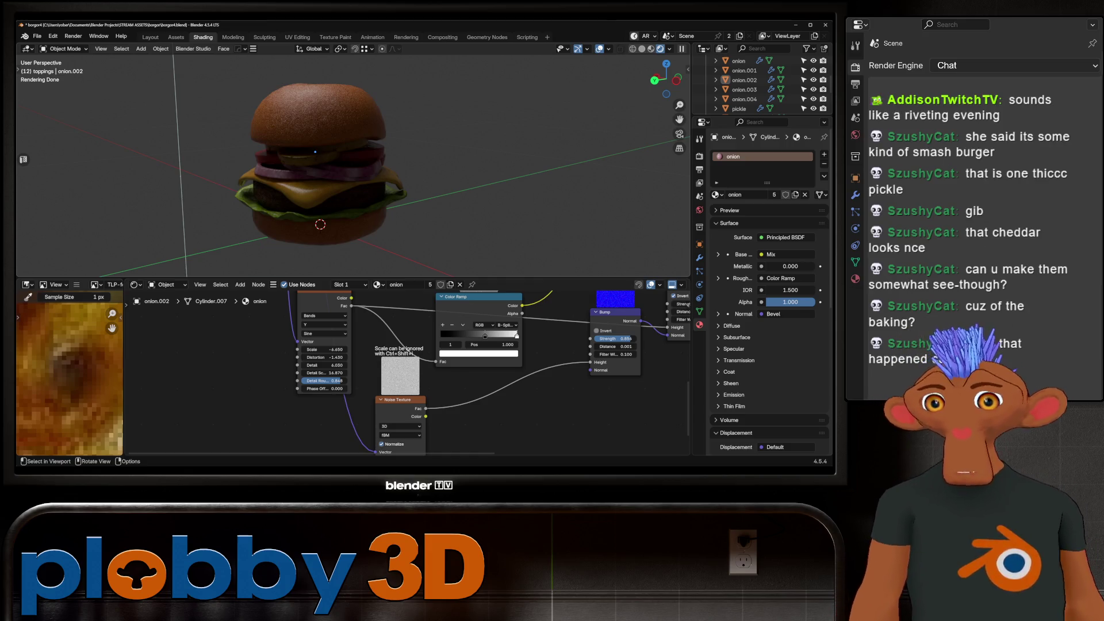
Select the pickle and set its Voronoi Texture Detail to 2.950.
{"action": "middle_click_drag", "start_coordinate": [345, 173], "coordinate": [282, 172]}
{"action": "scroll", "coordinate": [287, 173], "scroll_direction": "up", "scroll_amount": 6}
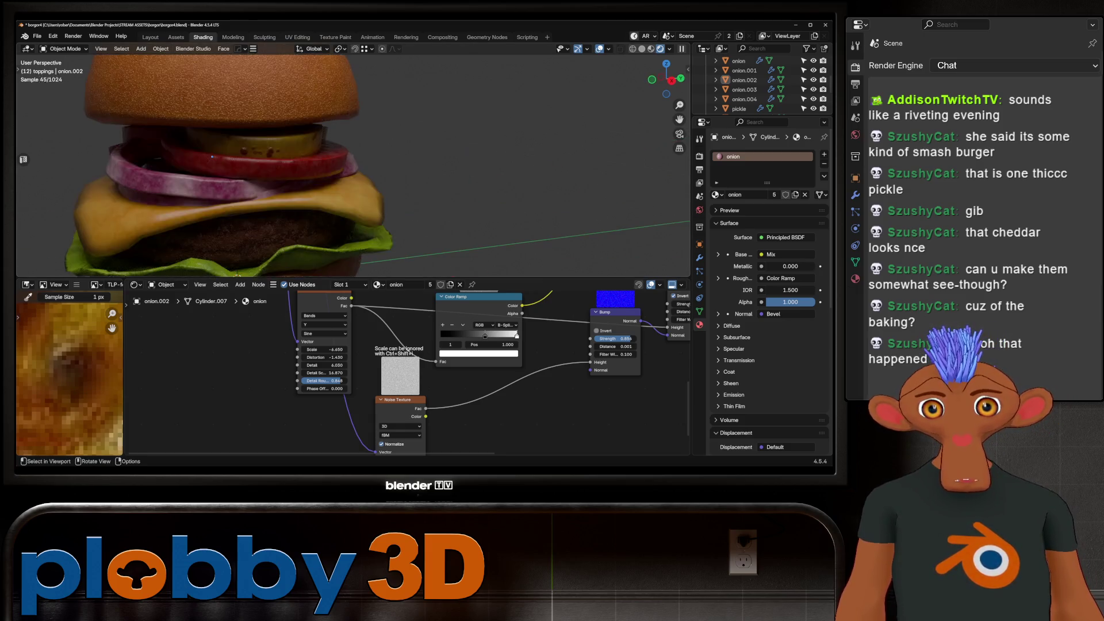
{"action": "left_click", "coordinate": [259, 151]}
{"action": "middle_click_drag", "start_coordinate": [403, 173], "coordinate": [374, 167]}
{"action": "middle_click_drag", "start_coordinate": [288, 374], "coordinate": [437, 357]}
{"action": "mouse_move", "coordinate": [275, 418]}
{"action": "left_mouse_down"}
{"action": "mouse_move", "coordinate": [304, 418]}
{"action": "mouse_move", "coordinate": [283, 418]}
{"action": "left_mouse_up"}
{"action": "scroll", "coordinate": [345, 172], "scroll_direction": "down", "scroll_amount": 5}
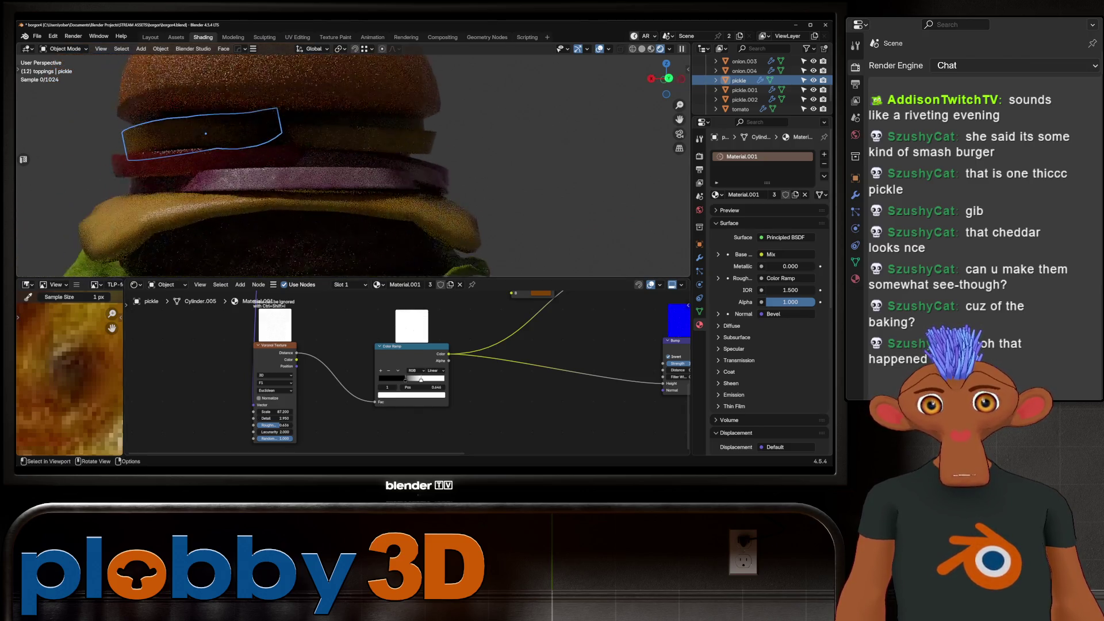
{"action": "mouse_move", "coordinate": [345, 173]}
{"action": "middle_mouse_down"}
{"action": "mouse_move", "coordinate": [368, 155]}
{"action": "mouse_move", "coordinate": [356, 167]}
{"action": "mouse_move", "coordinate": [368, 172]}
{"action": "middle_mouse_up"}
{"action": "scroll", "coordinate": [345, 172], "scroll_direction": "down", "scroll_amount": 4}
{"action": "scroll", "coordinate": [345, 172], "scroll_direction": "down", "scroll_amount": 3}
{"action": "scroll", "coordinate": [345, 173], "scroll_direction": "up", "scroll_amount": 4}
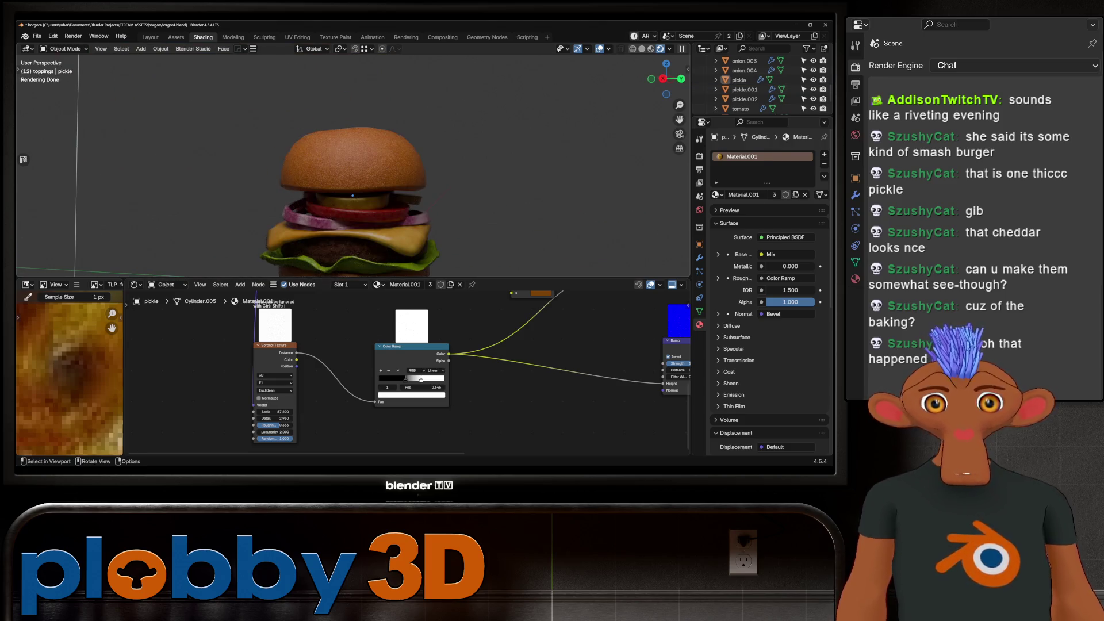
Select bun_top and switch to the Texture Paint workspace.
{"action": "left_click", "coordinate": [348, 153]}
{"action": "middle_click_drag", "start_coordinate": [345, 172], "coordinate": [344, 156]}
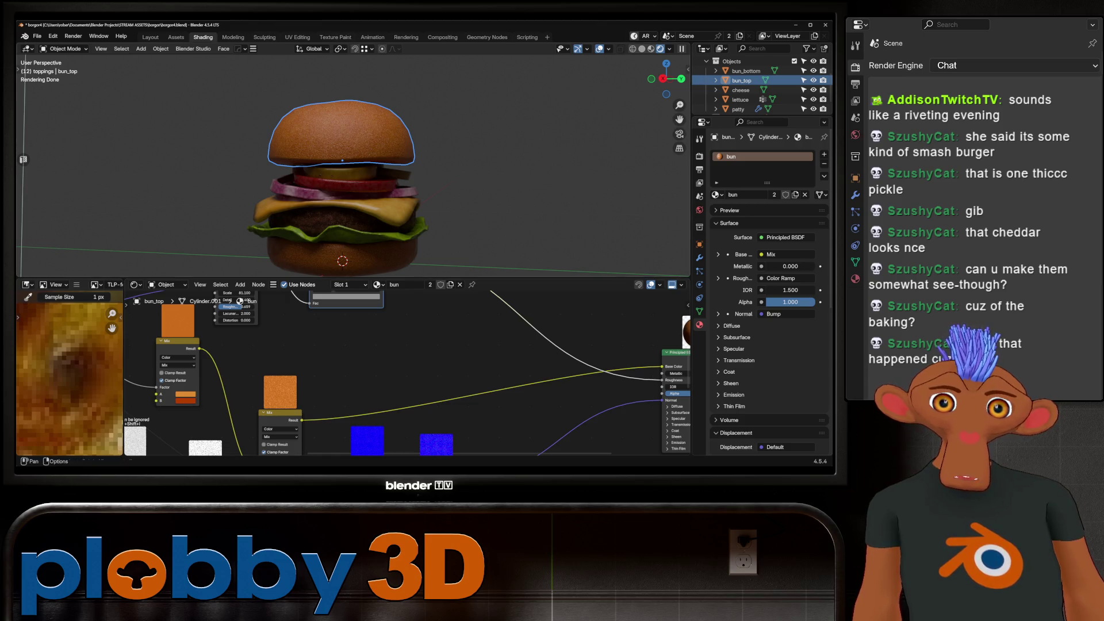
{"action": "left_click", "coordinate": [335, 36]}
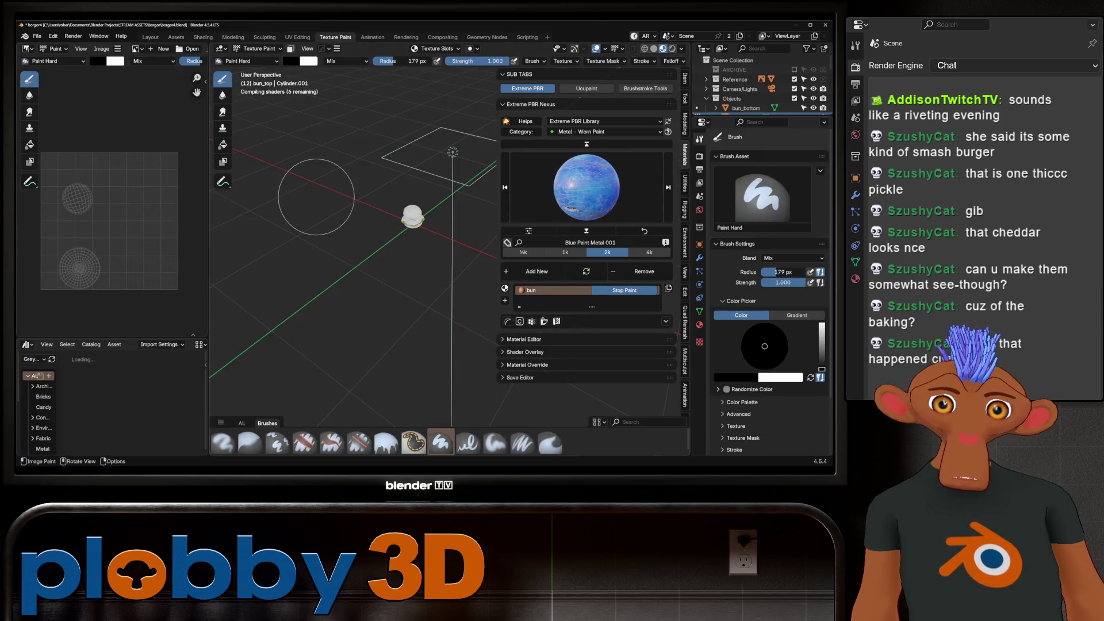
Frame and centre the burger, then isolate bun_top in Local View.
{"action": "key", "text": "KP_Decimal"}
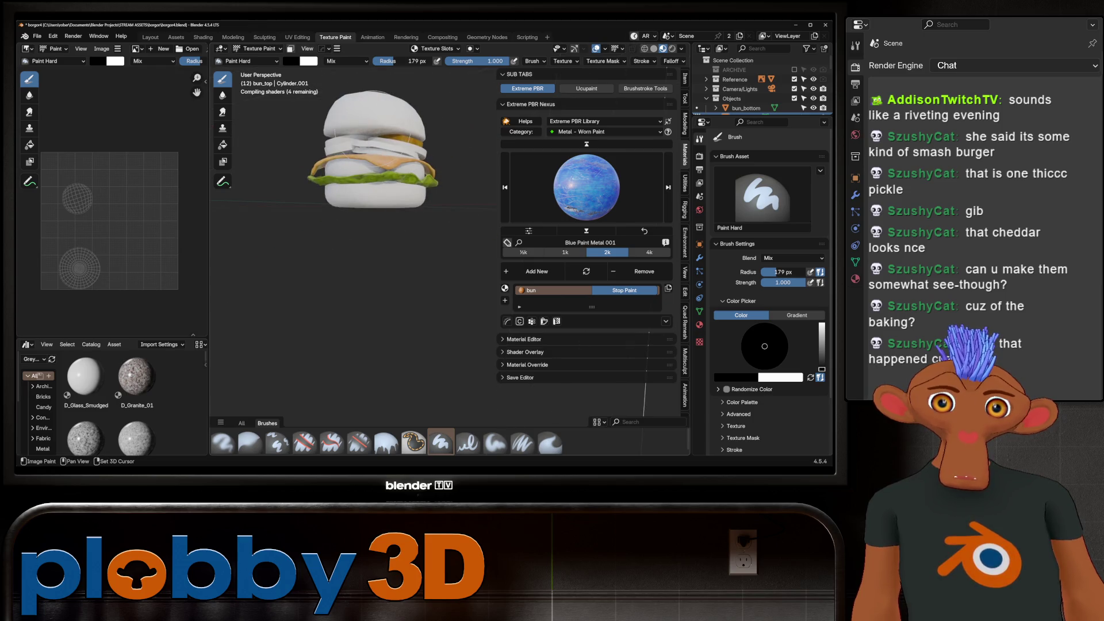
{"action": "scroll", "coordinate": [380, 138], "scroll_direction": "up", "scroll_amount": 5}
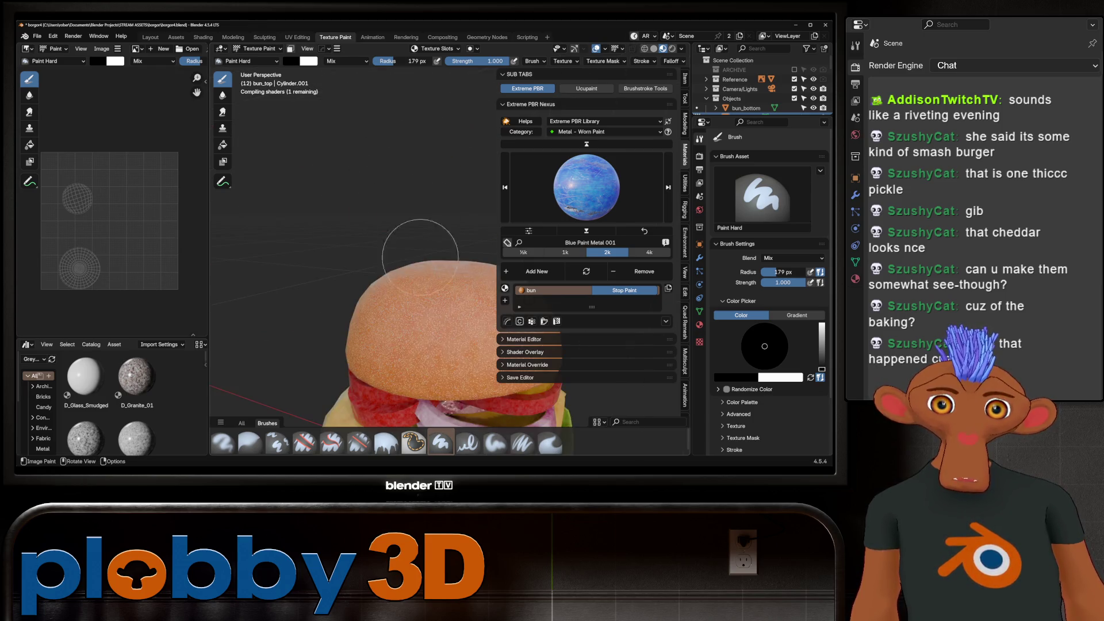
{"action": "mouse_move", "coordinate": [444, 332]}
{"action": "middle_mouse_down", "text": "shift"}
{"action": "mouse_move", "coordinate": [403, 253]}
{"action": "mouse_move", "coordinate": [393, 244]}
{"action": "mouse_move", "coordinate": [382, 259]}
{"action": "middle_mouse_up", "text": "shift"}
{"action": "key", "text": "KP_Divide"}
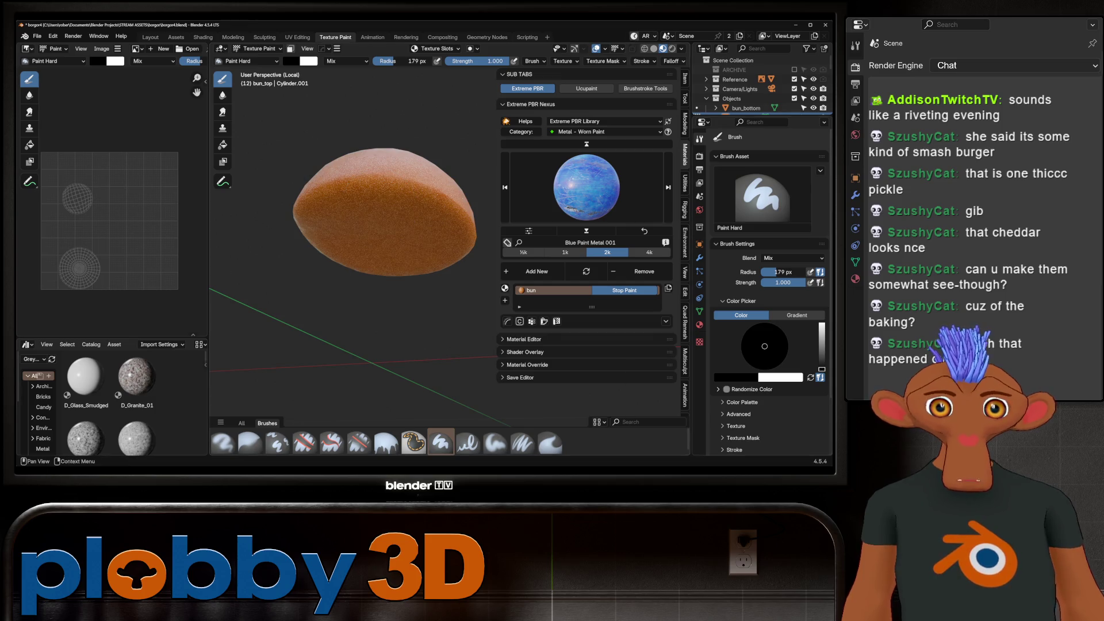
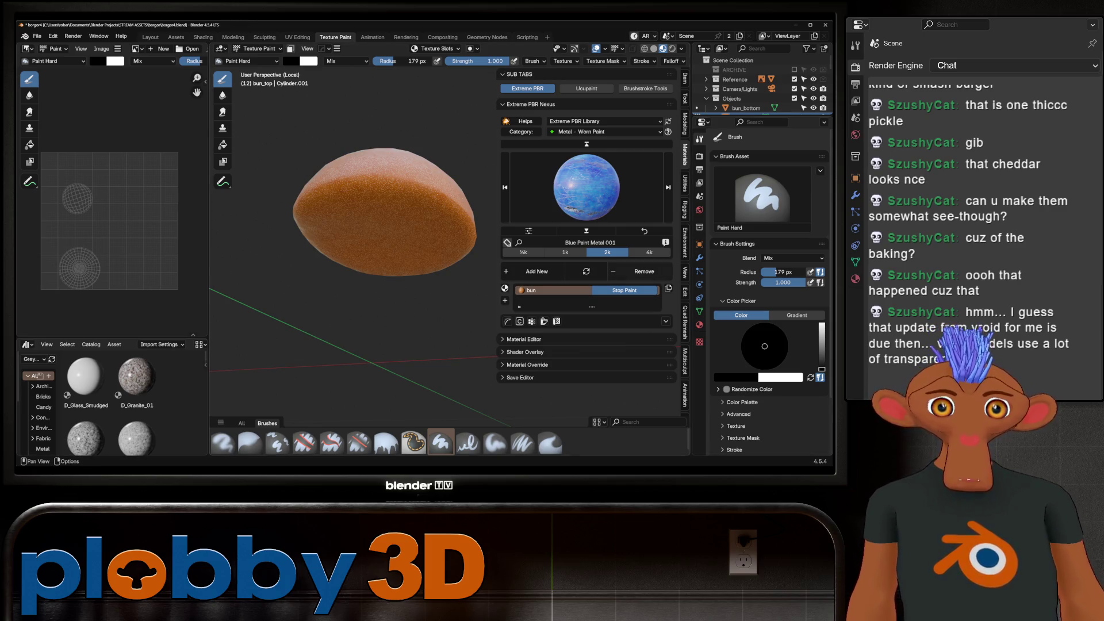
Run Quick Ucupaint Node Setup on the top bun's material.
{"action": "left_click", "coordinate": [586, 88]}
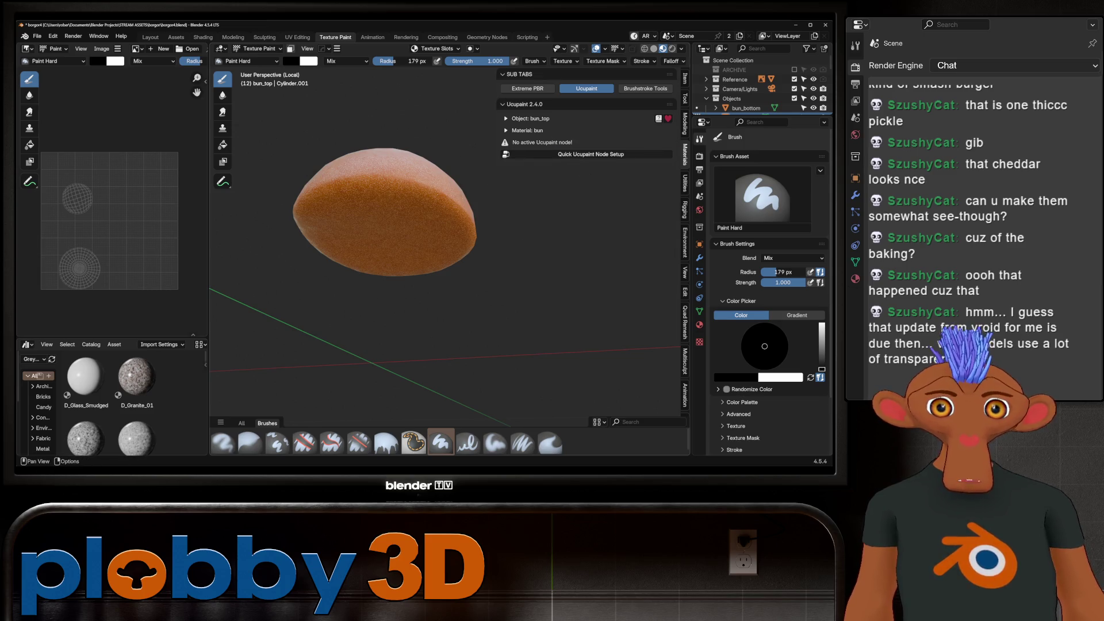
{"action": "left_click", "coordinate": [574, 154]}
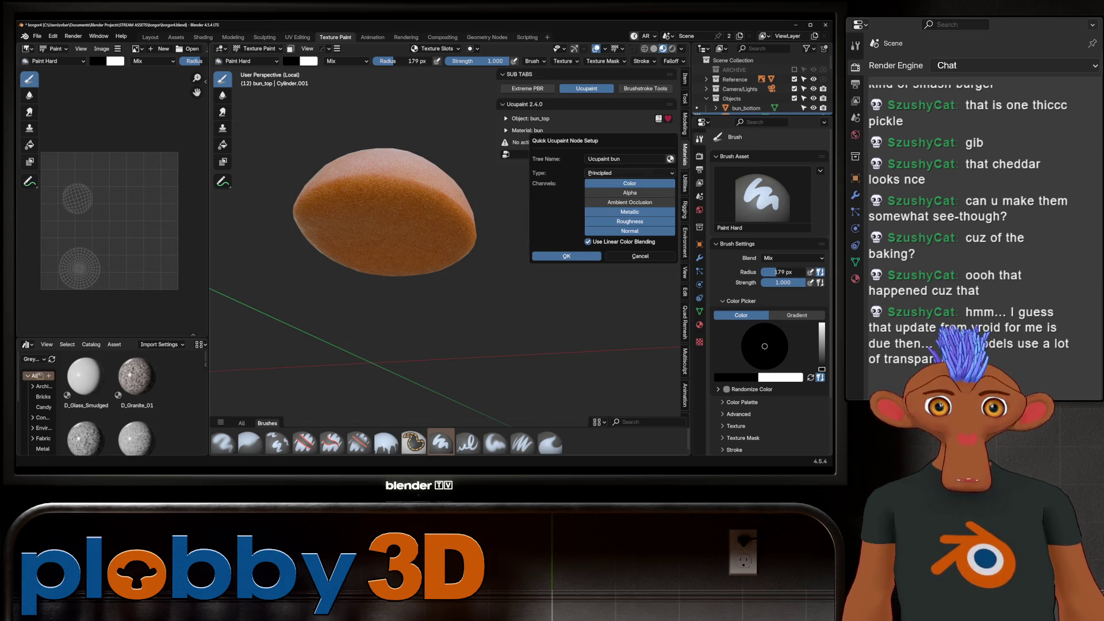
{"action": "left_click", "coordinate": [566, 256]}
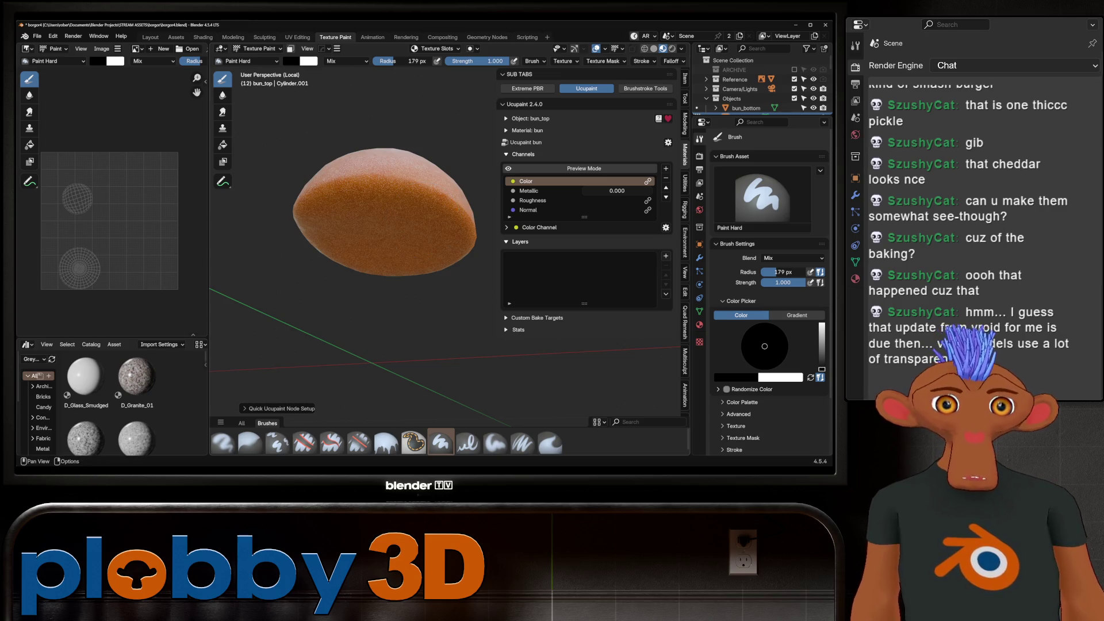
Add a new image layer named 'bun Layer' to the Ucupaint stack.
{"action": "left_click", "coordinate": [665, 255]}
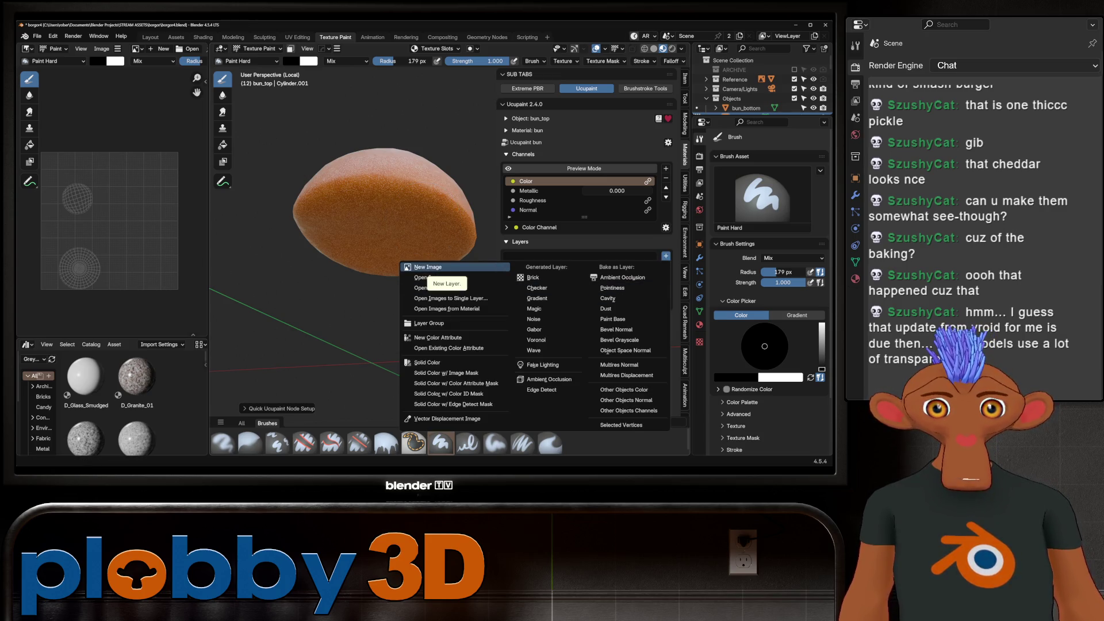
{"action": "left_click", "coordinate": [428, 267]}
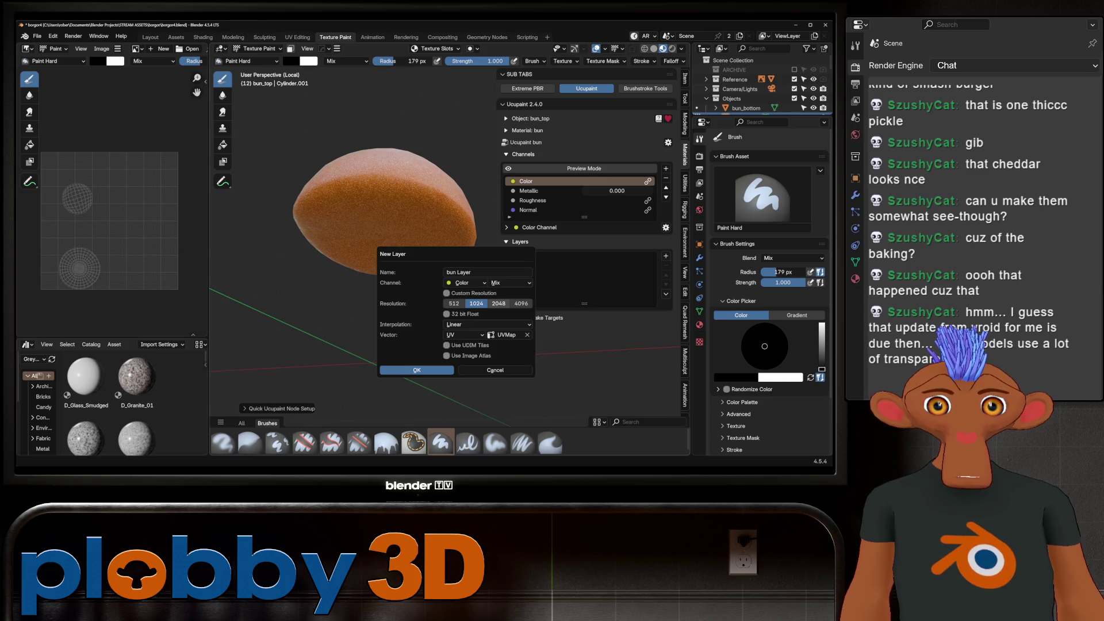
{"action": "left_click", "coordinate": [416, 370]}
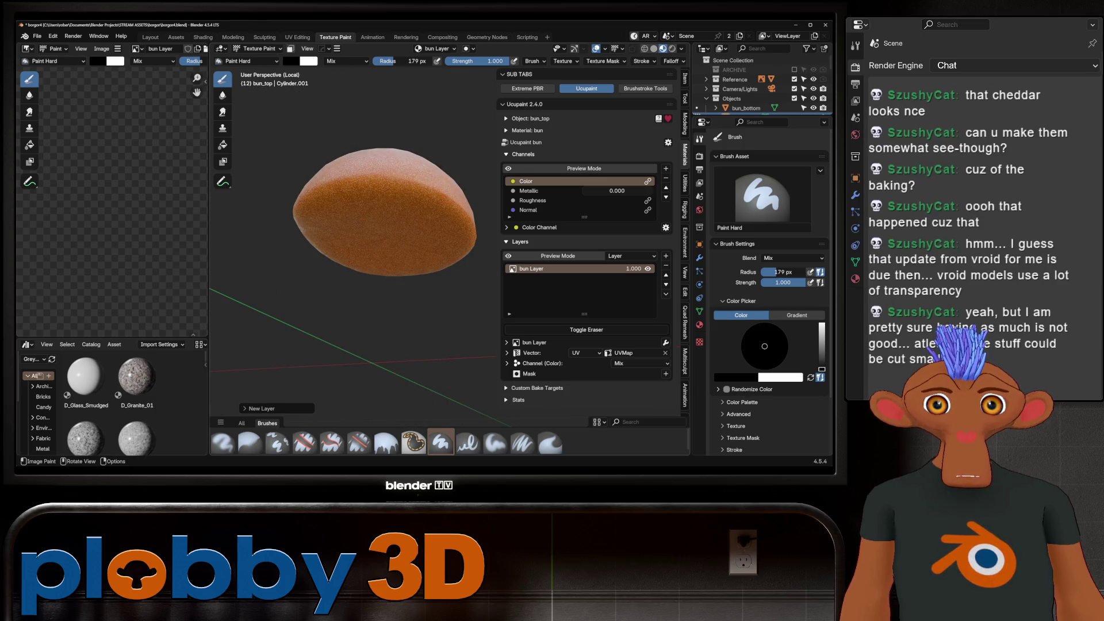
{"action": "left_click", "coordinate": [291, 61]}
Set the paint colour to white and try, then undo, a test stroke on the bun.
{"action": "left_click_drag", "start_coordinate": [370, 144], "coordinate": [370, 70]}
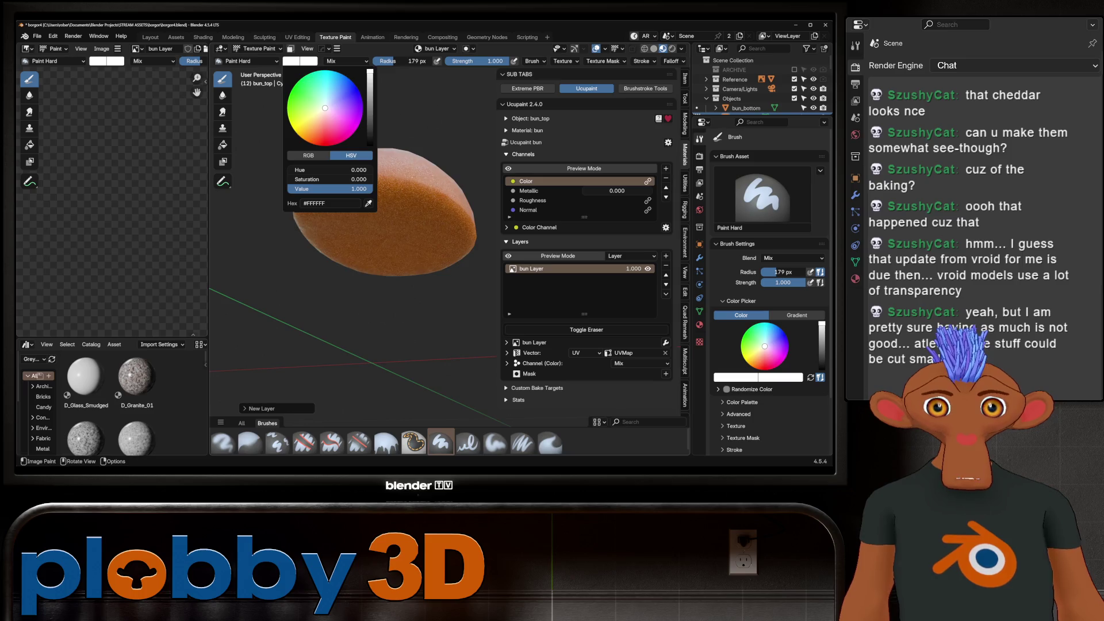
{"action": "middle_click_drag", "start_coordinate": [316, 308], "coordinate": [326, 230]}
{"action": "middle_click_drag", "start_coordinate": [369, 172], "coordinate": [344, 394]}
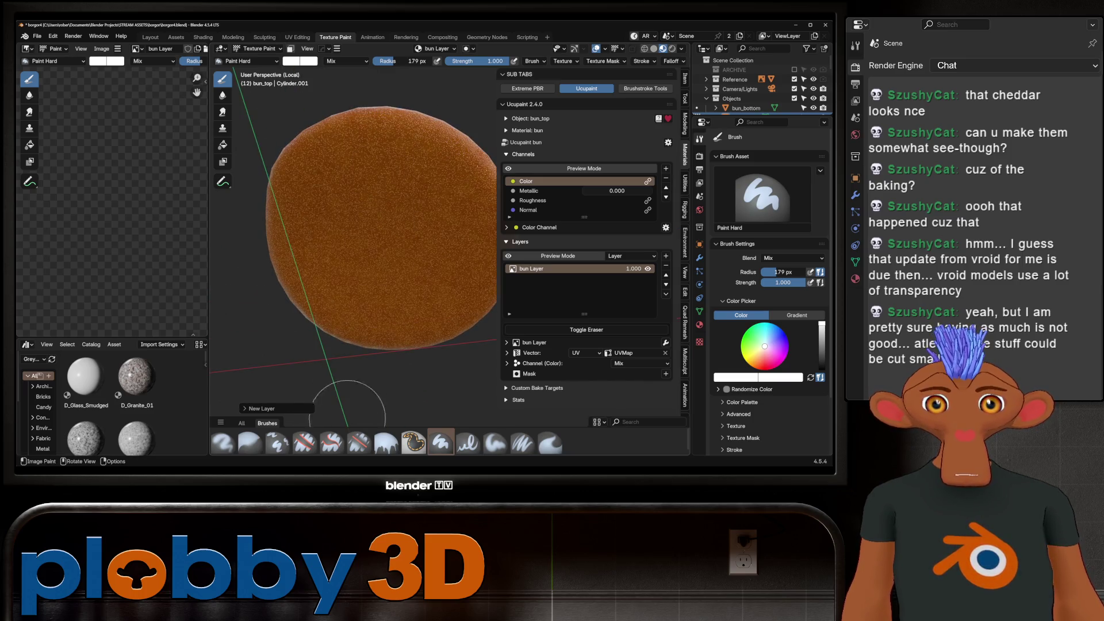
{"action": "left_click_drag", "start_coordinate": [414, 262], "coordinate": [383, 240]}
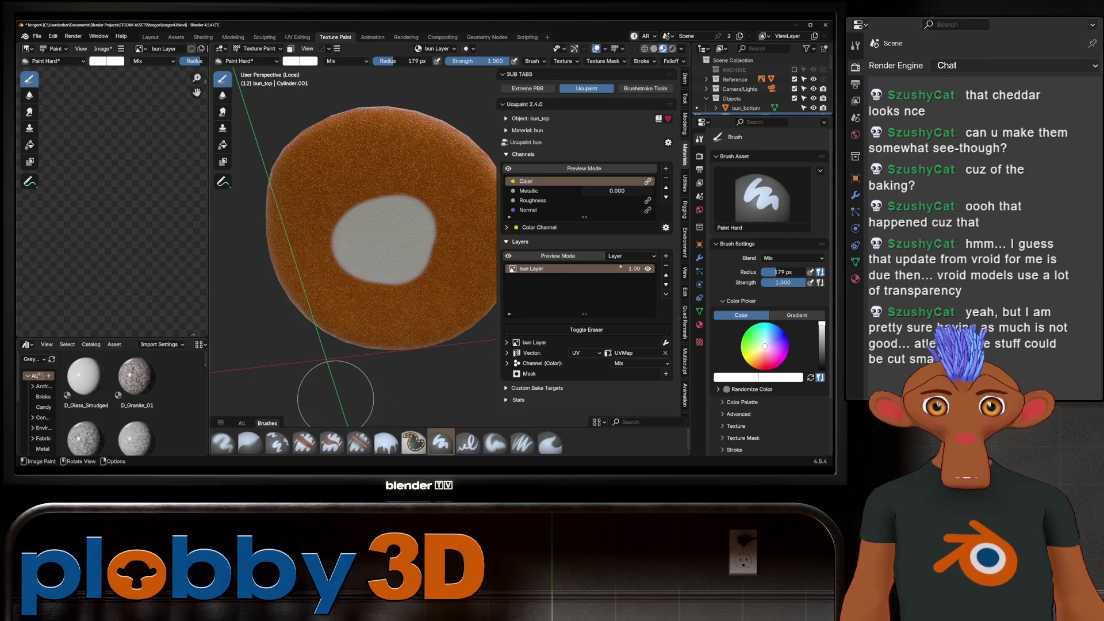
{"action": "key", "text": "ctrl+z"}
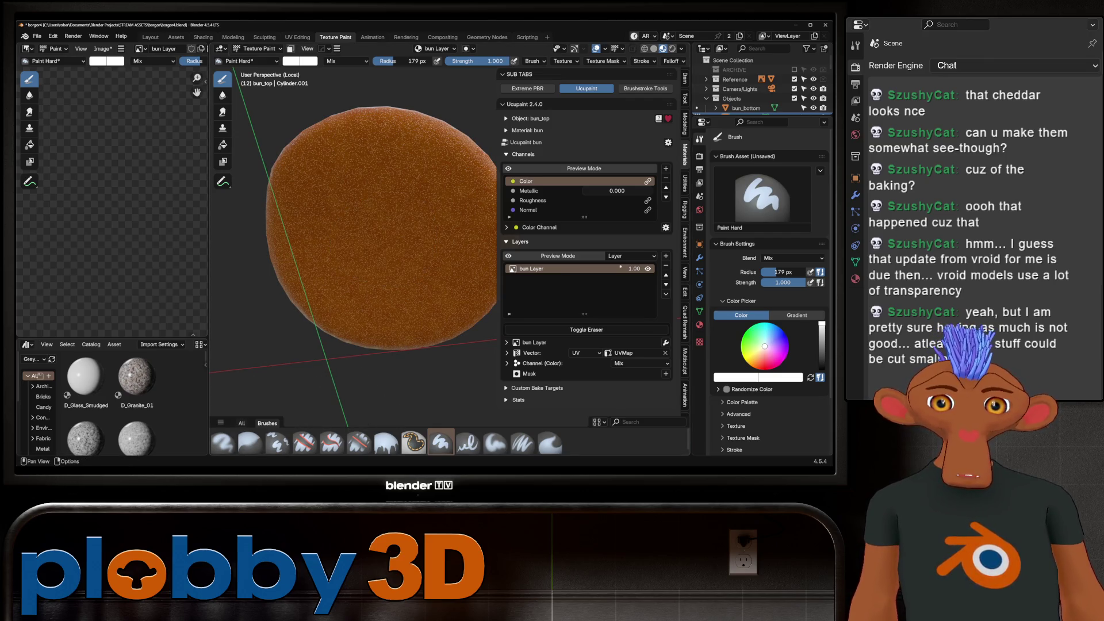
Select the 006_gritty_rectangle brush from the artists essentials library.
{"action": "left_click", "coordinate": [220, 422]}
{"action": "left_click", "coordinate": [214, 374]}
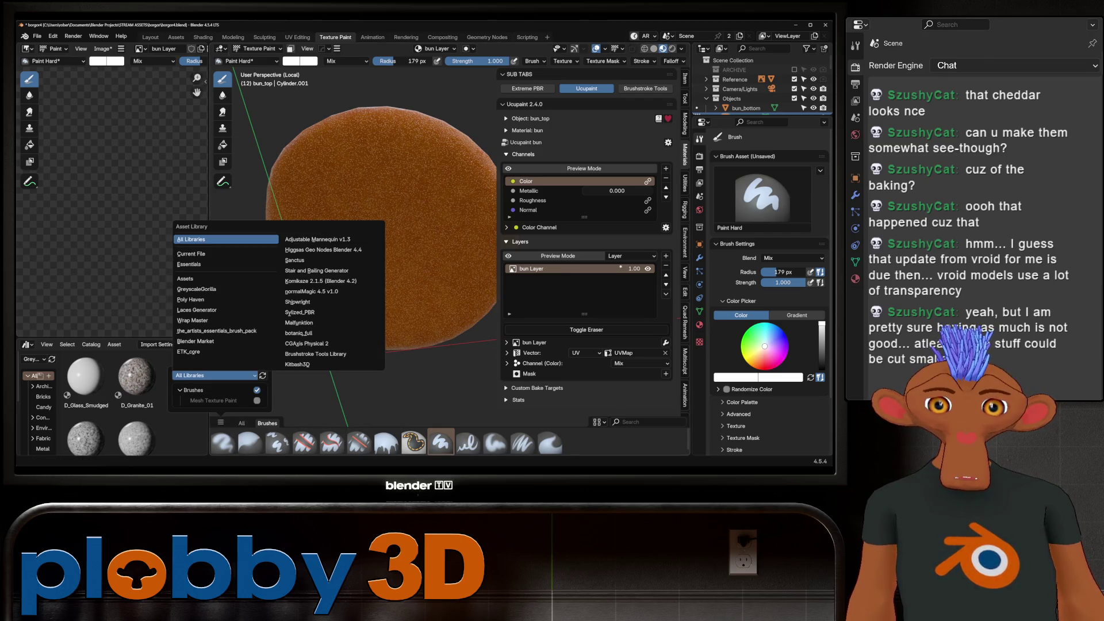
{"action": "left_click", "coordinate": [216, 331]}
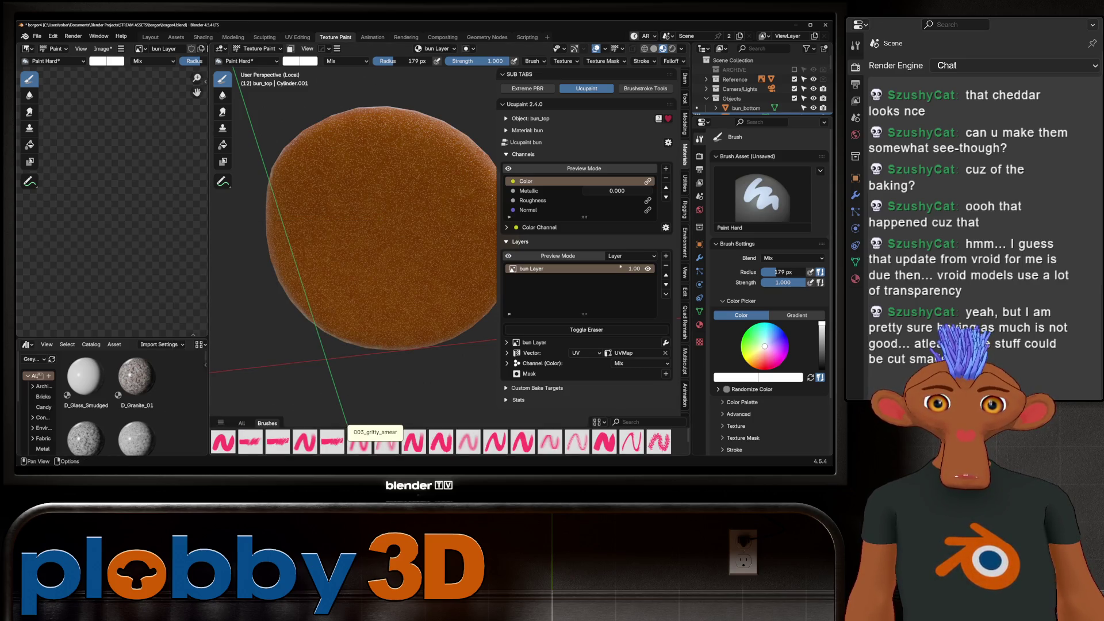
{"action": "left_click", "coordinate": [441, 442]}
{"action": "left_click_drag", "start_coordinate": [356, 172], "coordinate": [419, 271]}
{"action": "key", "text": "ctrl+z"}
Snap through top, back and bottom numpad views of the bun.
{"action": "mouse_move", "coordinate": [345, 242]}
{"action": "middle_mouse_down"}
{"action": "mouse_move", "coordinate": [327, 217]}
{"action": "mouse_move", "coordinate": [308, 272]}
{"action": "middle_mouse_up"}
{"action": "key", "text": "KP_7"}
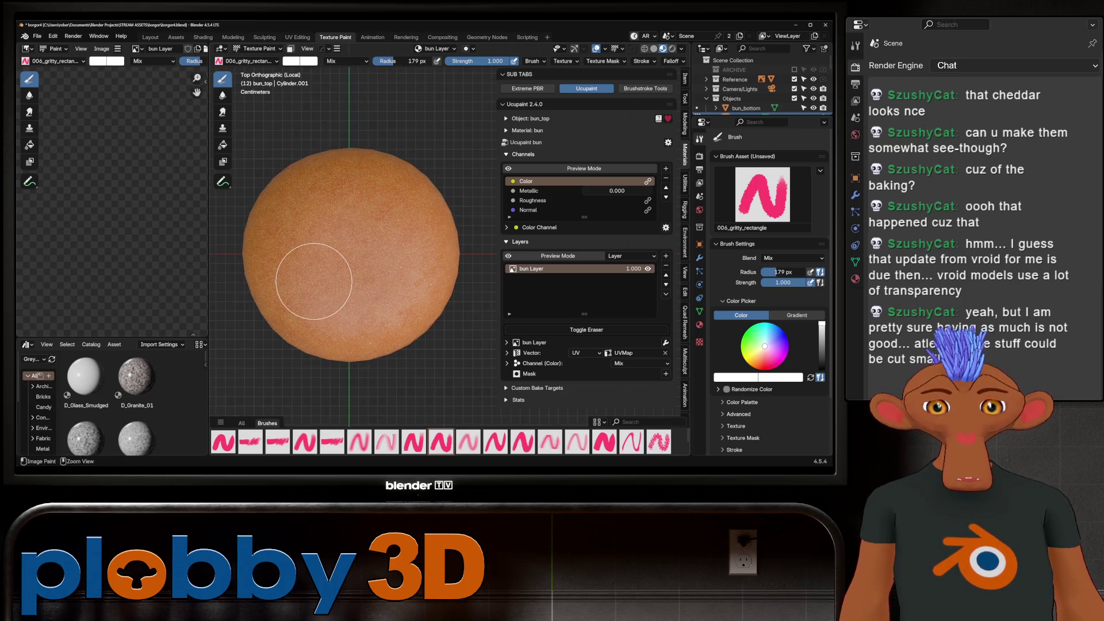
{"action": "key", "text": "ctrl+KP_1"}
{"action": "key", "text": "ctrl+KP_7"}
Paint white across the bun's underside with the gritty brush, then orbit to inspect the rim.
{"action": "mouse_move", "coordinate": [339, 276]}
{"action": "left_mouse_down"}
{"action": "mouse_move", "coordinate": [379, 302]}
{"action": "mouse_move", "coordinate": [319, 319]}
{"action": "mouse_move", "coordinate": [345, 247]}
{"action": "mouse_move", "coordinate": [382, 273]}
{"action": "mouse_move", "coordinate": [345, 351]}
{"action": "mouse_move", "coordinate": [291, 320]}
{"action": "mouse_move", "coordinate": [288, 259]}
{"action": "mouse_move", "coordinate": [345, 234]}
{"action": "mouse_move", "coordinate": [391, 238]}
{"action": "mouse_move", "coordinate": [419, 265]}
{"action": "mouse_move", "coordinate": [423, 319]}
{"action": "mouse_move", "coordinate": [385, 364]}
{"action": "mouse_move", "coordinate": [290, 345]}
{"action": "mouse_move", "coordinate": [280, 282]}
{"action": "mouse_move", "coordinate": [269, 312]}
{"action": "mouse_move", "coordinate": [294, 247]}
{"action": "mouse_move", "coordinate": [322, 221]}
{"action": "mouse_move", "coordinate": [374, 222]}
{"action": "mouse_move", "coordinate": [390, 234]}
{"action": "mouse_move", "coordinate": [419, 271]}
{"action": "mouse_move", "coordinate": [424, 320]}
{"action": "mouse_move", "coordinate": [314, 363]}
{"action": "mouse_move", "coordinate": [273, 354]}
{"action": "mouse_move", "coordinate": [282, 345]}
{"action": "left_mouse_up"}
{"action": "scroll", "coordinate": [358, 249], "scroll_direction": "down", "scroll_amount": 2}
{"action": "mouse_move", "coordinate": [358, 248]}
{"action": "middle_mouse_down"}
{"action": "mouse_move", "coordinate": [419, 234]}
{"action": "mouse_move", "coordinate": [426, 271]}
{"action": "mouse_move", "coordinate": [311, 262]}
{"action": "middle_mouse_up"}
{"action": "scroll", "coordinate": [419, 233], "scroll_direction": "up", "scroll_amount": 3}
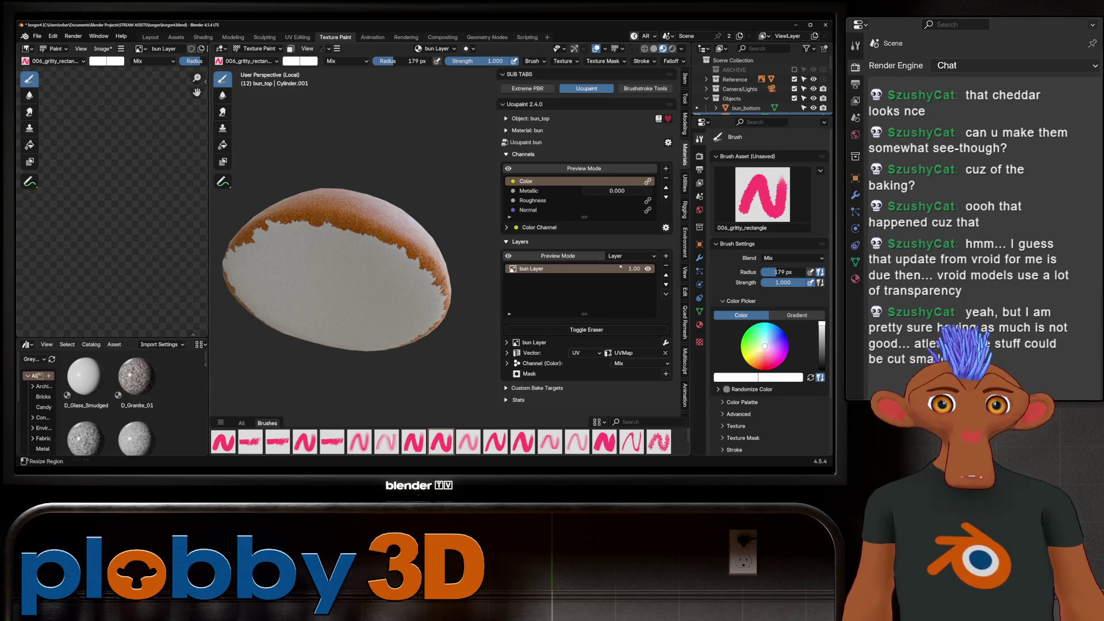
{"action": "middle_click_drag", "start_coordinate": [428, 313], "coordinate": [372, 278]}
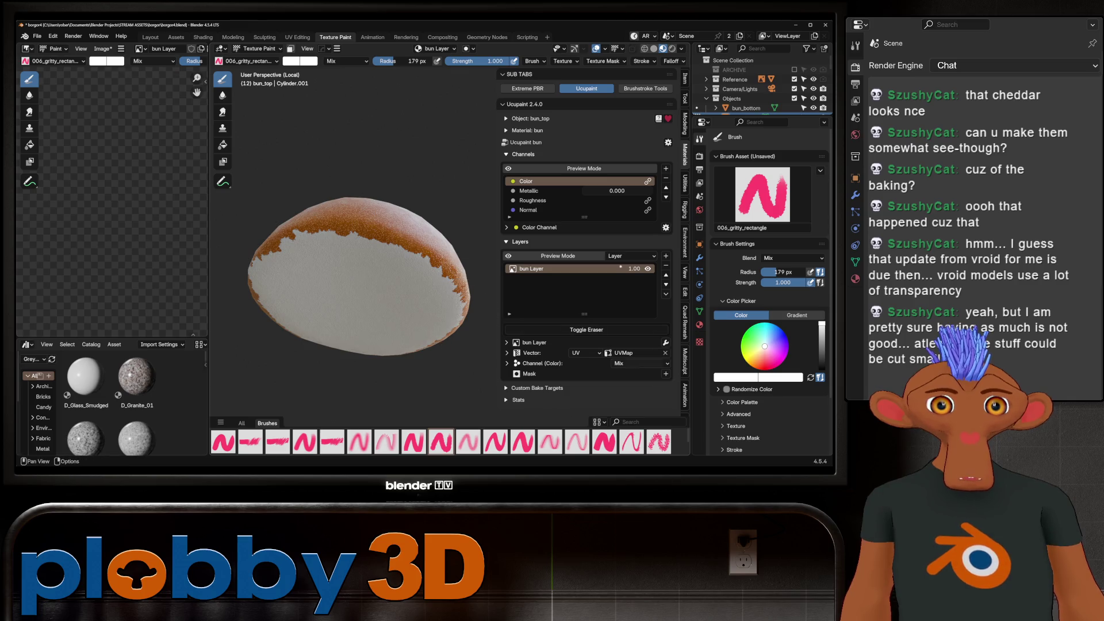
{"action": "left_click", "coordinate": [638, 362]}
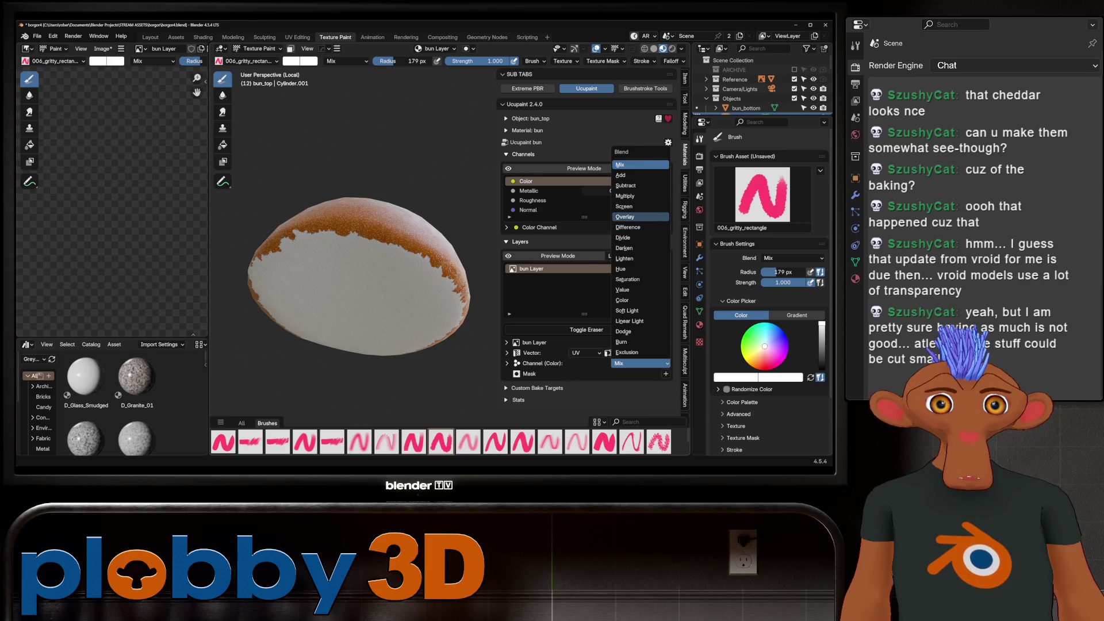
Try Overlay, Soft Light and Lighten blends on bun Layer and halve its opacity.
{"action": "left_click", "coordinate": [626, 217]}
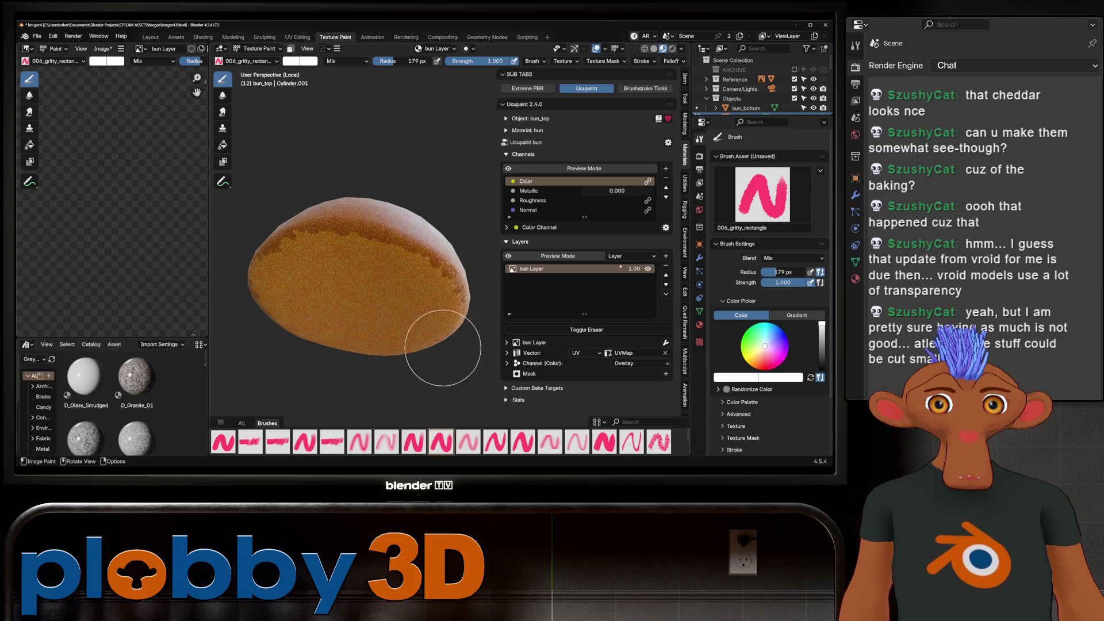
{"action": "left_click", "coordinate": [638, 363]}
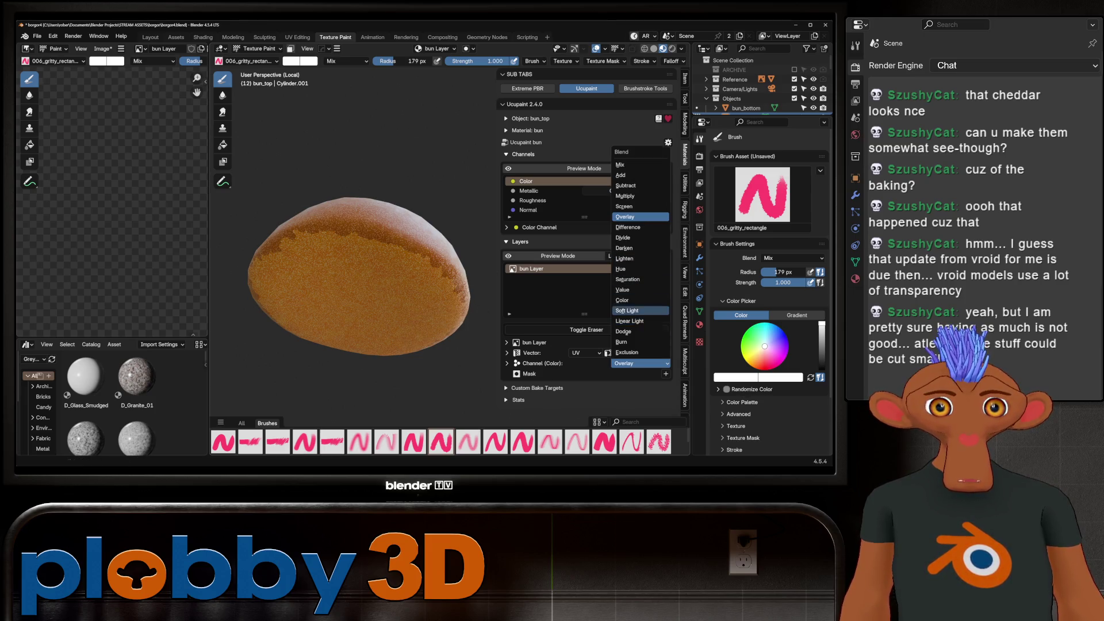
{"action": "left_click", "coordinate": [627, 310]}
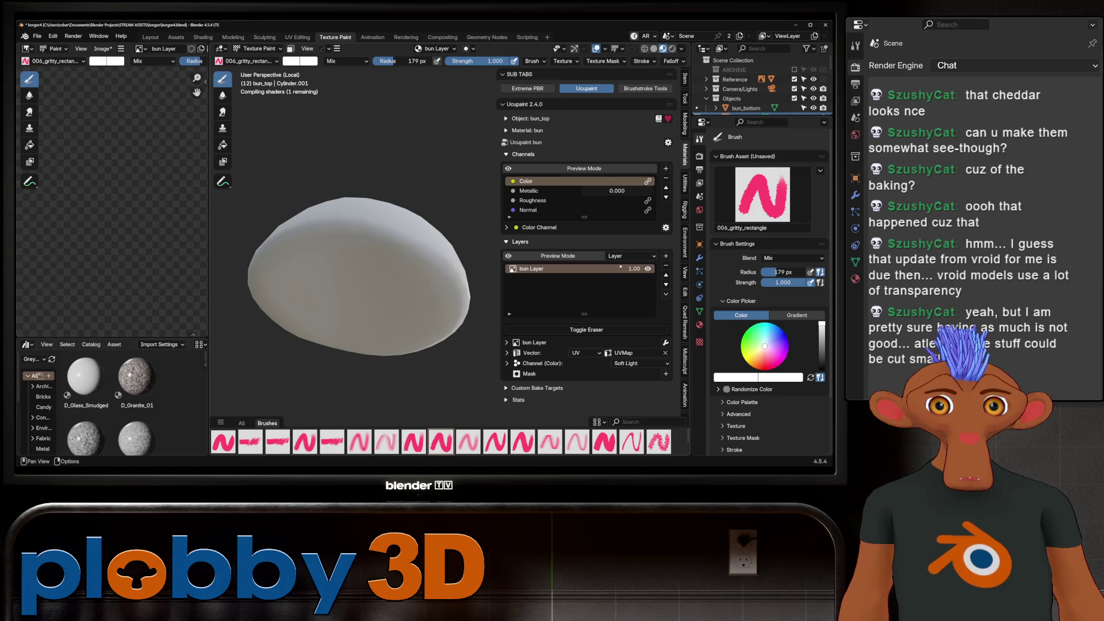
{"action": "mouse_move", "coordinate": [361, 291]}
{"action": "middle_mouse_down"}
{"action": "mouse_move", "coordinate": [353, 312]}
{"action": "mouse_move", "coordinate": [376, 248]}
{"action": "middle_mouse_up"}
{"action": "scroll", "coordinate": [352, 312], "scroll_direction": "up", "scroll_amount": 4}
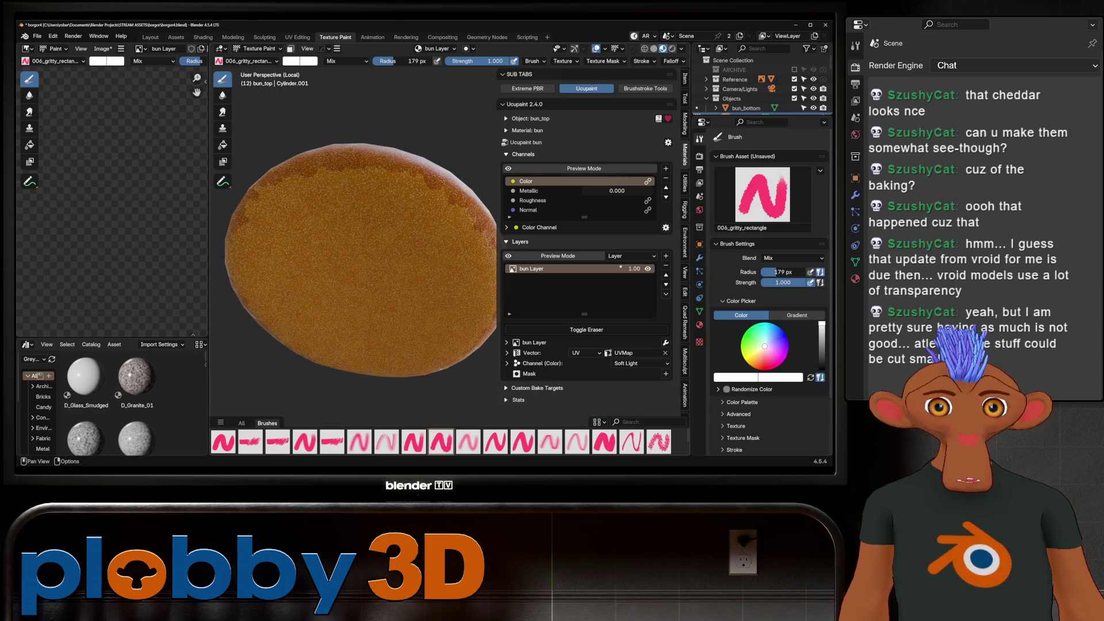
{"action": "left_click", "coordinate": [638, 362]}
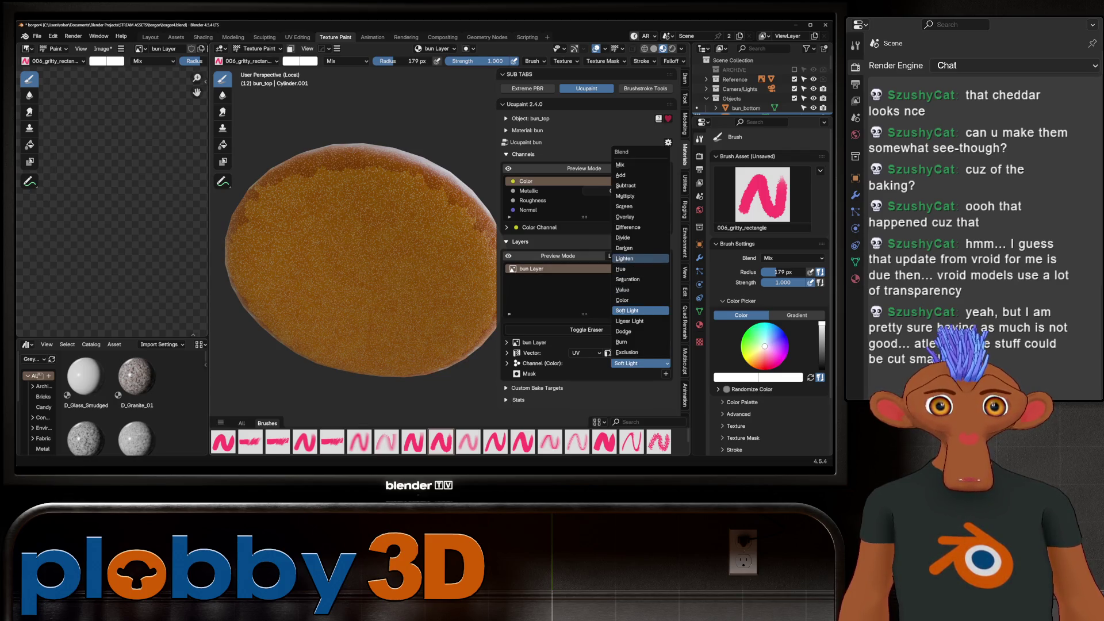
{"action": "left_click", "coordinate": [624, 258]}
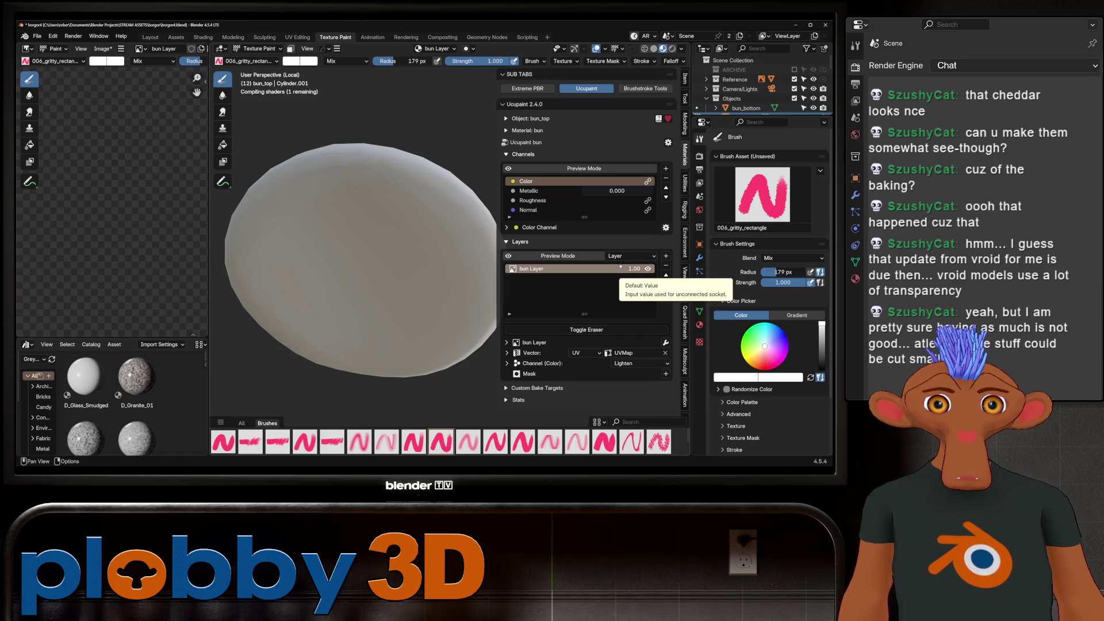
{"action": "left_click_drag", "start_coordinate": [632, 269], "coordinate": [552, 268]}
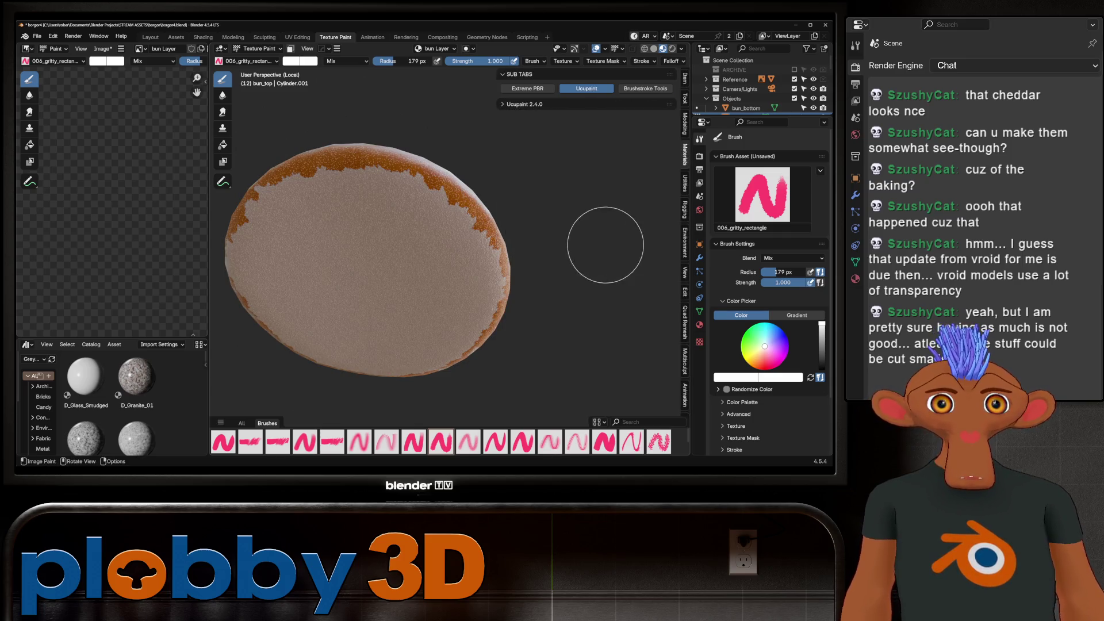
Compare Soft Light and Overlay blends on the bun from top and tilted views.
{"action": "left_click", "coordinate": [527, 88]}
{"action": "left_click", "coordinate": [586, 88]}
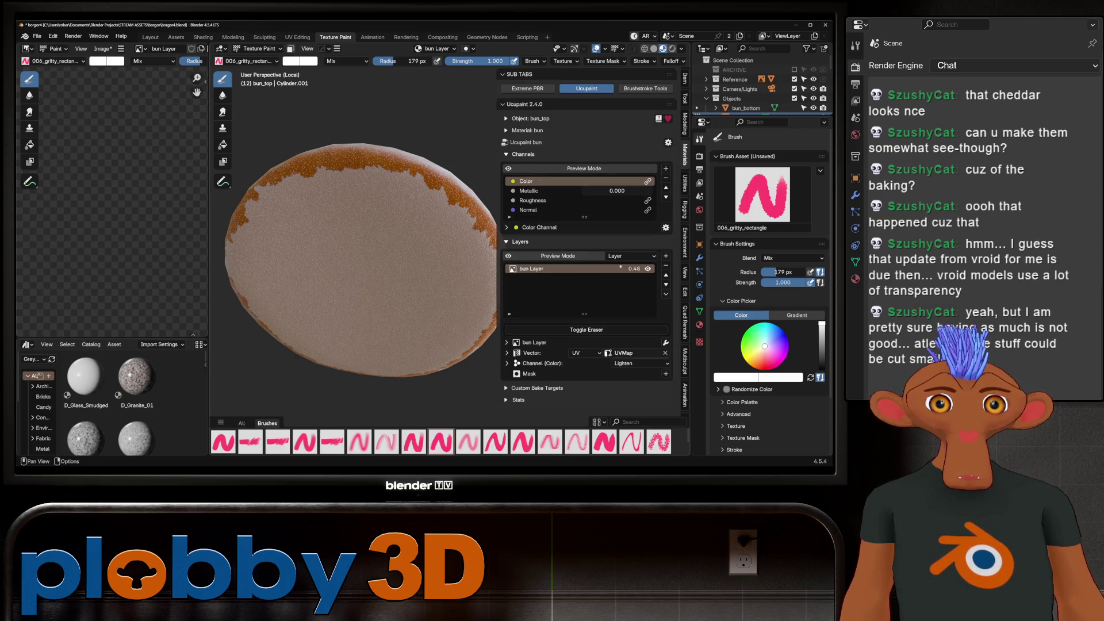
{"action": "left_click", "coordinate": [638, 364]}
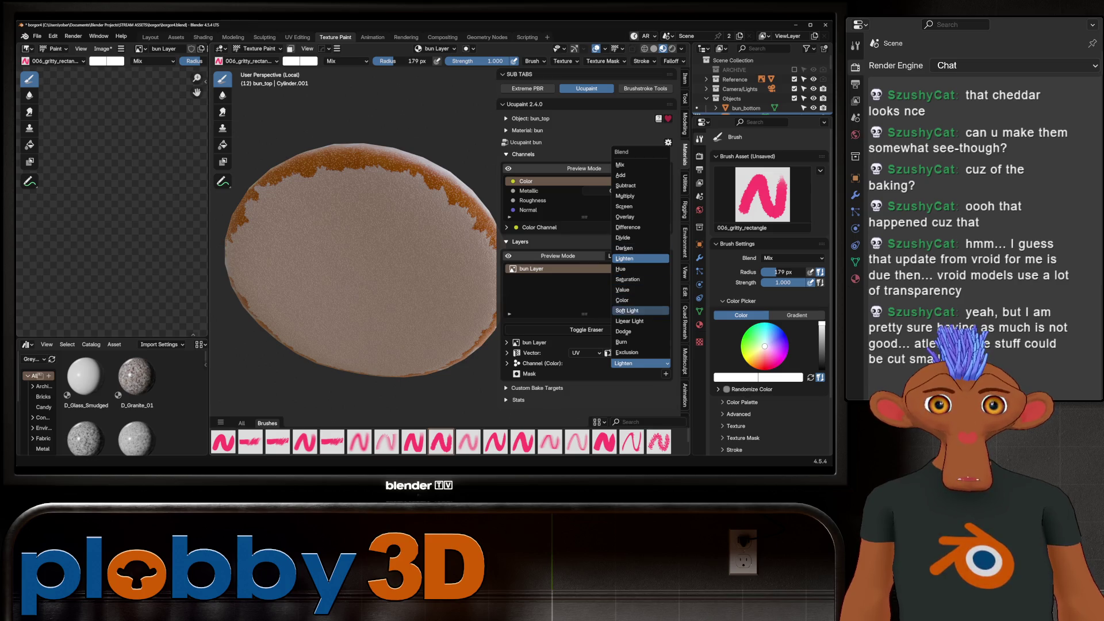
{"action": "left_click", "coordinate": [639, 310]}
{"action": "mouse_move", "coordinate": [382, 234]}
{"action": "middle_mouse_down"}
{"action": "mouse_move", "coordinate": [407, 243]}
{"action": "mouse_move", "coordinate": [411, 270]}
{"action": "mouse_move", "coordinate": [405, 258]}
{"action": "middle_mouse_up"}
{"action": "key", "text": "KP_7"}
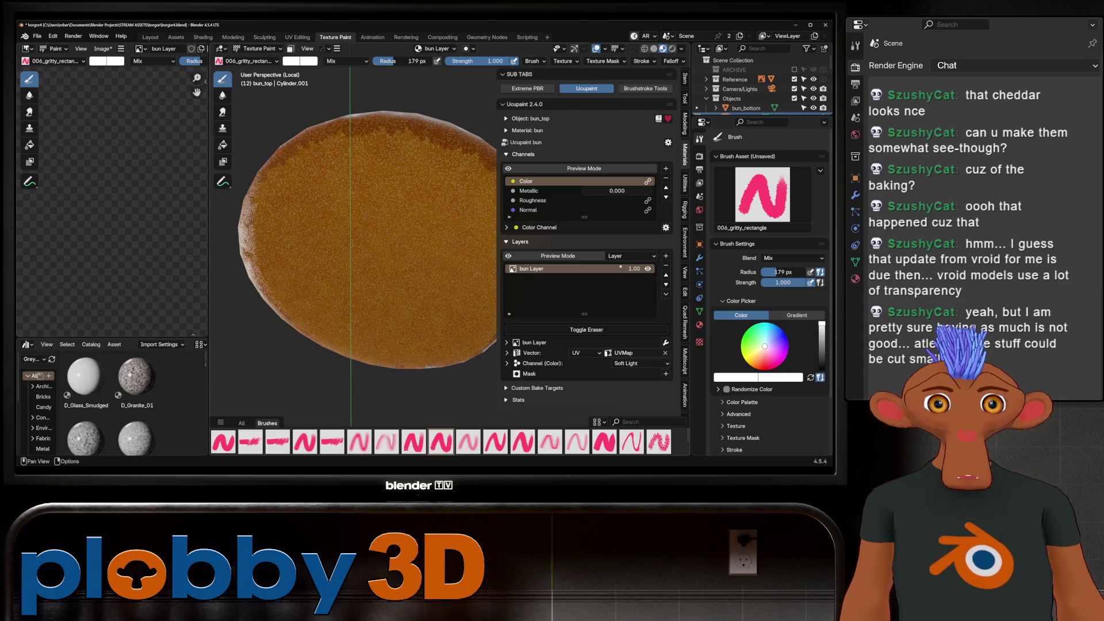
{"action": "left_click", "coordinate": [638, 363]}
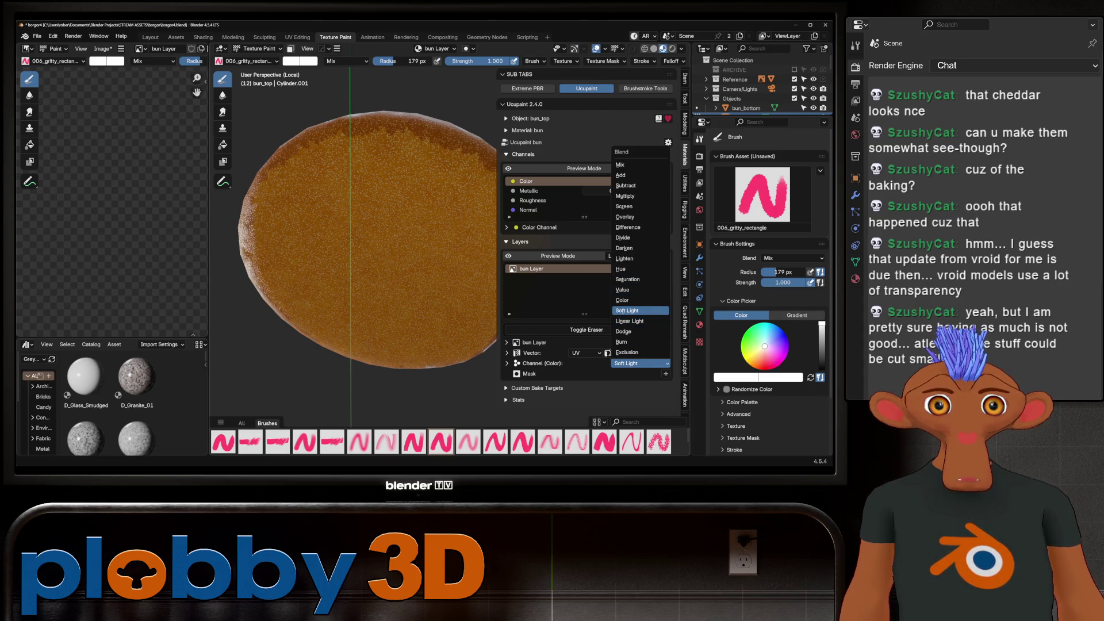
{"action": "left_click", "coordinate": [624, 217]}
{"action": "scroll", "coordinate": [403, 279], "scroll_direction": "down", "scroll_amount": 3}
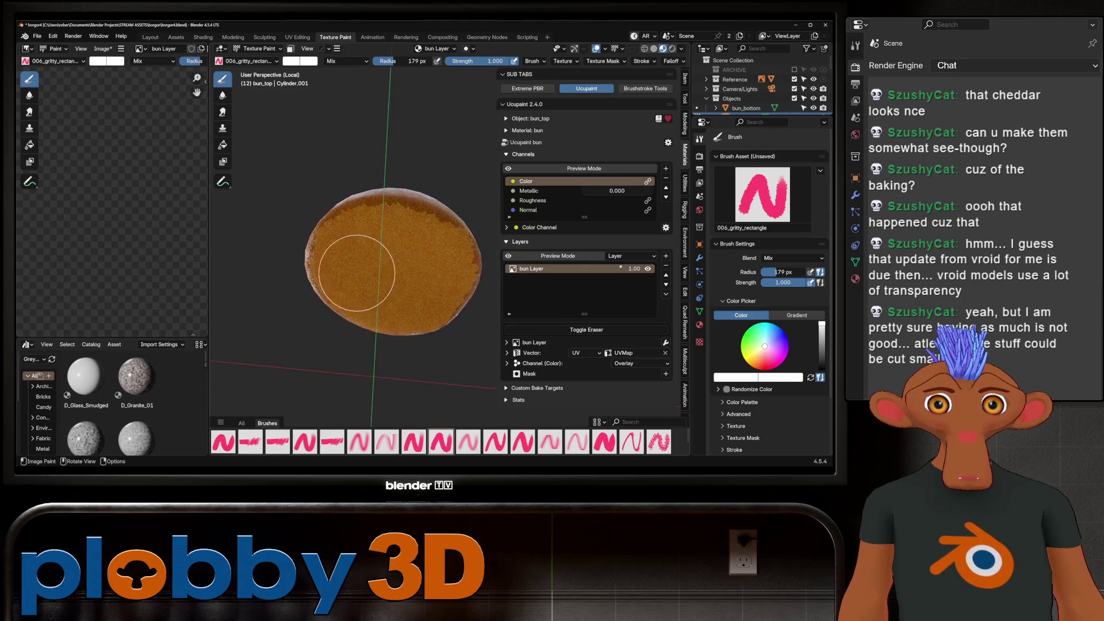
{"action": "middle_click_drag", "start_coordinate": [403, 279], "coordinate": [367, 293]}
Try Difference and Value, then settle the colour channel blend on Soft Light.
{"action": "left_click", "coordinate": [632, 363]}
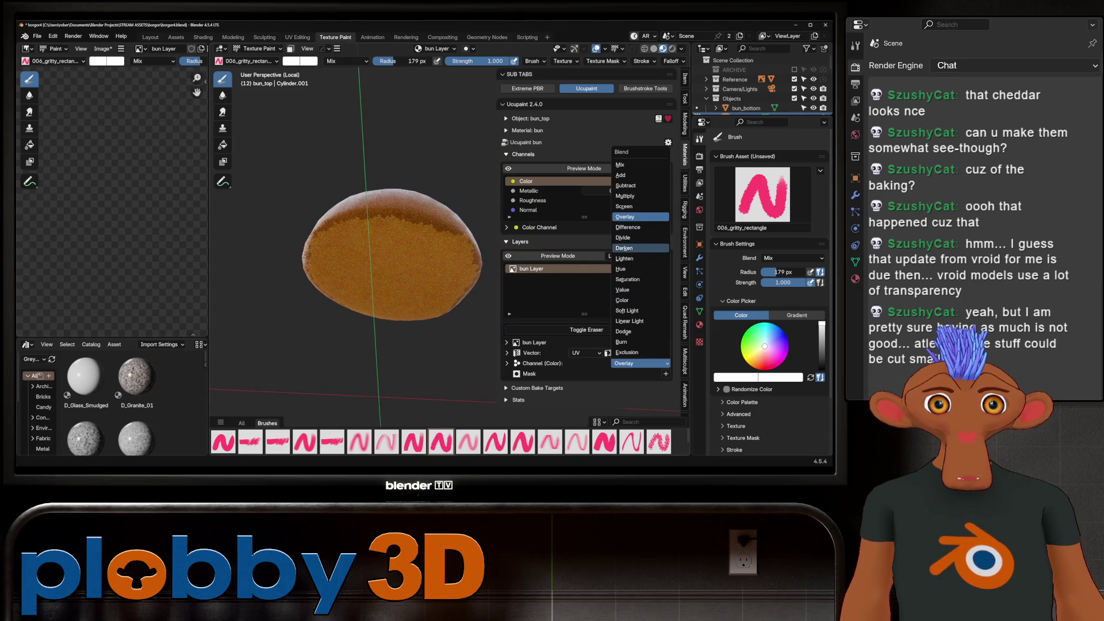
{"action": "left_click", "coordinate": [627, 227]}
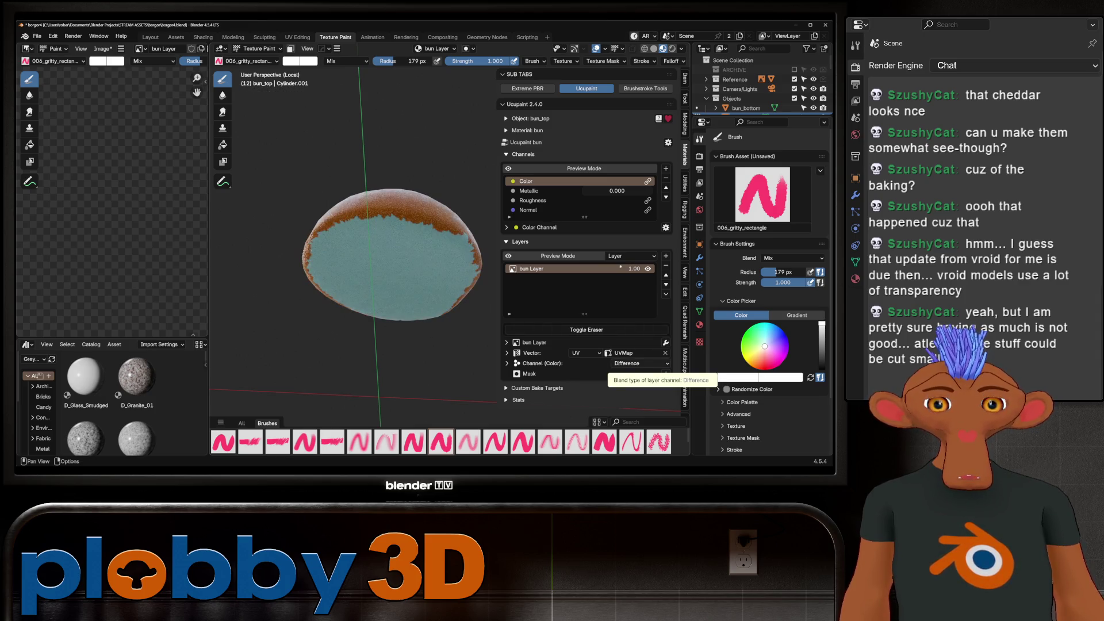
{"action": "left_click", "coordinate": [638, 363]}
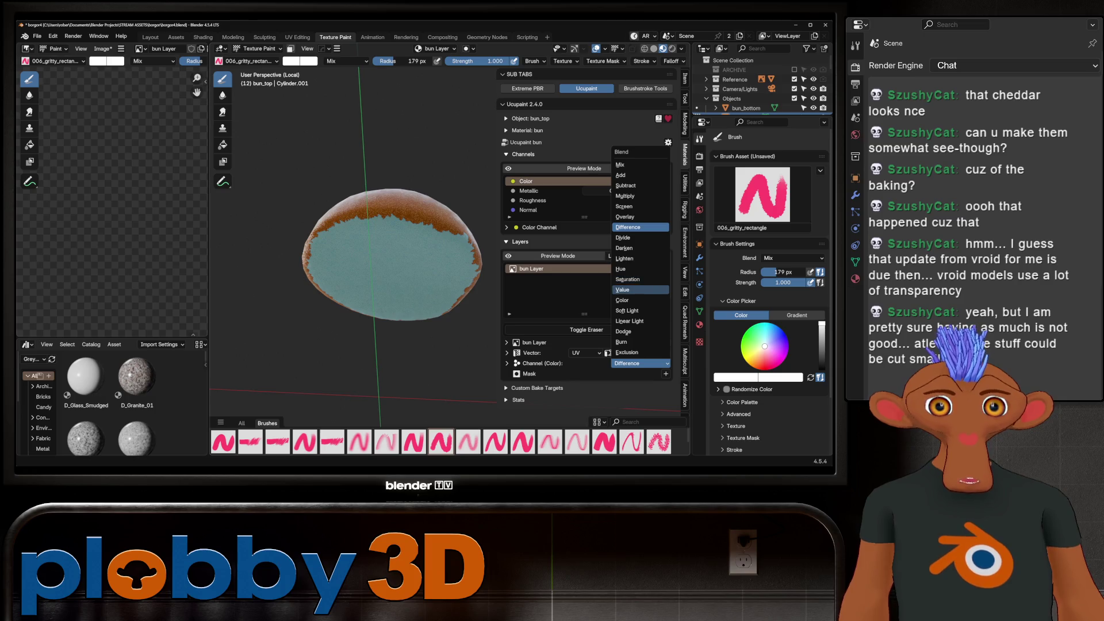
{"action": "left_click", "coordinate": [623, 289]}
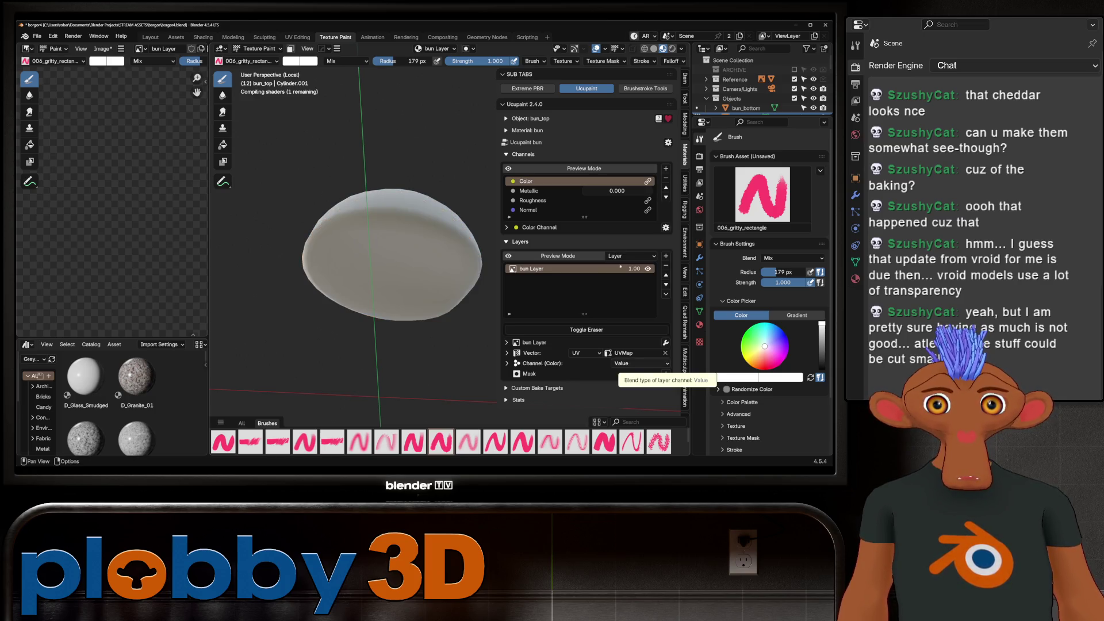
{"action": "left_click", "coordinate": [633, 363]}
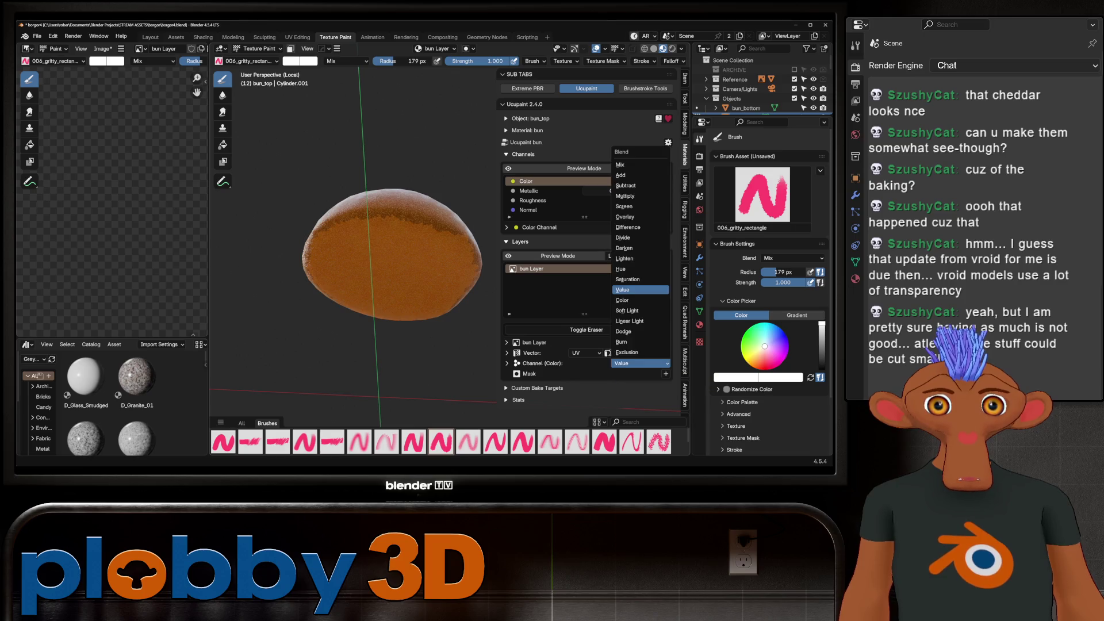
{"action": "left_click", "coordinate": [638, 261]}
{"action": "mouse_move", "coordinate": [466, 267]}
{"action": "middle_mouse_down"}
{"action": "mouse_move", "coordinate": [352, 269]}
{"action": "mouse_move", "coordinate": [368, 268]}
{"action": "middle_mouse_up"}
{"action": "scroll", "coordinate": [395, 267], "scroll_direction": "up", "scroll_amount": 3}
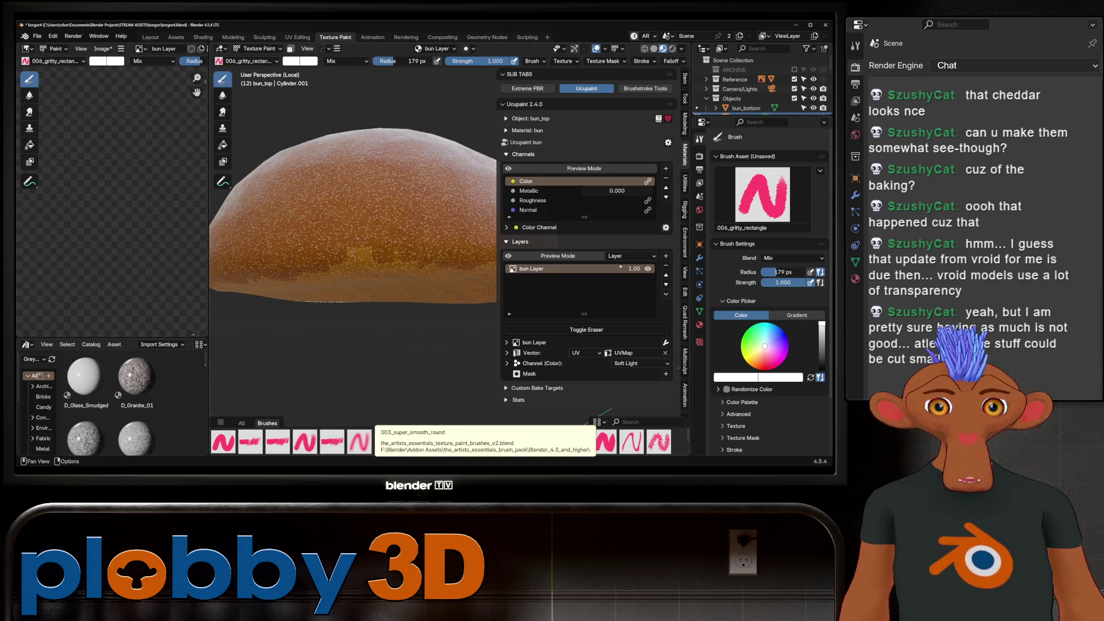
Switch to the 001_dry_smear brush and orbit around the bun to inspect its orange crust.
{"action": "left_click", "coordinate": [278, 442]}
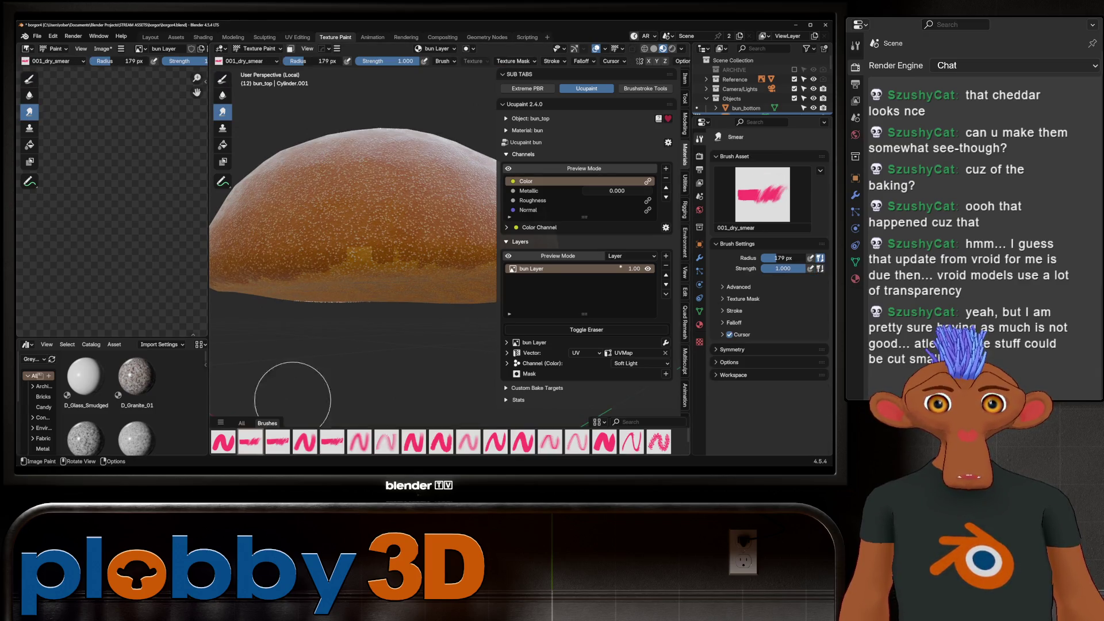
{"action": "mouse_move", "coordinate": [428, 251]}
{"action": "middle_mouse_down"}
{"action": "mouse_move", "coordinate": [335, 240]}
{"action": "mouse_move", "coordinate": [296, 258]}
{"action": "mouse_move", "coordinate": [345, 234]}
{"action": "mouse_move", "coordinate": [356, 271]}
{"action": "mouse_move", "coordinate": [422, 255]}
{"action": "mouse_move", "coordinate": [380, 244]}
{"action": "middle_mouse_up"}
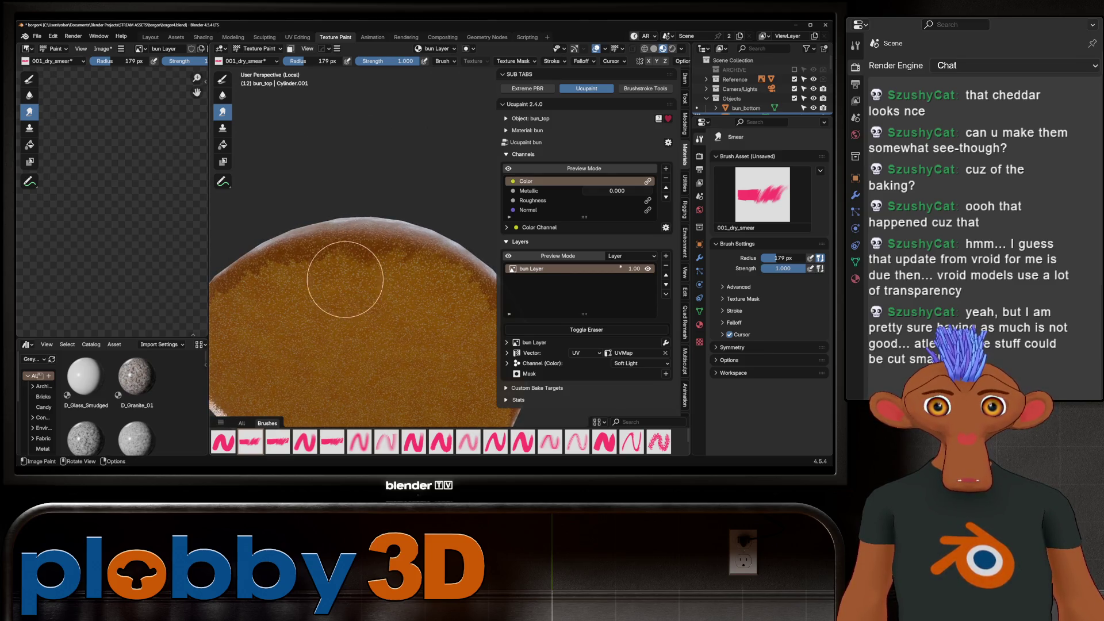
{"action": "middle_click_drag", "start_coordinate": [270, 282], "coordinate": [320, 251]}
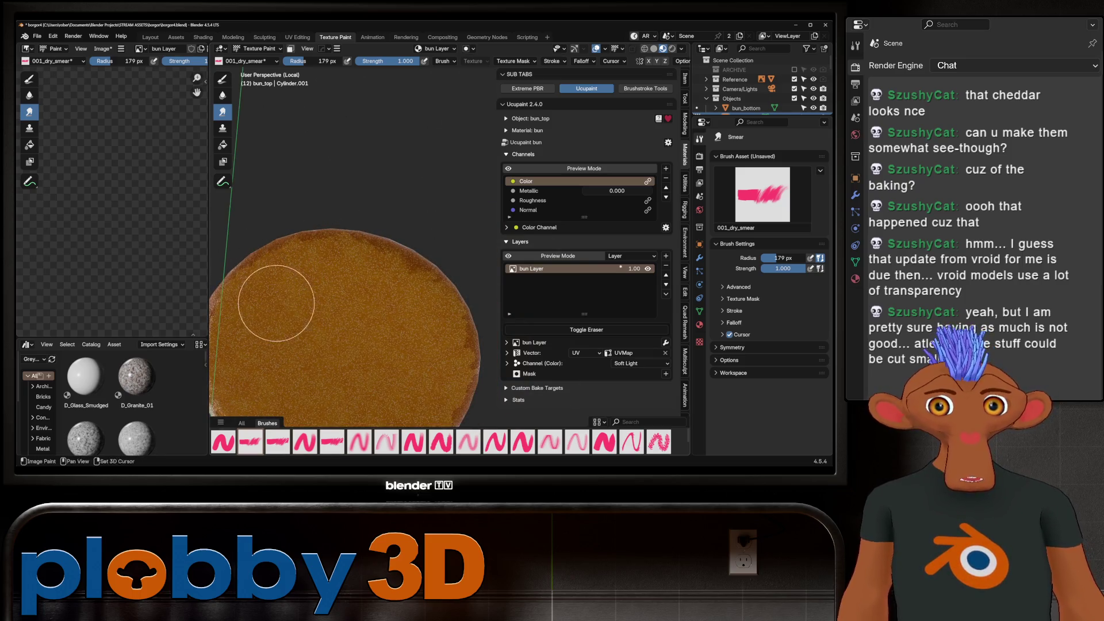
{"action": "middle_click_drag", "start_coordinate": [278, 303], "coordinate": [351, 291]}
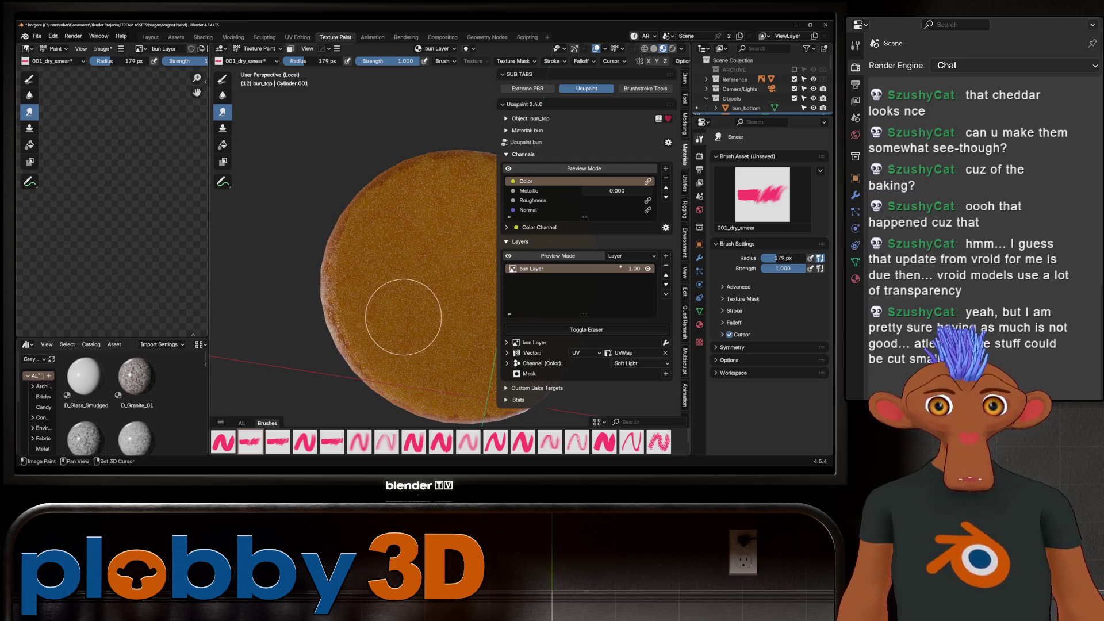
{"action": "middle_click_drag", "start_coordinate": [403, 317], "coordinate": [317, 306]}
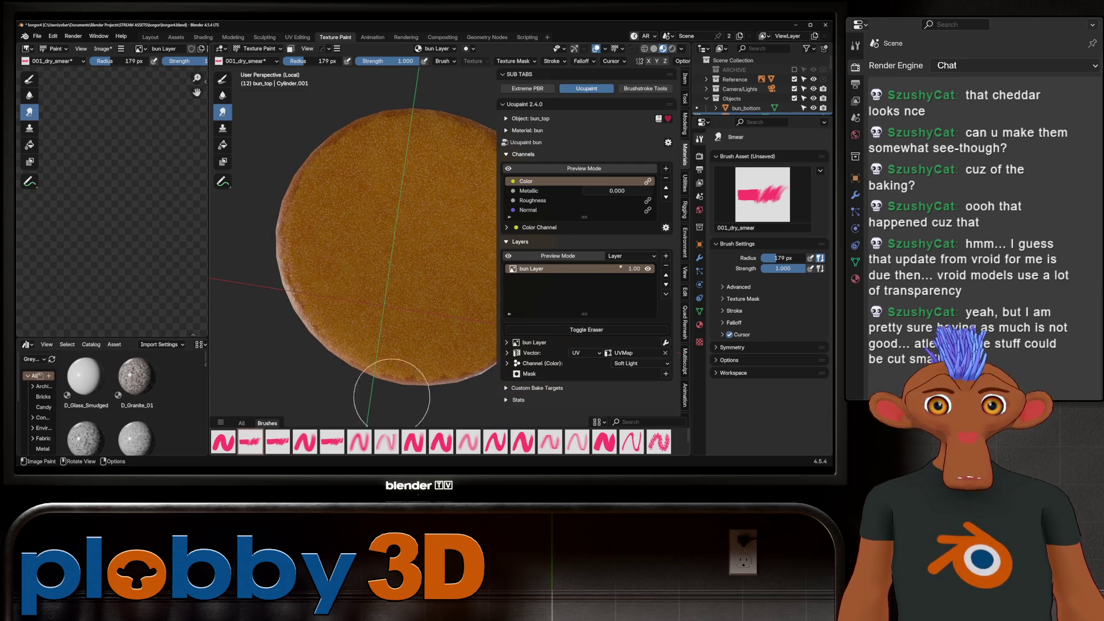
{"action": "mouse_move", "coordinate": [391, 379]}
{"action": "middle_mouse_down"}
{"action": "mouse_move", "coordinate": [374, 373]}
{"action": "mouse_move", "coordinate": [397, 345]}
{"action": "middle_mouse_up"}
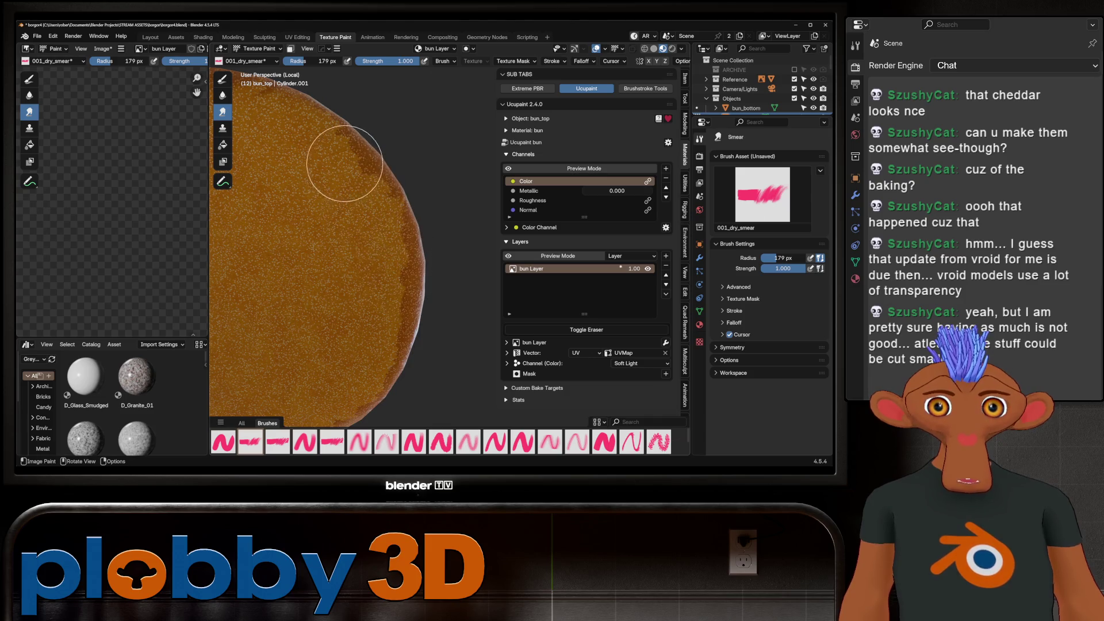
{"action": "mouse_move", "coordinate": [346, 166]}
{"action": "middle_mouse_down"}
{"action": "mouse_move", "coordinate": [362, 291]}
{"action": "mouse_move", "coordinate": [402, 276]}
{"action": "mouse_move", "coordinate": [368, 253]}
{"action": "mouse_move", "coordinate": [344, 320]}
{"action": "mouse_move", "coordinate": [374, 333]}
{"action": "mouse_move", "coordinate": [407, 293]}
{"action": "mouse_move", "coordinate": [380, 296]}
{"action": "middle_mouse_up"}
{"action": "scroll", "coordinate": [437, 276], "scroll_direction": "down", "scroll_amount": 3}
{"action": "scroll", "coordinate": [368, 253], "scroll_direction": "up", "scroll_amount": 3}
{"action": "scroll", "coordinate": [425, 288], "scroll_direction": "up", "scroll_amount": 3}
{"action": "scroll", "coordinate": [407, 293], "scroll_direction": "down", "scroll_amount": 2}
{"action": "left_click", "coordinate": [666, 256]}
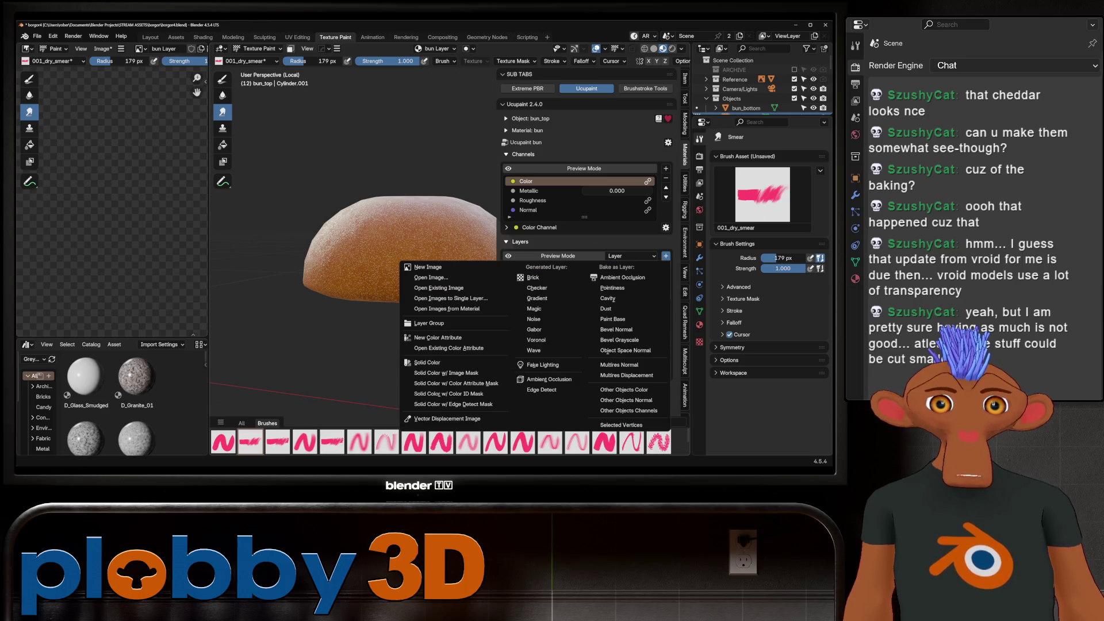
Add bun Layer 1 and set a black 006_gritty_rectangle brush at 90 px radius.
{"action": "left_click", "coordinate": [437, 268]}
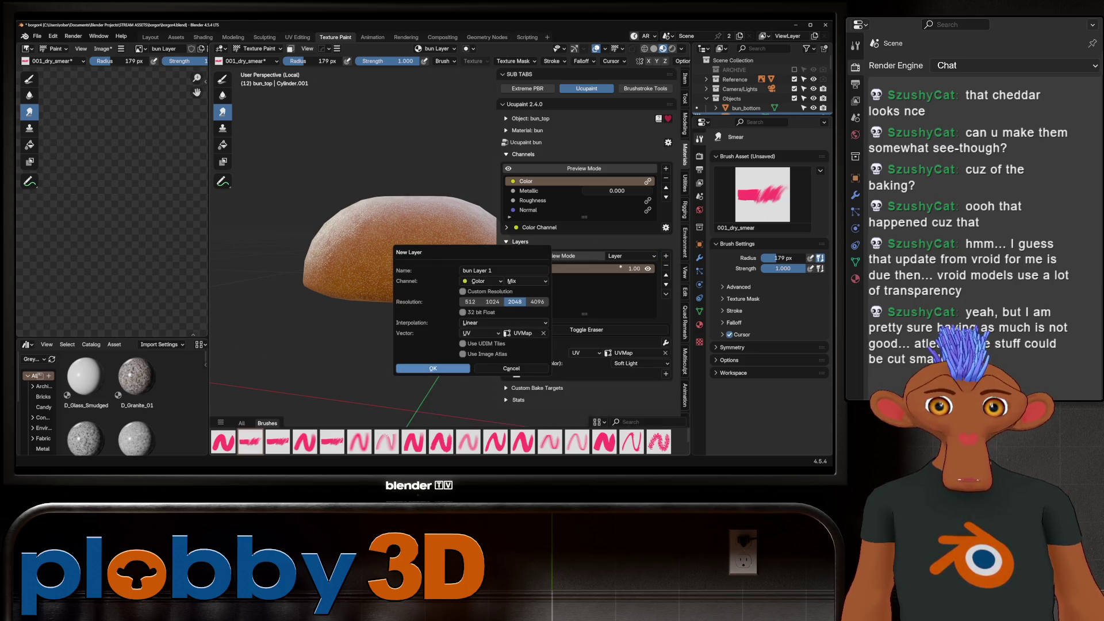
{"action": "left_click", "coordinate": [433, 368]}
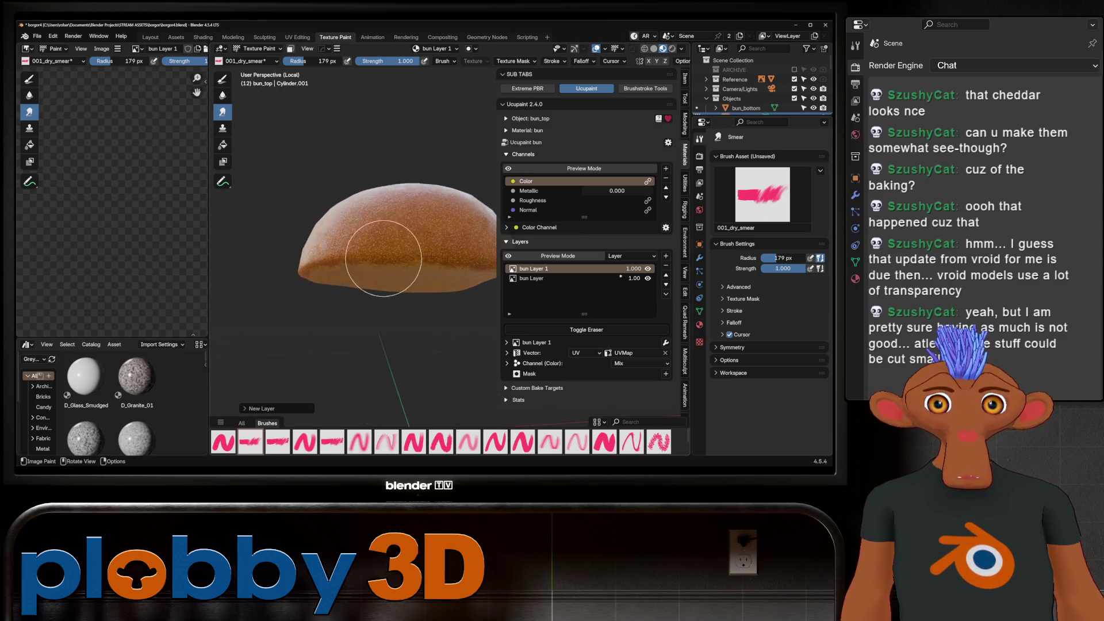
{"action": "left_click", "coordinate": [441, 442]}
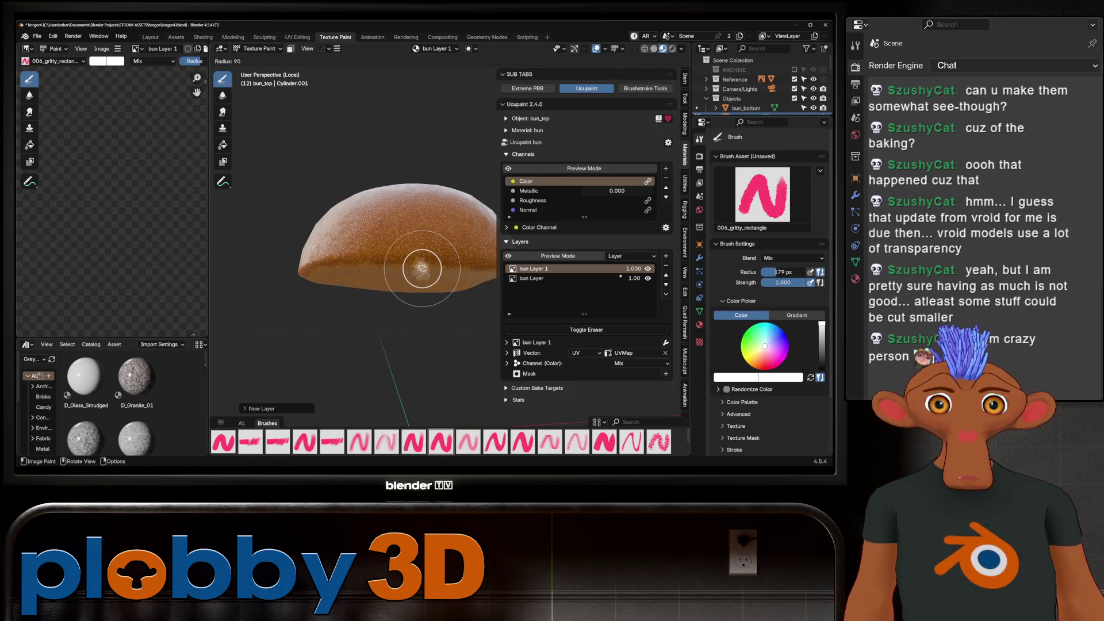
{"action": "left_click", "coordinate": [348, 212]}
{"action": "left_click", "coordinate": [299, 61]}
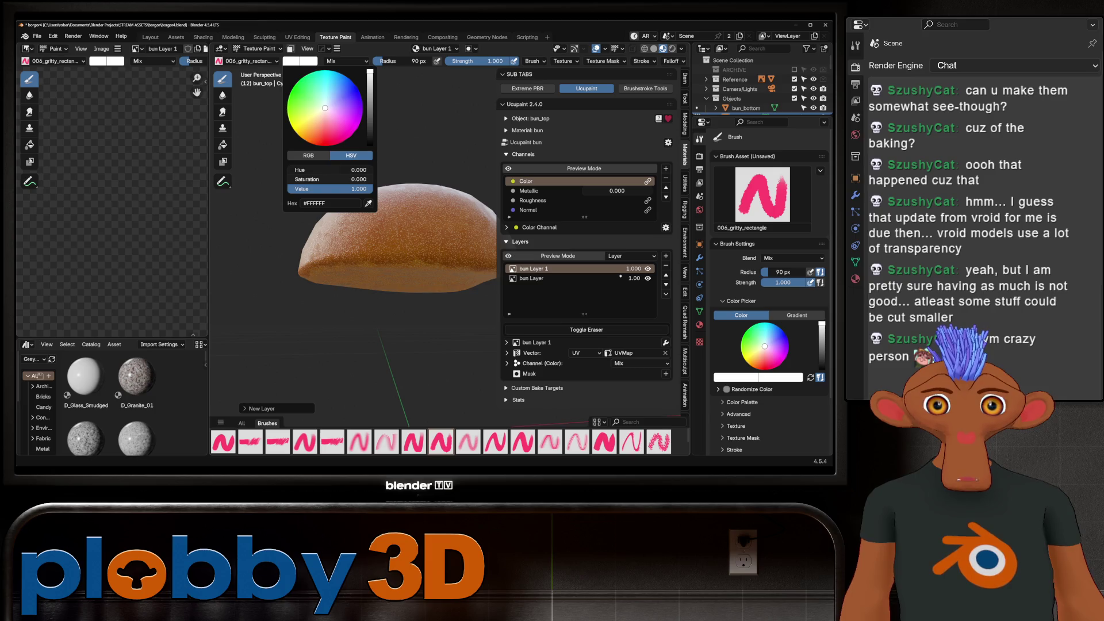
{"action": "left_click_drag", "start_coordinate": [359, 189], "coordinate": [299, 188]}
Paint black strokes across and along the bun's lower side.
{"action": "key", "text": "KP_Divide"}
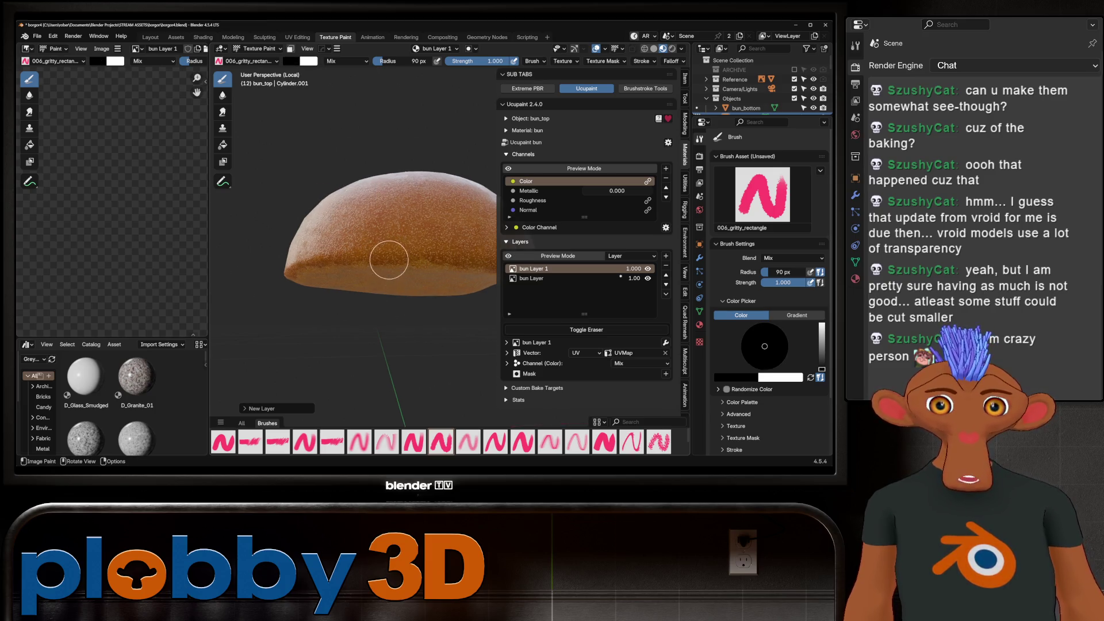
{"action": "middle_click_drag", "start_coordinate": [389, 259], "coordinate": [318, 276], "text": "shift"}
{"action": "scroll", "coordinate": [318, 276], "scroll_direction": "up", "scroll_amount": 2}
{"action": "mouse_move", "coordinate": [339, 236]}
{"action": "left_mouse_down"}
{"action": "mouse_move", "coordinate": [290, 236]}
{"action": "mouse_move", "coordinate": [320, 230]}
{"action": "mouse_move", "coordinate": [480, 259]}
{"action": "left_mouse_up"}
{"action": "key", "text": "ctrl+z"}
{"action": "mouse_move", "coordinate": [480, 259]}
{"action": "middle_mouse_down"}
{"action": "mouse_move", "coordinate": [488, 253]}
{"action": "mouse_move", "coordinate": [313, 263]}
{"action": "mouse_move", "coordinate": [314, 286]}
{"action": "middle_mouse_up"}
{"action": "left_click_drag", "start_coordinate": [315, 285], "coordinate": [464, 301]}
{"action": "middle_click_drag", "start_coordinate": [464, 301], "coordinate": [321, 323]}
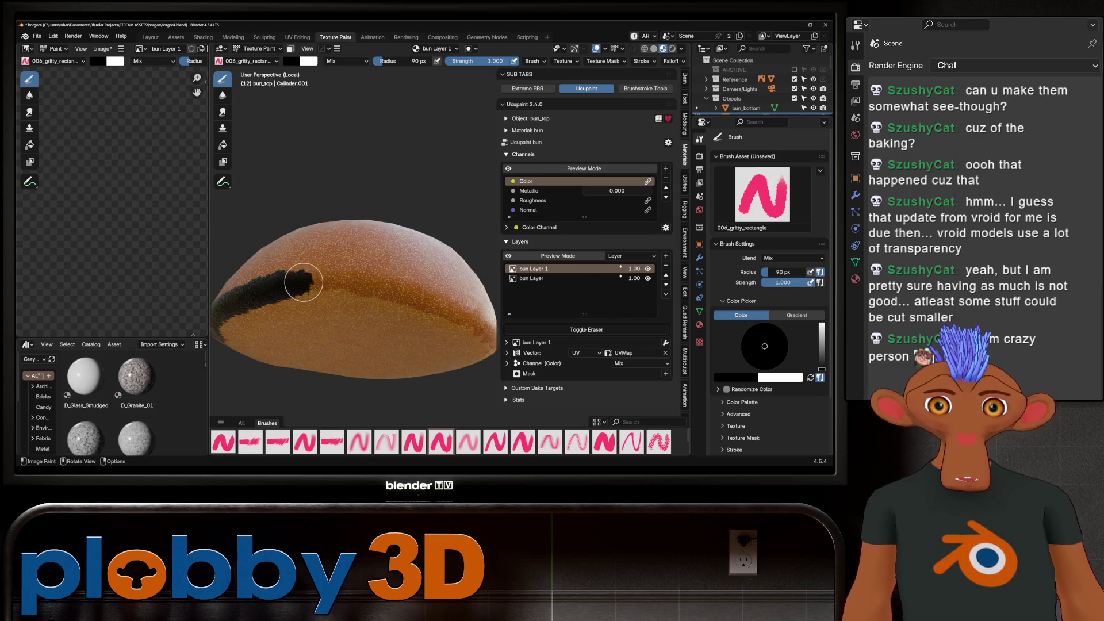
{"action": "left_click_drag", "start_coordinate": [432, 300], "coordinate": [480, 326]}
{"action": "middle_click_drag", "start_coordinate": [480, 326], "coordinate": [304, 297]}
{"action": "mouse_move", "coordinate": [404, 277]}
{"action": "middle_mouse_down"}
{"action": "mouse_move", "coordinate": [357, 288]}
{"action": "mouse_move", "coordinate": [405, 285]}
{"action": "mouse_move", "coordinate": [379, 250]}
{"action": "mouse_move", "coordinate": [398, 306]}
{"action": "middle_mouse_up"}
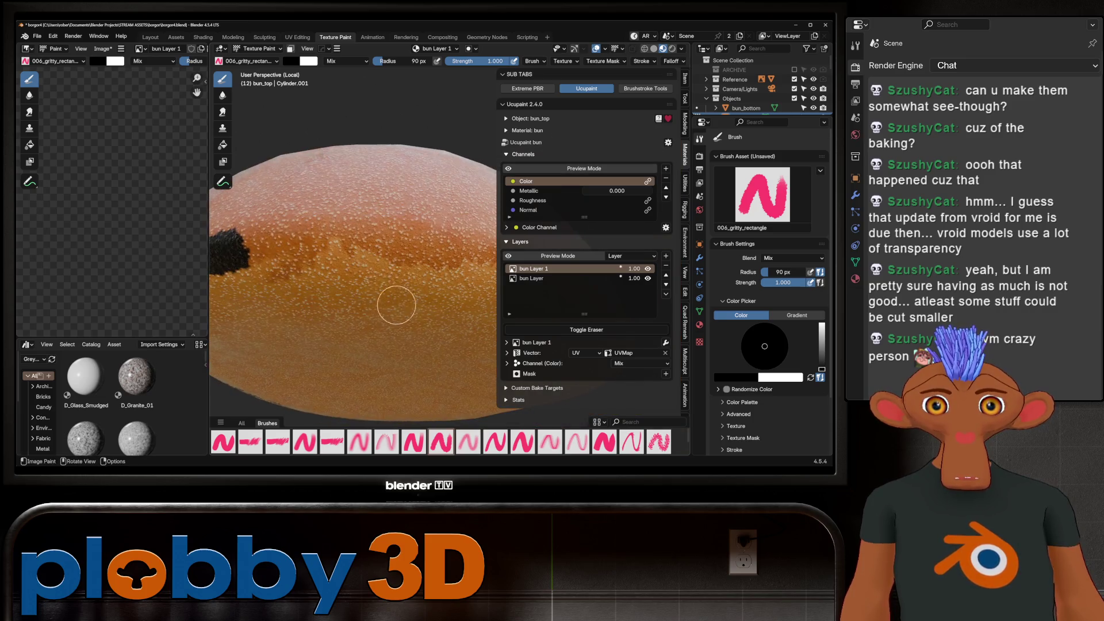
Extend the black band around the bun's side and orbit to check it.
{"action": "left_click_drag", "start_coordinate": [229, 242], "coordinate": [437, 240]}
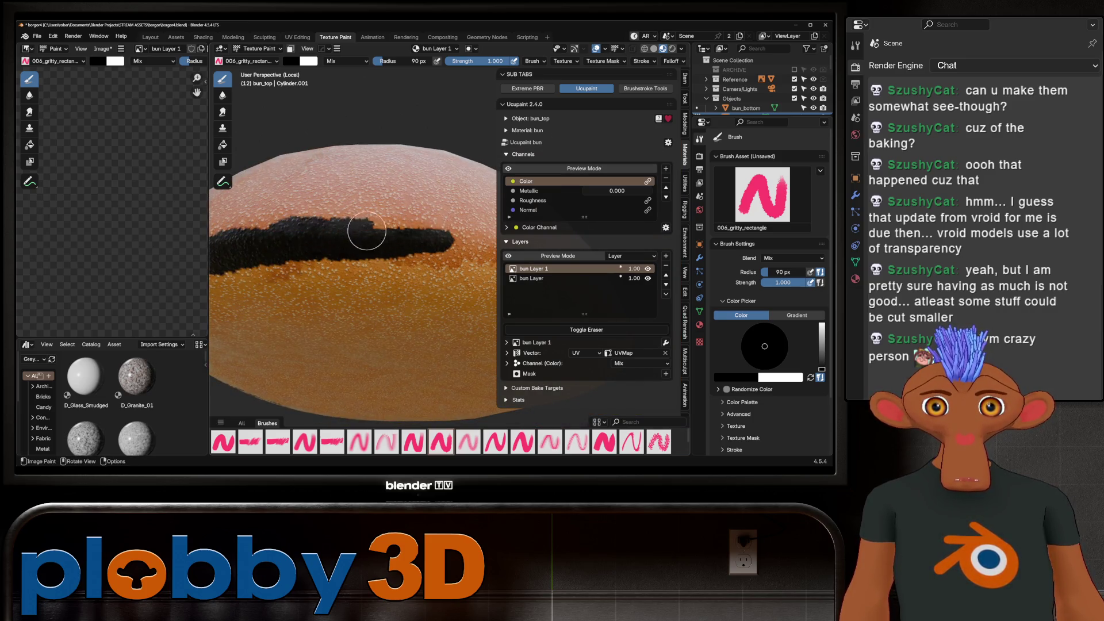
{"action": "mouse_move", "coordinate": [434, 241]}
{"action": "middle_mouse_down"}
{"action": "mouse_move", "coordinate": [420, 219]}
{"action": "mouse_move", "coordinate": [414, 253]}
{"action": "mouse_move", "coordinate": [429, 287]}
{"action": "mouse_move", "coordinate": [342, 253]}
{"action": "middle_mouse_up"}
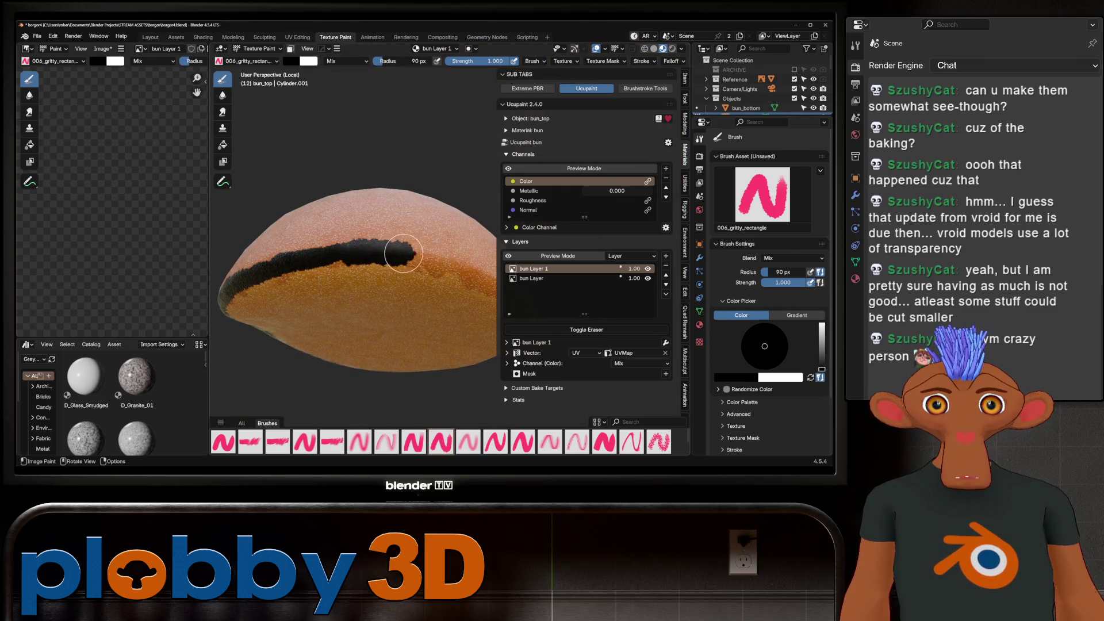
{"action": "mouse_move", "coordinate": [336, 256]}
{"action": "middle_mouse_down"}
{"action": "mouse_move", "coordinate": [374, 241]}
{"action": "mouse_move", "coordinate": [285, 268]}
{"action": "middle_mouse_up"}
{"action": "scroll", "coordinate": [285, 268], "scroll_direction": "up", "scroll_amount": 5}
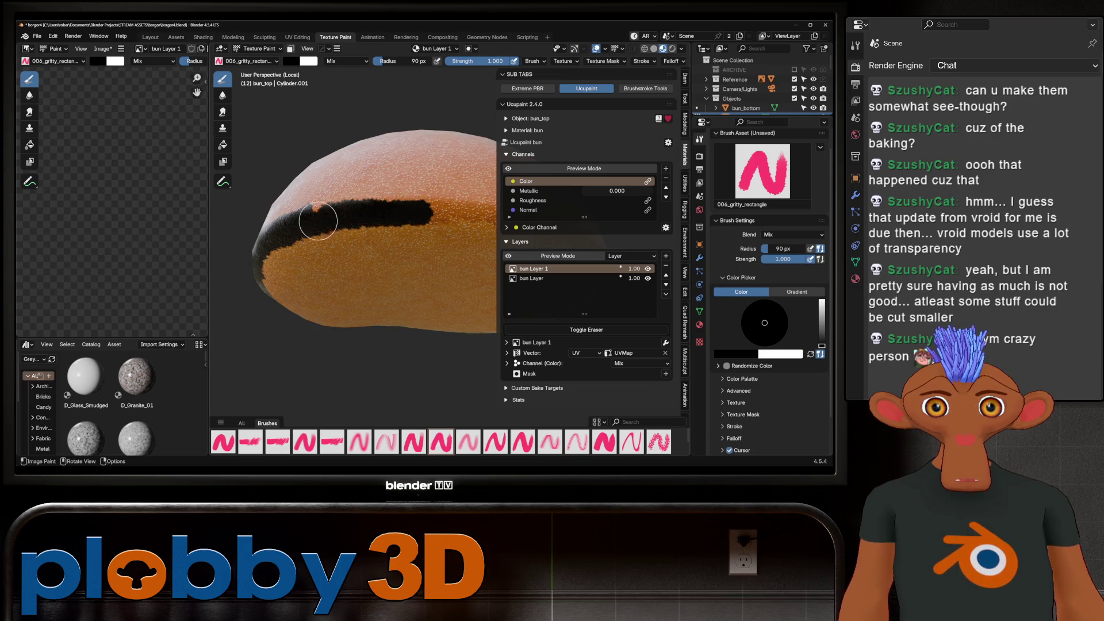
{"action": "middle_click_drag", "start_coordinate": [315, 218], "coordinate": [337, 231]}
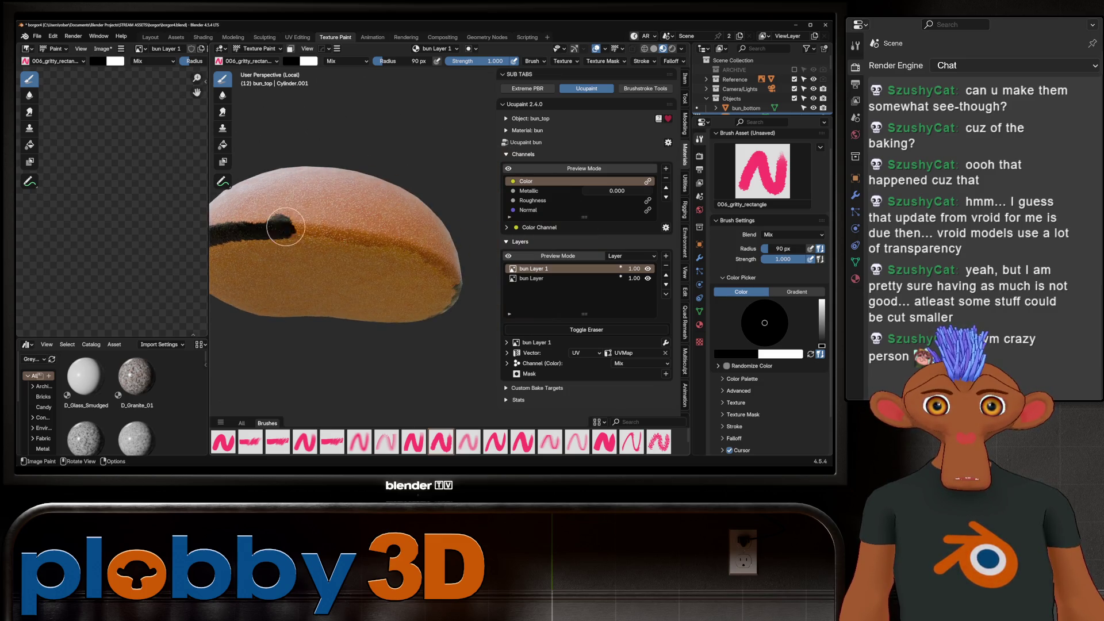
{"action": "left_click_drag", "start_coordinate": [397, 239], "coordinate": [417, 247]}
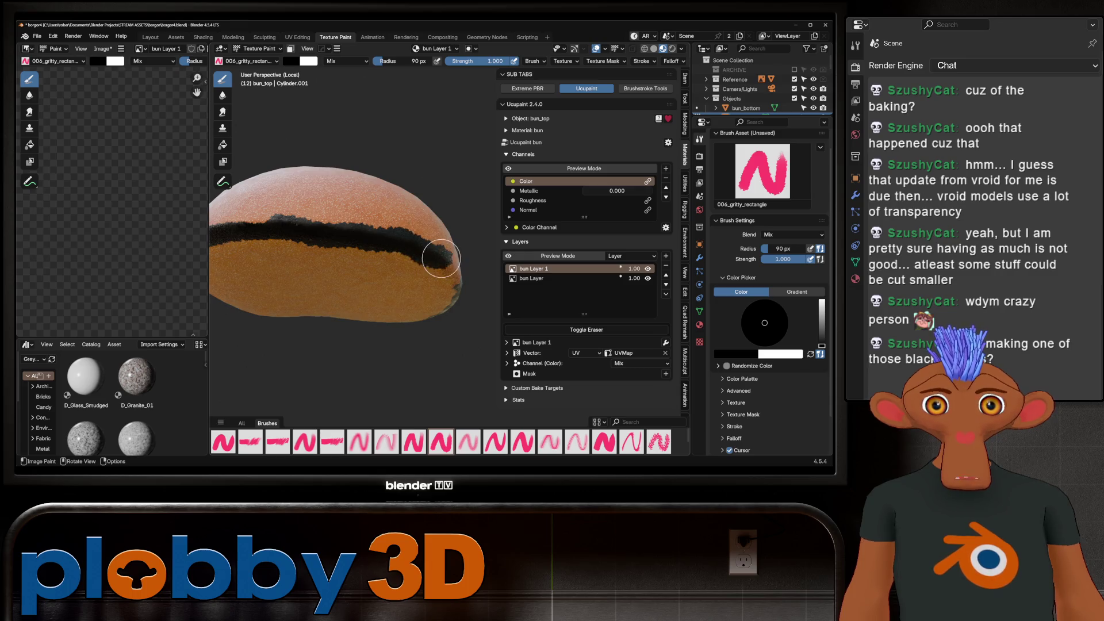
{"action": "mouse_move", "coordinate": [469, 286]}
{"action": "middle_mouse_down"}
{"action": "mouse_move", "coordinate": [364, 295]}
{"action": "mouse_move", "coordinate": [381, 303]}
{"action": "mouse_move", "coordinate": [344, 271]}
{"action": "mouse_move", "coordinate": [349, 252]}
{"action": "middle_mouse_up"}
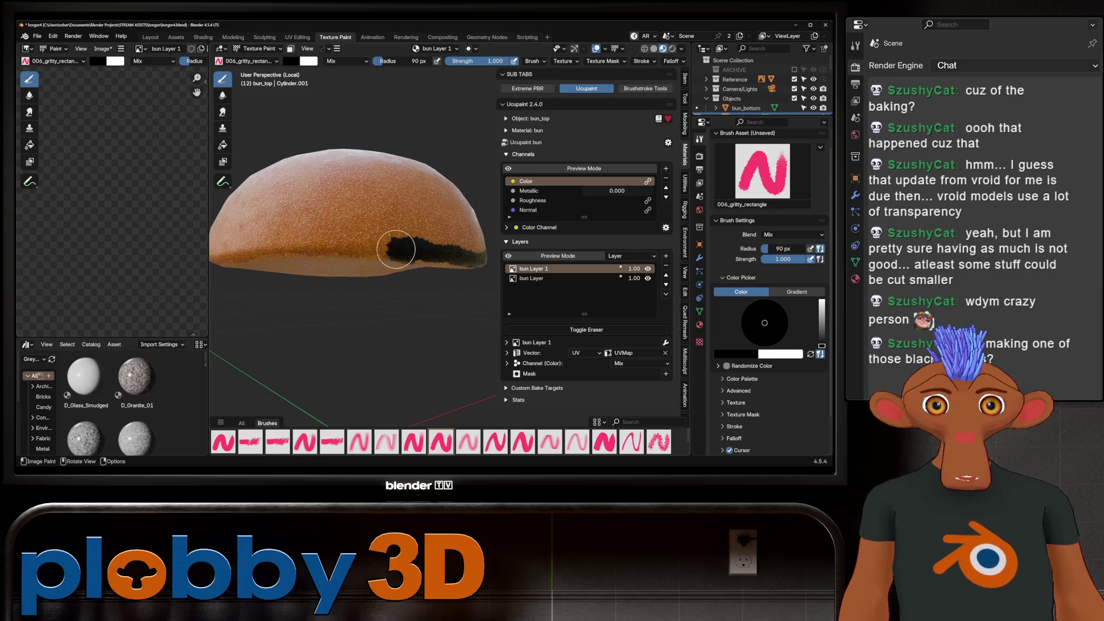
{"action": "middle_click_drag", "start_coordinate": [282, 250], "coordinate": [426, 237]}
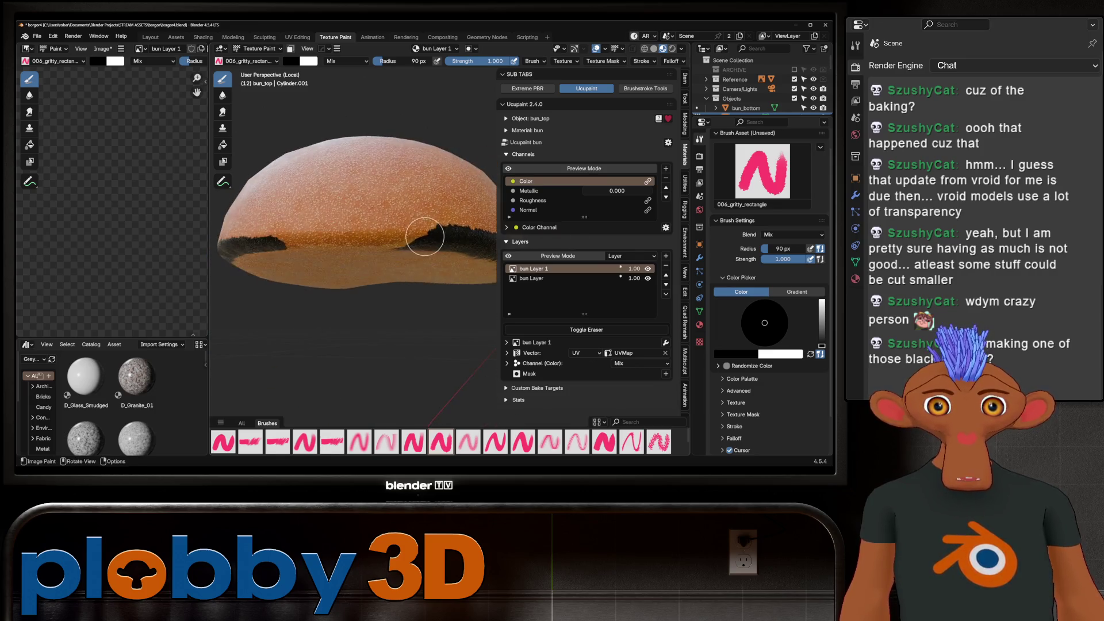
{"action": "mouse_move", "coordinate": [260, 241]}
{"action": "middle_mouse_down"}
{"action": "mouse_move", "coordinate": [382, 185]}
{"action": "mouse_move", "coordinate": [403, 311]}
{"action": "middle_mouse_up"}
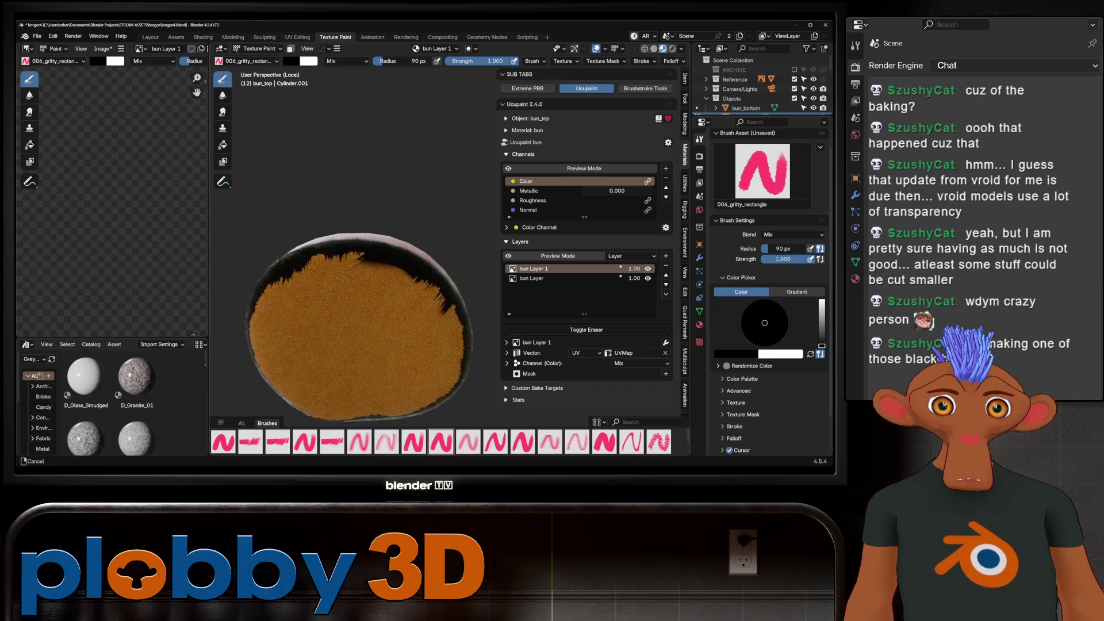
Erase stray black paint from the bun's underside rim, then toggle the eraser off.
{"action": "scroll", "coordinate": [433, 308], "scroll_direction": "up", "scroll_amount": 3}
{"action": "left_click", "coordinate": [586, 330]}
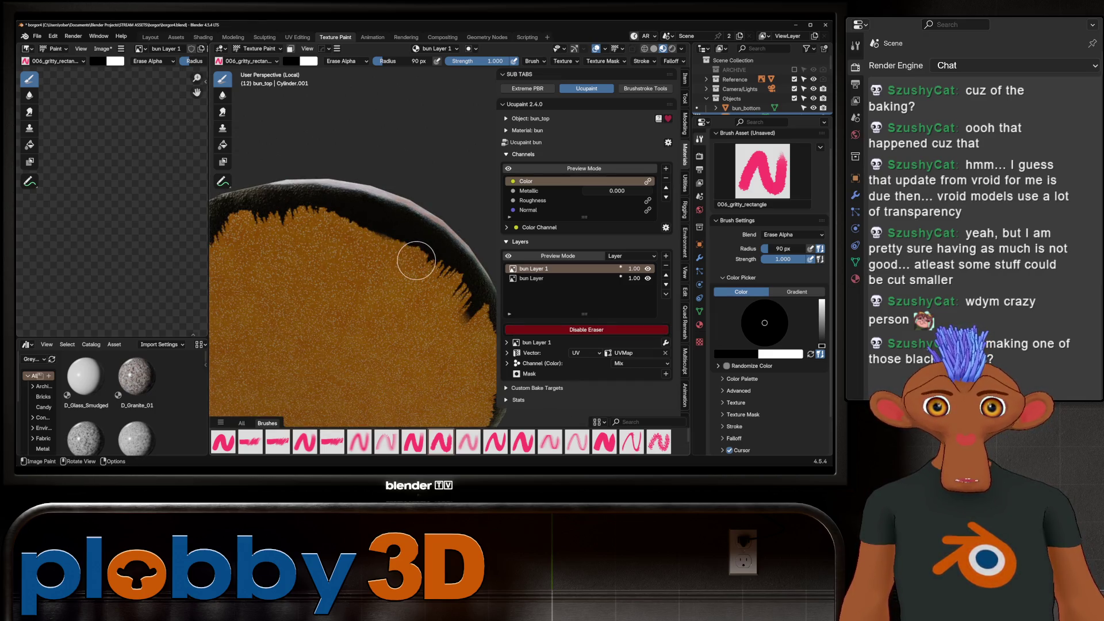
{"action": "middle_click_drag", "start_coordinate": [426, 333], "coordinate": [337, 286]}
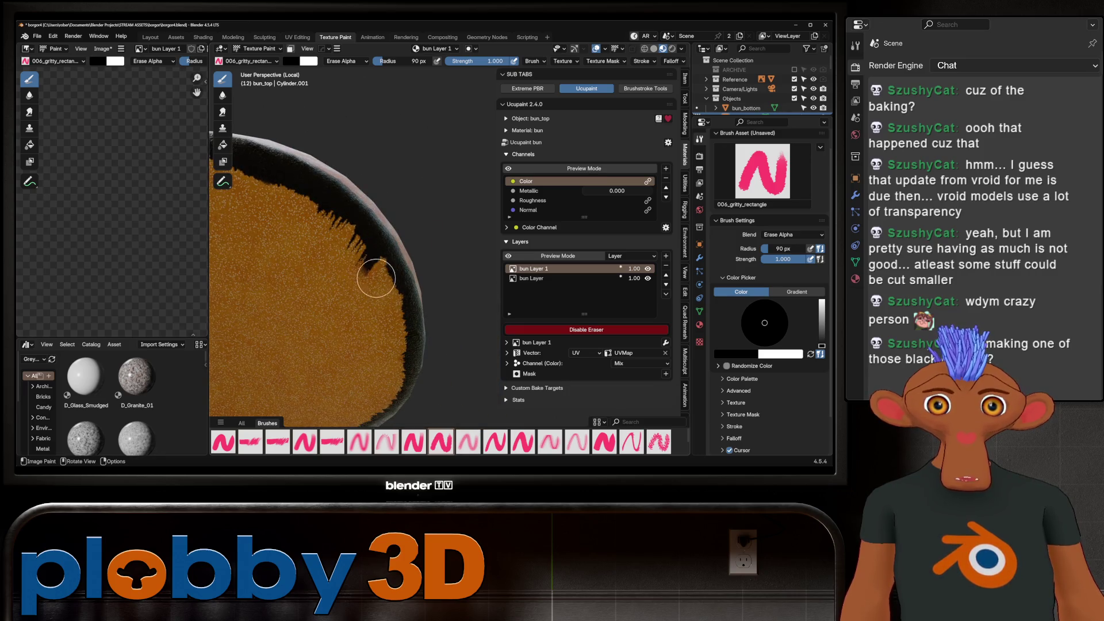
{"action": "scroll", "coordinate": [326, 244], "scroll_direction": "down", "scroll_amount": 3}
{"action": "middle_click_drag", "start_coordinate": [326, 244], "coordinate": [413, 268]}
{"action": "middle_click_drag", "start_coordinate": [402, 180], "coordinate": [387, 189]}
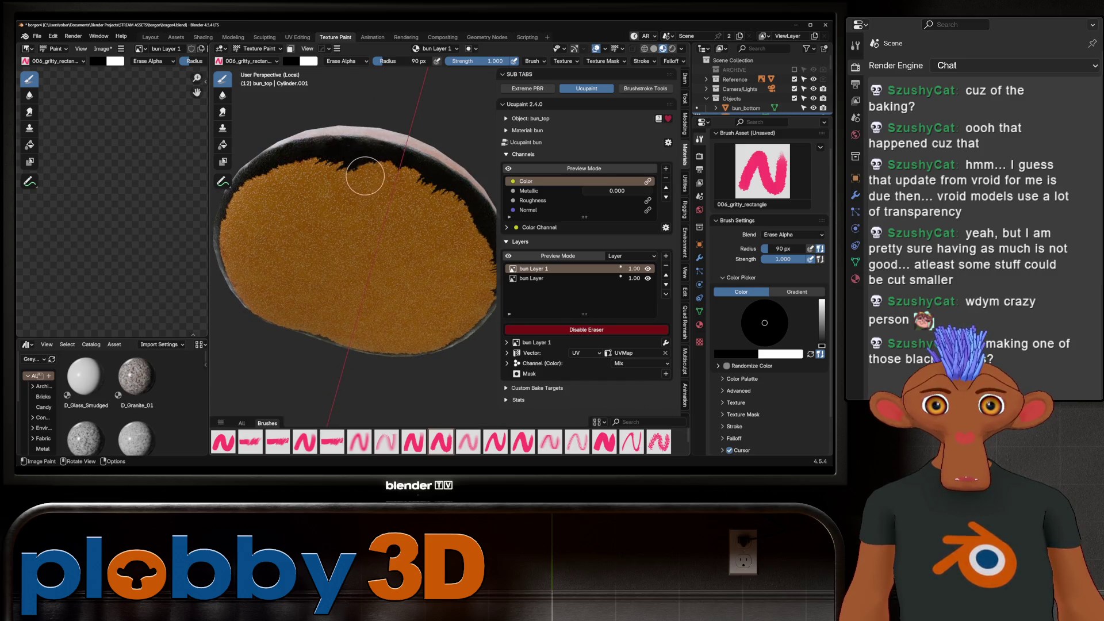
{"action": "mouse_move", "coordinate": [327, 172]}
{"action": "middle_mouse_down"}
{"action": "mouse_move", "coordinate": [320, 209]}
{"action": "mouse_move", "coordinate": [333, 277]}
{"action": "middle_mouse_up"}
{"action": "mouse_move", "coordinate": [437, 241]}
{"action": "middle_mouse_down"}
{"action": "mouse_move", "coordinate": [448, 229]}
{"action": "mouse_move", "coordinate": [431, 368]}
{"action": "mouse_move", "coordinate": [403, 345]}
{"action": "mouse_move", "coordinate": [402, 261]}
{"action": "mouse_move", "coordinate": [354, 307]}
{"action": "middle_mouse_up"}
{"action": "scroll", "coordinate": [431, 367], "scroll_direction": "up", "scroll_amount": 3}
{"action": "key", "text": "e"}
{"action": "mouse_move", "coordinate": [426, 377]}
{"action": "middle_mouse_down"}
{"action": "mouse_move", "coordinate": [419, 300]}
{"action": "mouse_move", "coordinate": [461, 315]}
{"action": "middle_mouse_up"}
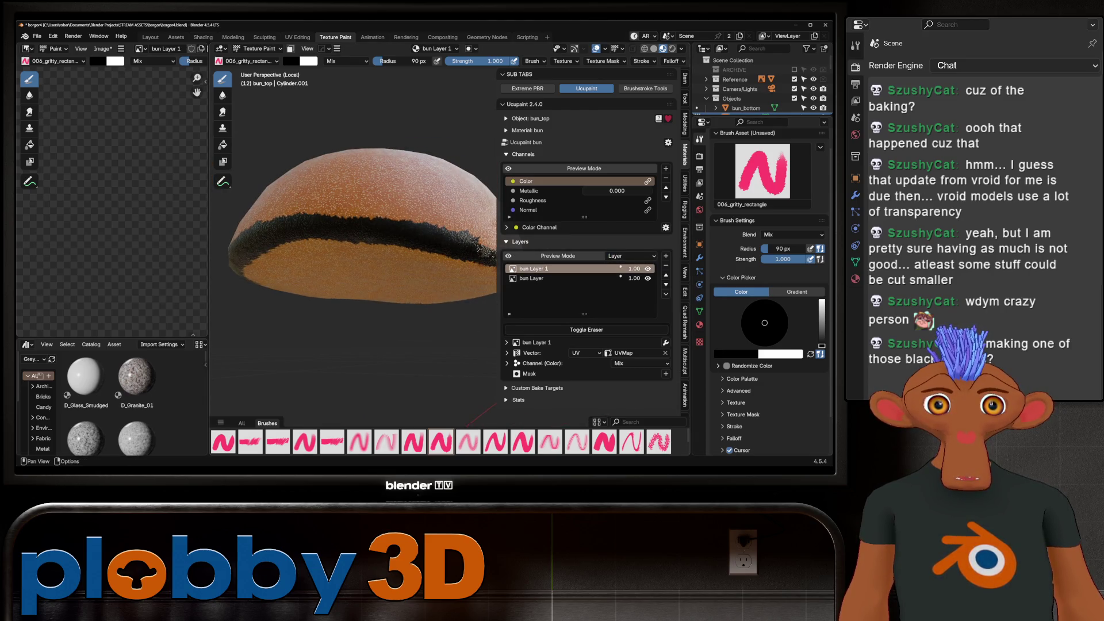
Try Soft Light and Overlay blends for the bun's colour channel.
{"action": "left_click", "coordinate": [638, 364]}
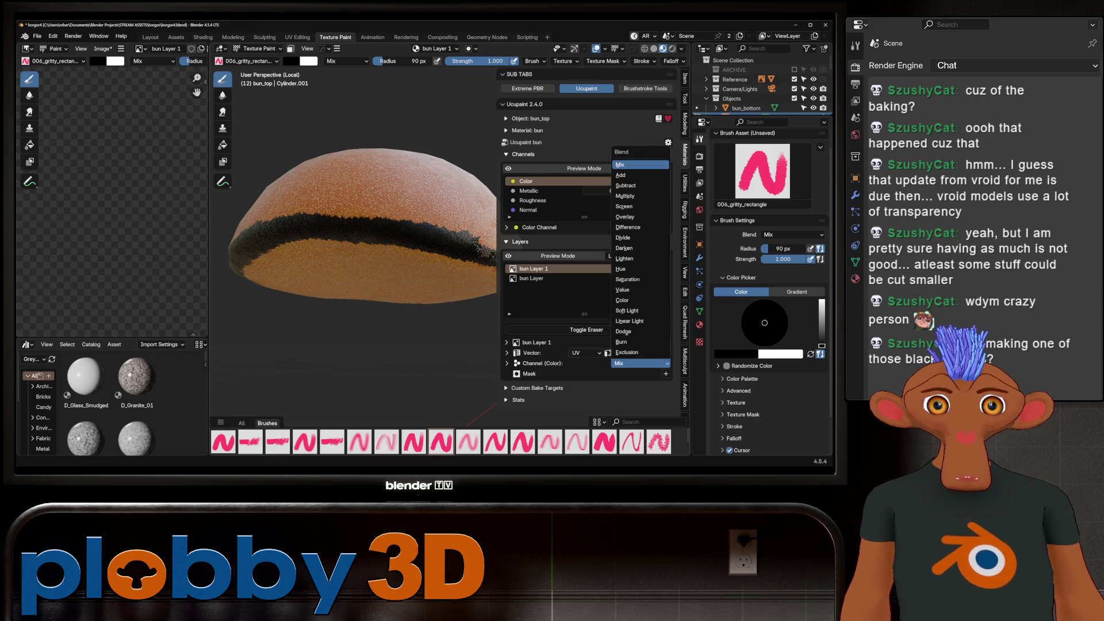
{"action": "left_click", "coordinate": [627, 311]}
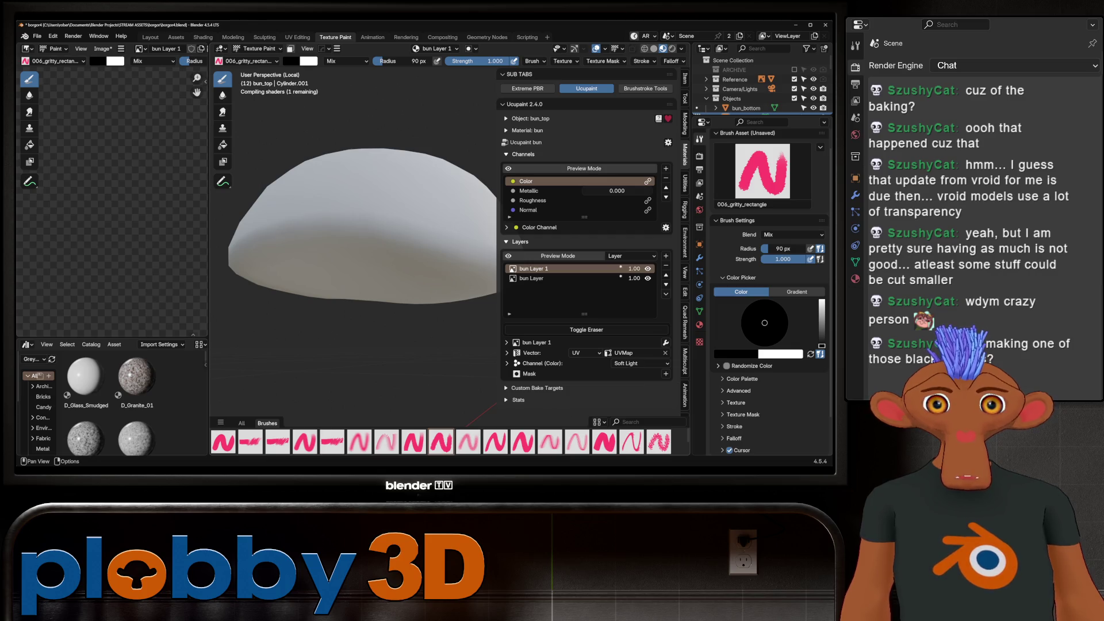
{"action": "middle_click_drag", "start_coordinate": [337, 214], "coordinate": [377, 238]}
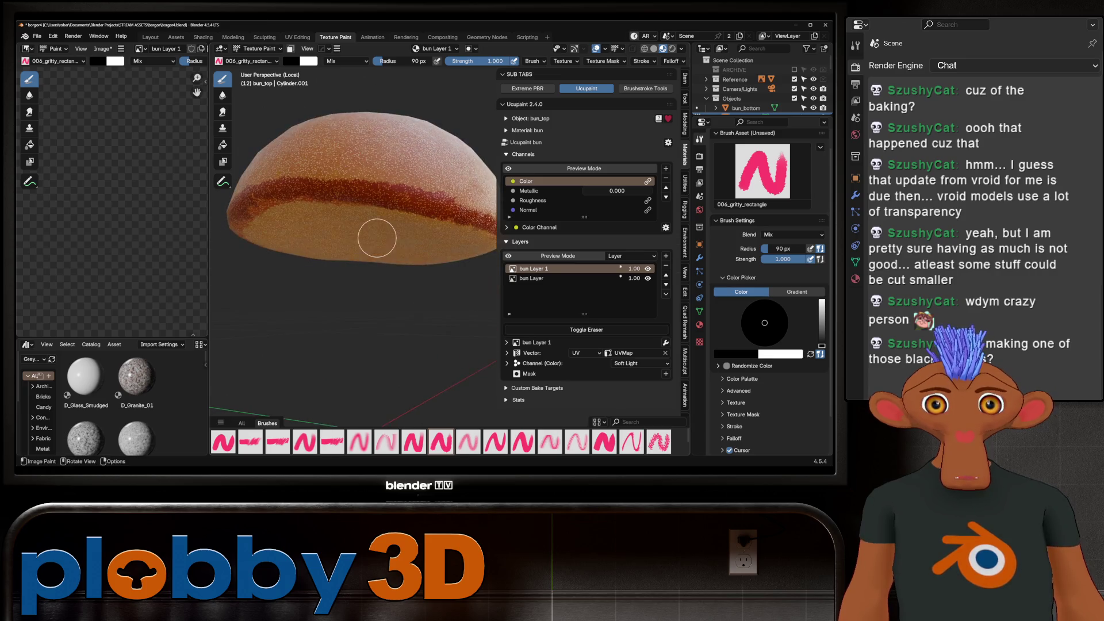
{"action": "left_click", "coordinate": [632, 363]}
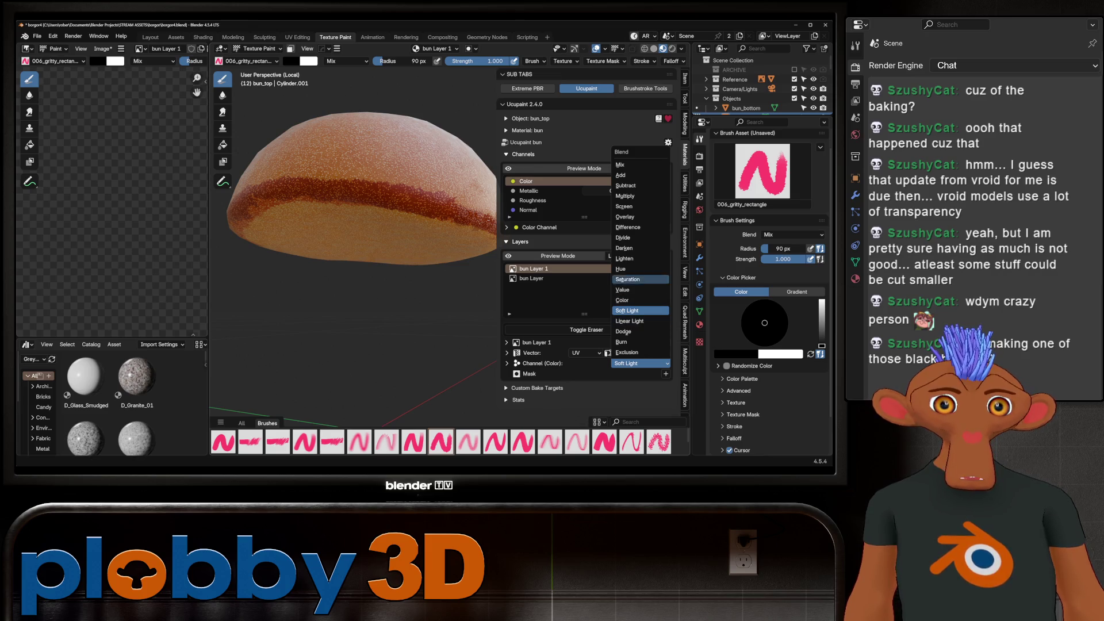
{"action": "left_click", "coordinate": [625, 216]}
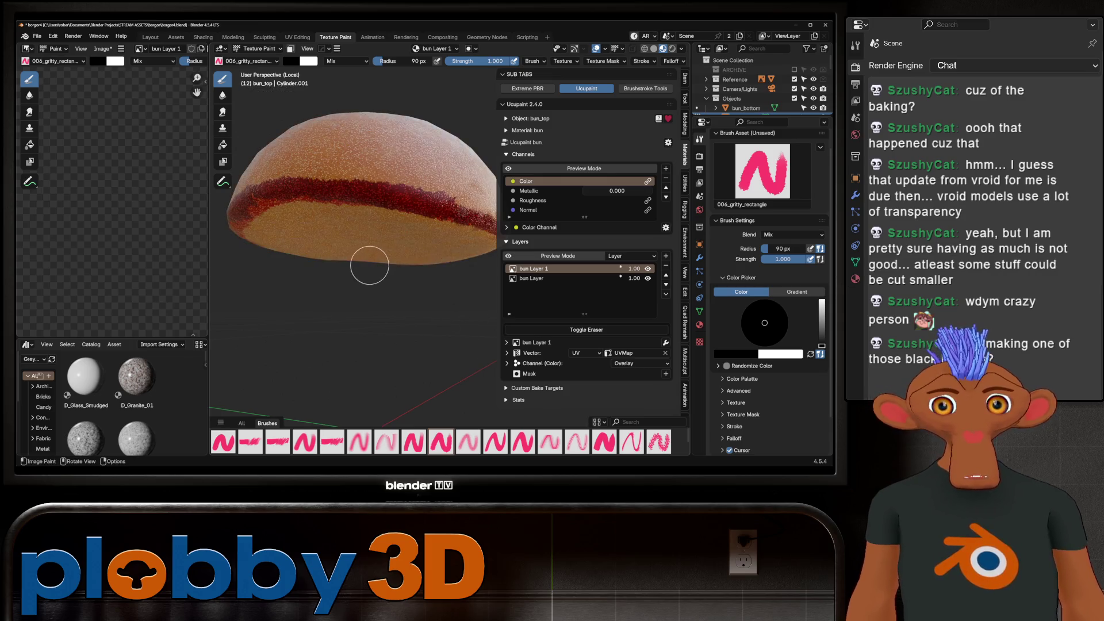
{"action": "scroll", "coordinate": [371, 264], "scroll_direction": "down", "scroll_amount": 2}
{"action": "mouse_move", "coordinate": [372, 264]}
{"action": "middle_mouse_down"}
{"action": "mouse_move", "coordinate": [372, 287]}
{"action": "mouse_move", "coordinate": [387, 222]}
{"action": "mouse_move", "coordinate": [387, 259]}
{"action": "middle_mouse_up"}
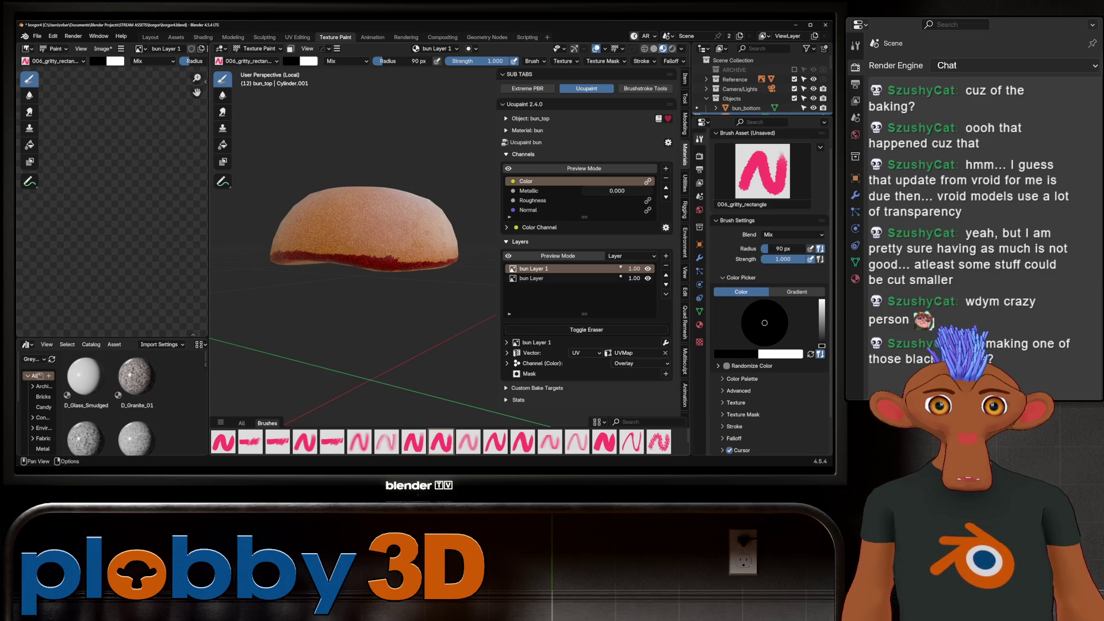
Set the colour channel back to Mix and bun Layer 1 opacity to 0.32.
{"action": "left_click", "coordinate": [638, 363]}
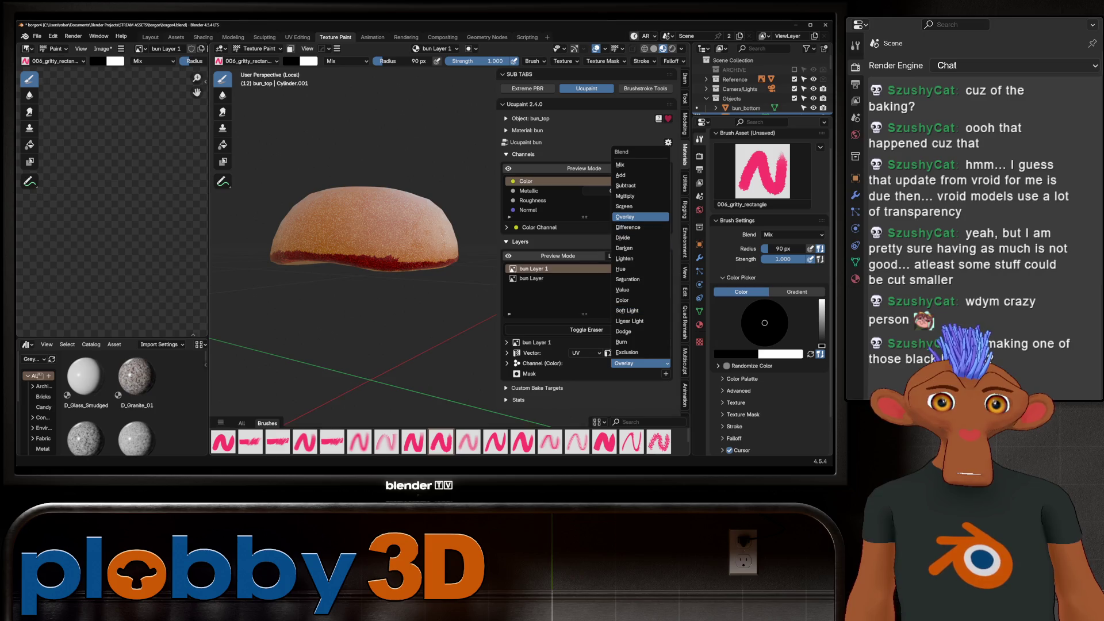
{"action": "left_click", "coordinate": [620, 164]}
{"action": "left_click_drag", "start_coordinate": [632, 268], "coordinate": [597, 269]}
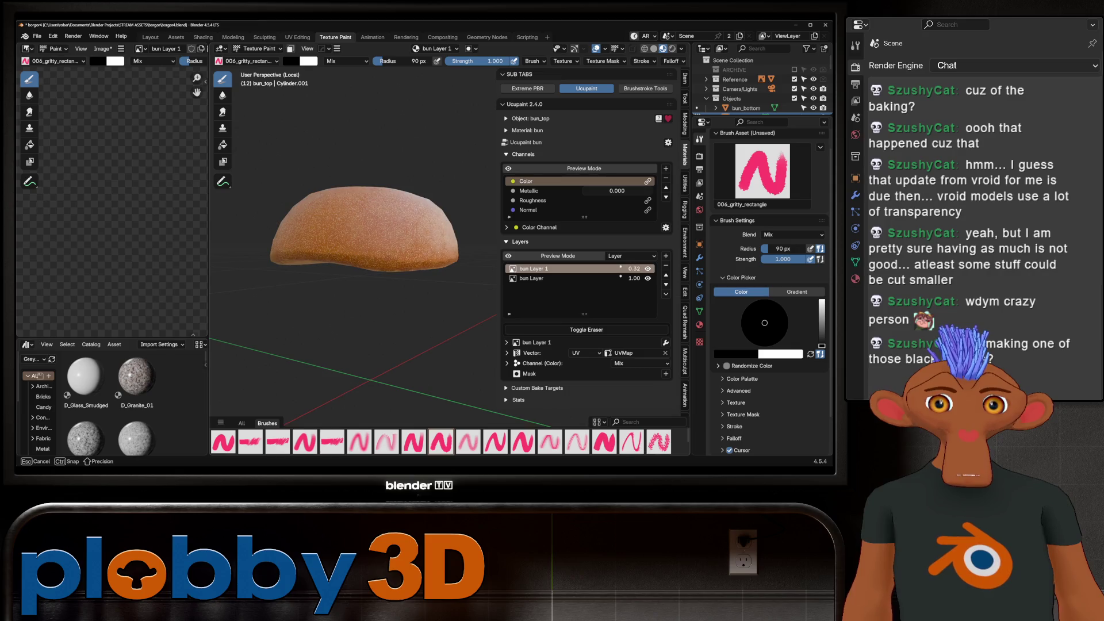
{"action": "mouse_move", "coordinate": [468, 246]}
{"action": "middle_mouse_down"}
{"action": "mouse_move", "coordinate": [340, 259]}
{"action": "mouse_move", "coordinate": [360, 301]}
{"action": "middle_mouse_up"}
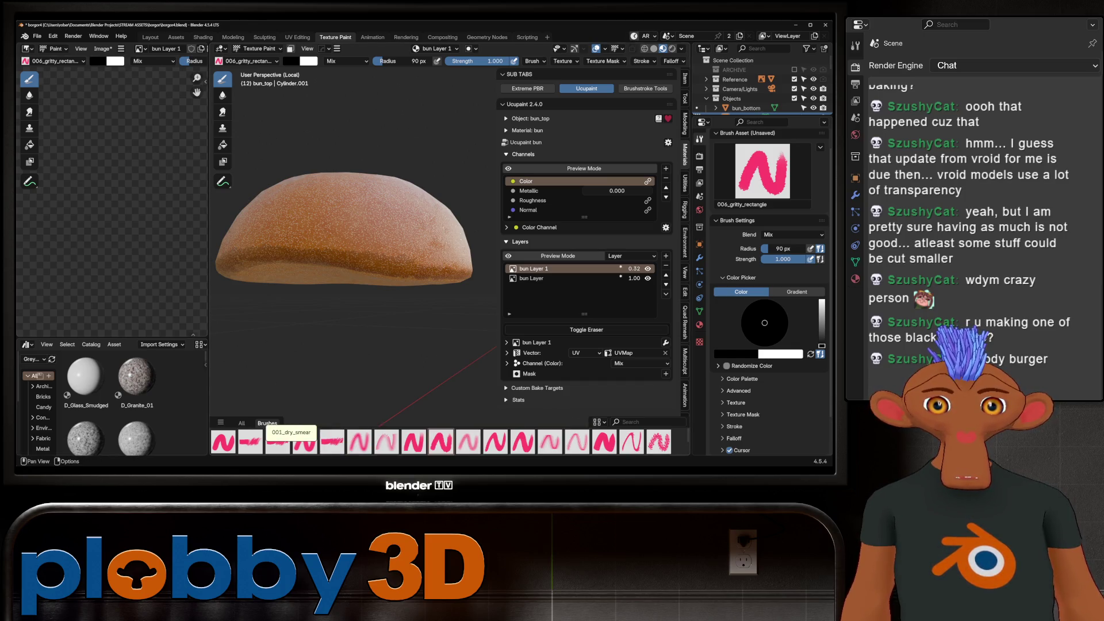
Switch to the 001_dry_smear brush and orbit to low side views of the bun.
{"action": "left_click", "coordinate": [253, 441]}
{"action": "middle_click_drag", "start_coordinate": [377, 259], "coordinate": [364, 190]}
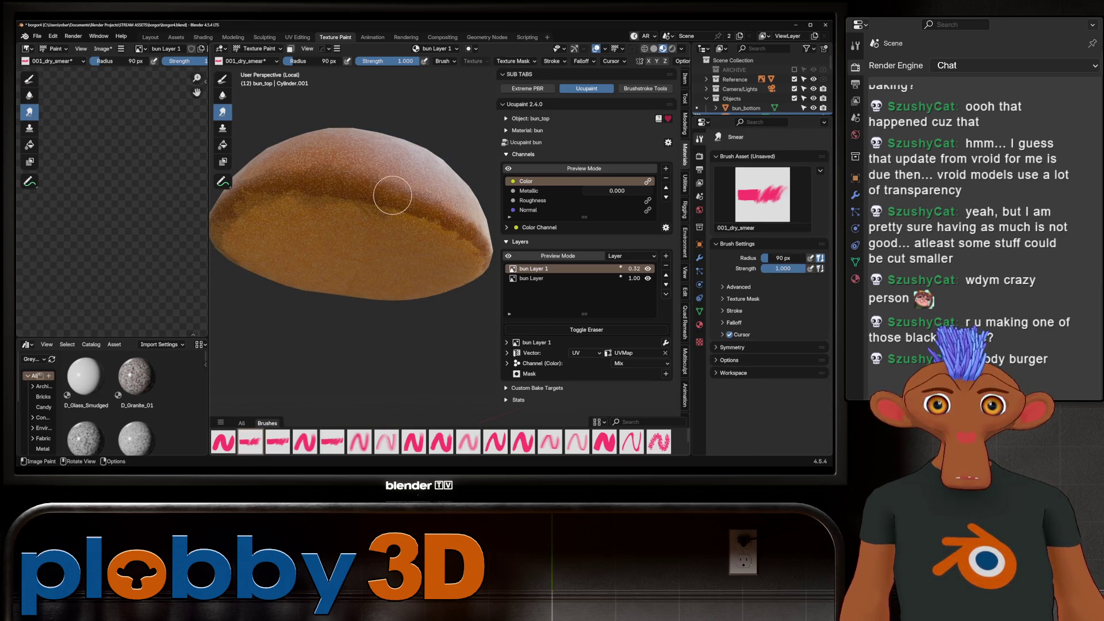
{"action": "mouse_move", "coordinate": [455, 217]}
{"action": "middle_mouse_down"}
{"action": "mouse_move", "coordinate": [381, 263]}
{"action": "mouse_move", "coordinate": [276, 190]}
{"action": "mouse_move", "coordinate": [370, 263]}
{"action": "mouse_move", "coordinate": [320, 200]}
{"action": "middle_mouse_up"}
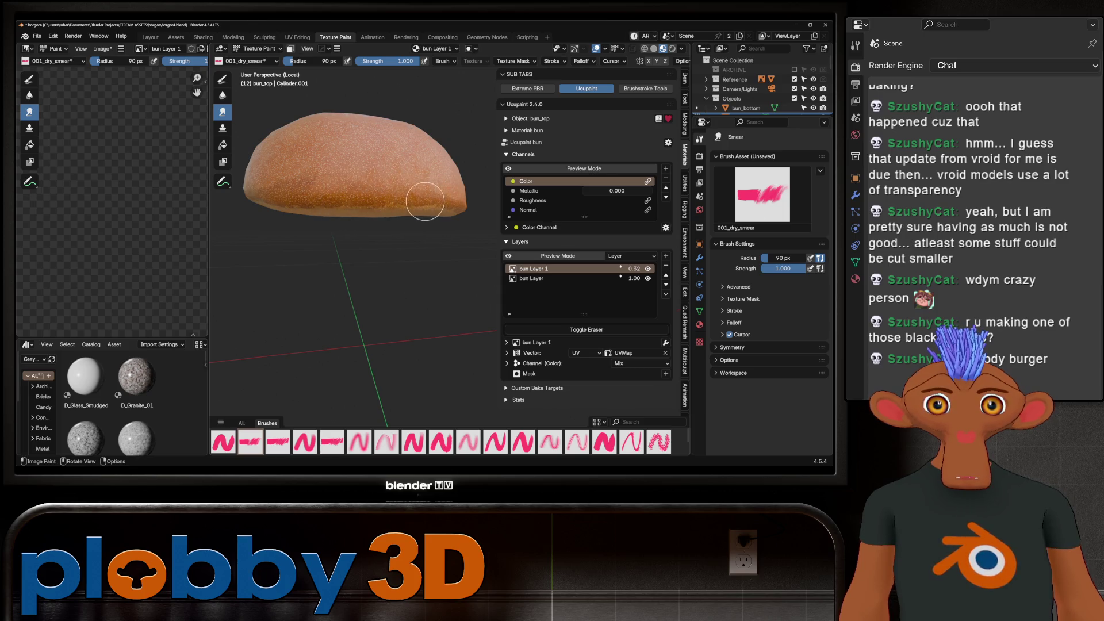
{"action": "mouse_move", "coordinate": [450, 202]}
{"action": "middle_mouse_down"}
{"action": "mouse_move", "coordinate": [365, 192]}
{"action": "mouse_move", "coordinate": [377, 178]}
{"action": "mouse_move", "coordinate": [320, 208]}
{"action": "middle_mouse_up"}
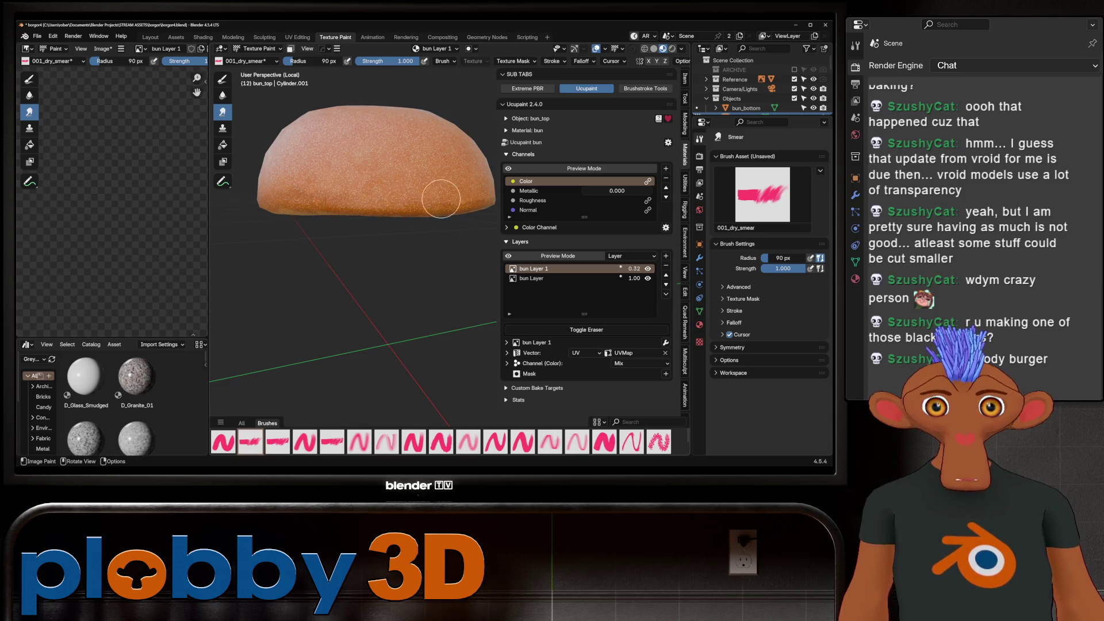
{"action": "mouse_move", "coordinate": [458, 206]}
{"action": "middle_mouse_down"}
{"action": "mouse_move", "coordinate": [402, 190]}
{"action": "mouse_move", "coordinate": [295, 207]}
{"action": "middle_mouse_up"}
{"action": "scroll", "coordinate": [394, 183], "scroll_direction": "down", "scroll_amount": 5}
{"action": "scroll", "coordinate": [377, 184], "scroll_direction": "up", "scroll_amount": 5}
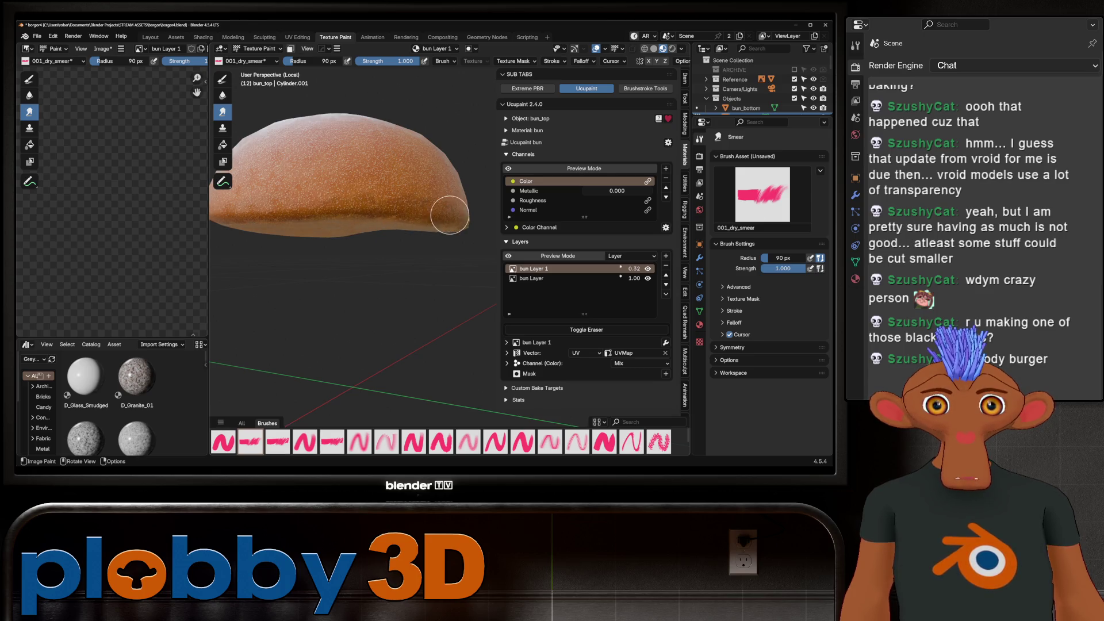
{"action": "scroll", "coordinate": [450, 214], "scroll_direction": "down", "scroll_amount": 5}
{"action": "middle_click_drag", "start_coordinate": [439, 202], "coordinate": [469, 189]}
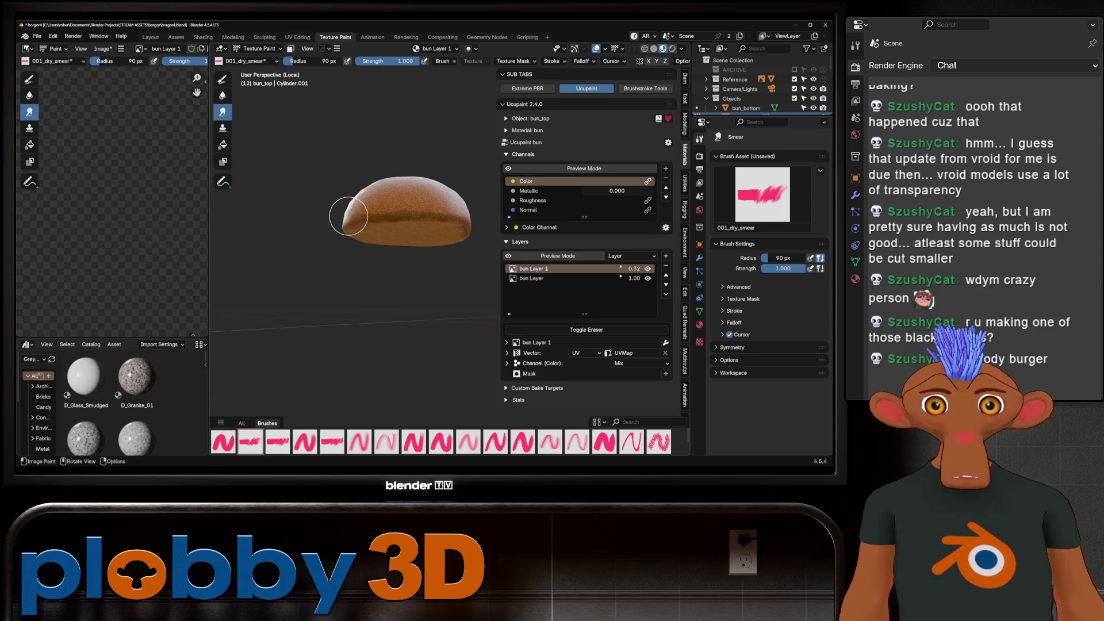
Inspect the bun's crust at level side views and open the material's tree options.
{"action": "scroll", "coordinate": [349, 215], "scroll_direction": "up", "scroll_amount": 3}
{"action": "middle_click_drag", "start_coordinate": [348, 216], "coordinate": [397, 217]}
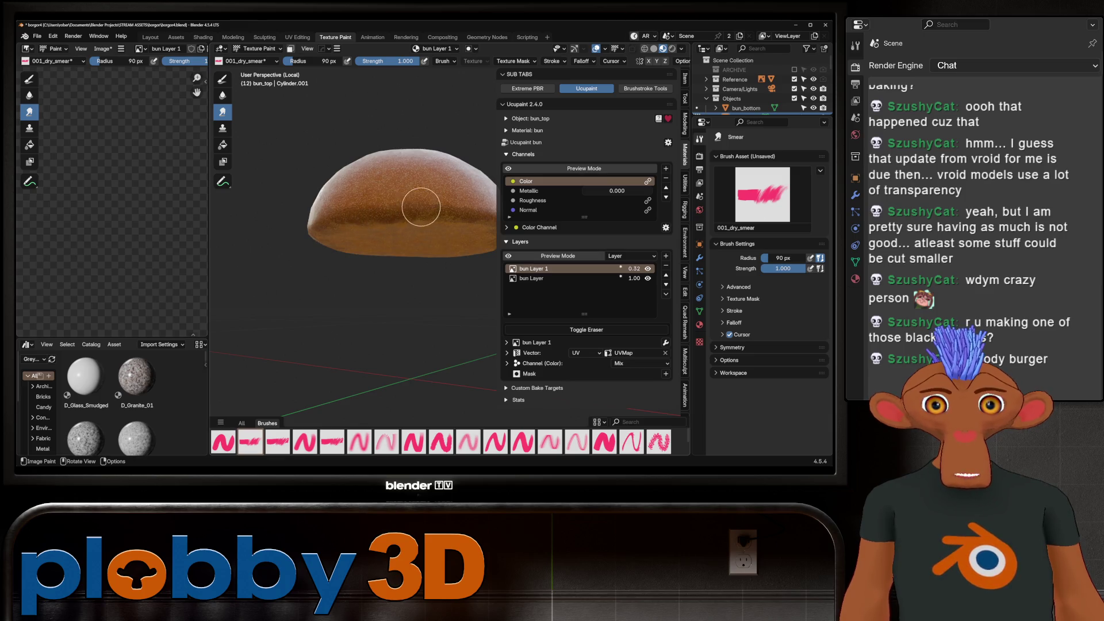
{"action": "mouse_move", "coordinate": [466, 217]}
{"action": "middle_mouse_down"}
{"action": "mouse_move", "coordinate": [451, 207]}
{"action": "mouse_move", "coordinate": [434, 222]}
{"action": "mouse_move", "coordinate": [402, 218]}
{"action": "mouse_move", "coordinate": [271, 129]}
{"action": "mouse_move", "coordinate": [402, 255]}
{"action": "mouse_move", "coordinate": [446, 217]}
{"action": "mouse_move", "coordinate": [365, 230]}
{"action": "mouse_move", "coordinate": [408, 197]}
{"action": "mouse_move", "coordinate": [447, 205]}
{"action": "middle_mouse_up"}
{"action": "scroll", "coordinate": [441, 205], "scroll_direction": "down", "scroll_amount": 2}
{"action": "scroll", "coordinate": [468, 229], "scroll_direction": "up", "scroll_amount": 3}
{"action": "scroll", "coordinate": [276, 133], "scroll_direction": "down", "scroll_amount": 2}
{"action": "scroll", "coordinate": [276, 132], "scroll_direction": "up", "scroll_amount": 3}
{"action": "left_click", "coordinate": [667, 142]}
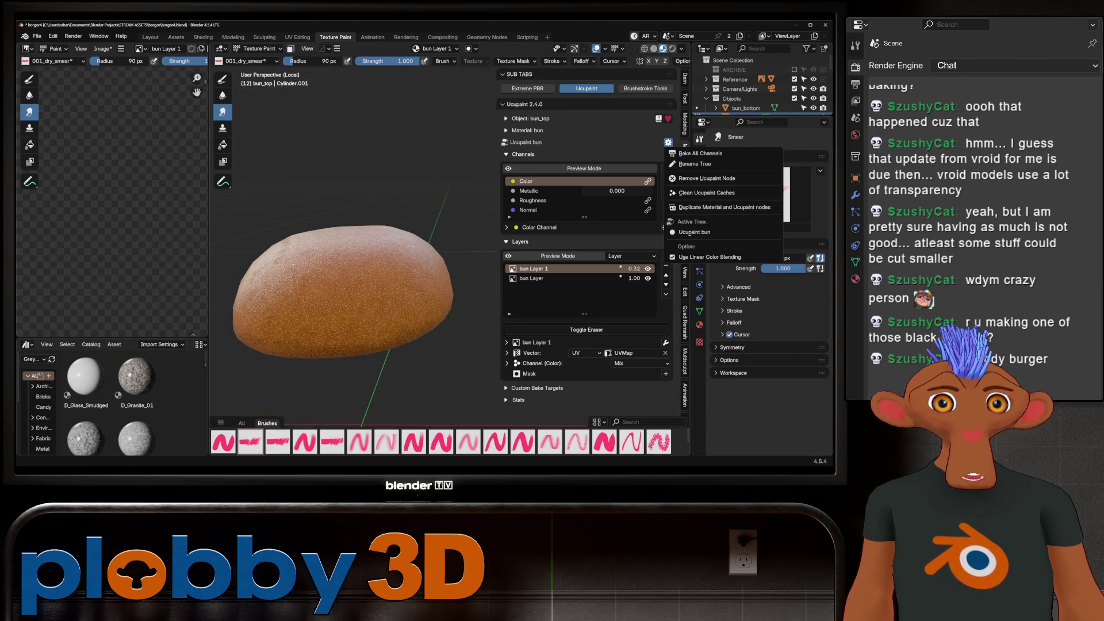
Bake all of the bun's channels, rebaking at 4096, then turn off Use Baked.
{"action": "left_click", "coordinate": [698, 153]}
{"action": "left_click", "coordinate": [757, 168]}
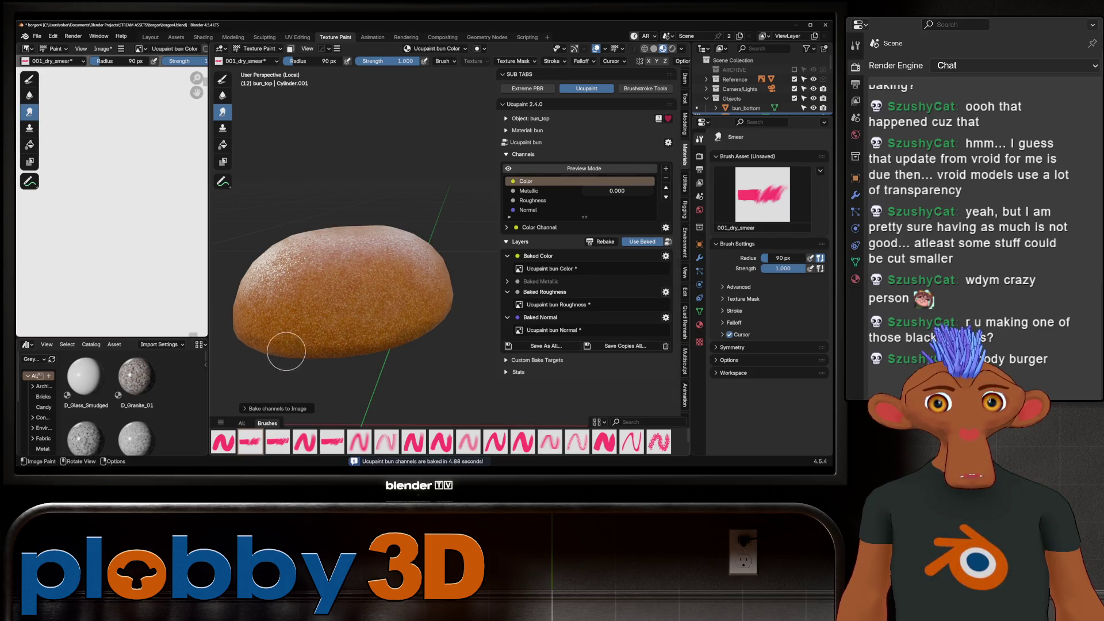
{"action": "mouse_move", "coordinate": [381, 281]}
{"action": "middle_mouse_down"}
{"action": "mouse_move", "coordinate": [368, 270]}
{"action": "mouse_move", "coordinate": [350, 287]}
{"action": "mouse_move", "coordinate": [378, 219]}
{"action": "mouse_move", "coordinate": [377, 247]}
{"action": "mouse_move", "coordinate": [411, 267]}
{"action": "mouse_move", "coordinate": [308, 271]}
{"action": "mouse_move", "coordinate": [397, 259]}
{"action": "mouse_move", "coordinate": [437, 241]}
{"action": "middle_mouse_up"}
{"action": "left_click", "coordinate": [605, 242]}
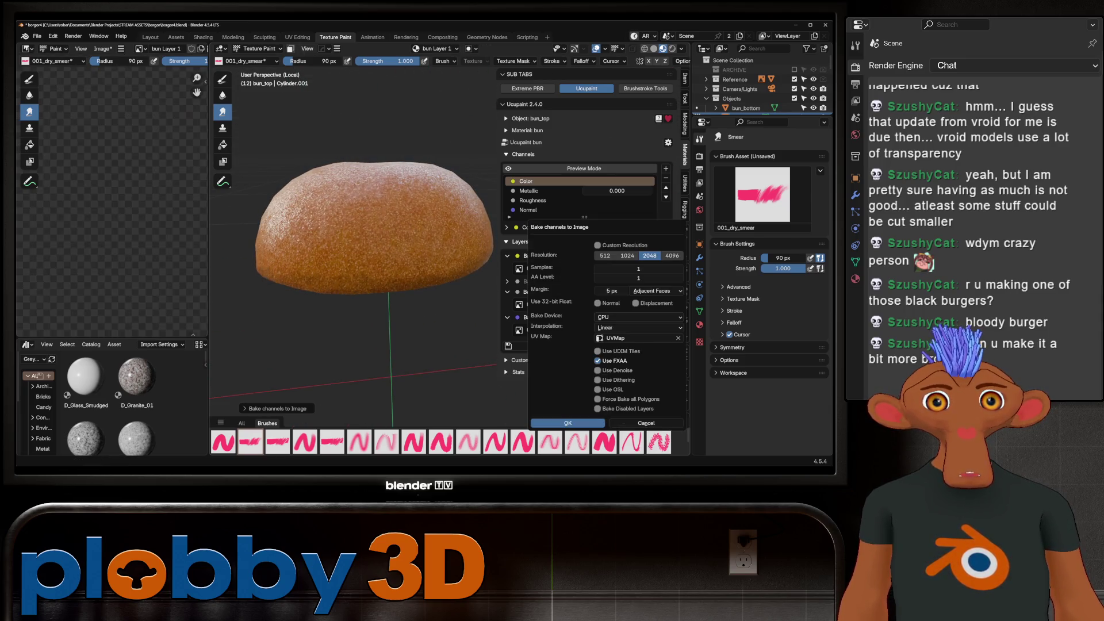
{"action": "left_click", "coordinate": [672, 255]}
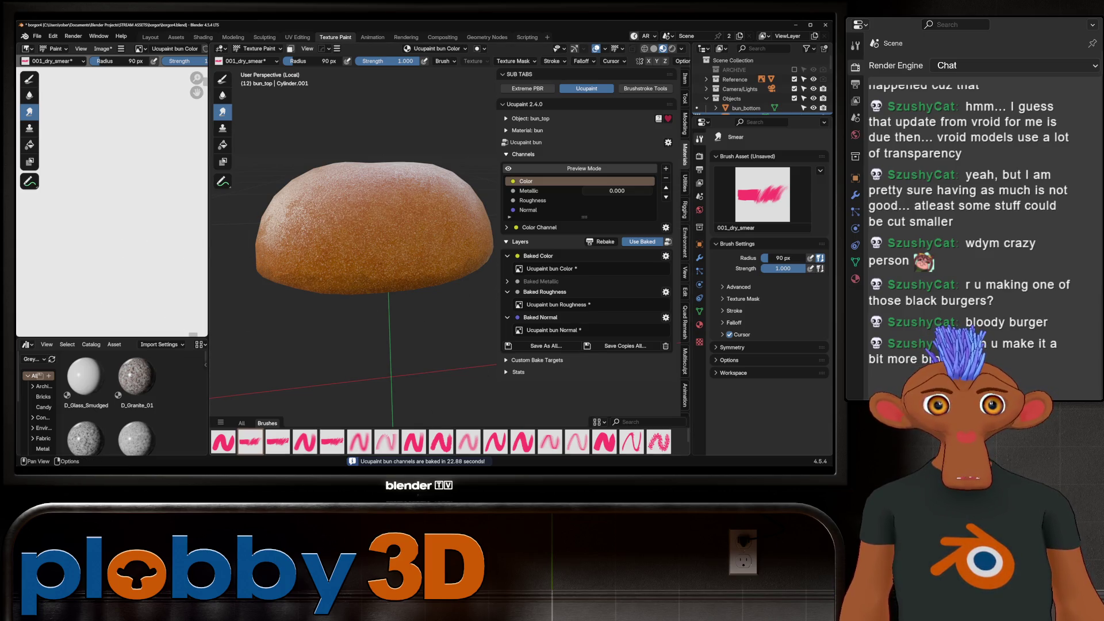
{"action": "left_click", "coordinate": [642, 241]}
Show the whole textured burger in the Layout workspace with Material Preview.
{"action": "mouse_move", "coordinate": [436, 277]}
{"action": "middle_mouse_down"}
{"action": "mouse_move", "coordinate": [369, 216]}
{"action": "mouse_move", "coordinate": [345, 241]}
{"action": "mouse_move", "coordinate": [355, 311]}
{"action": "middle_mouse_up"}
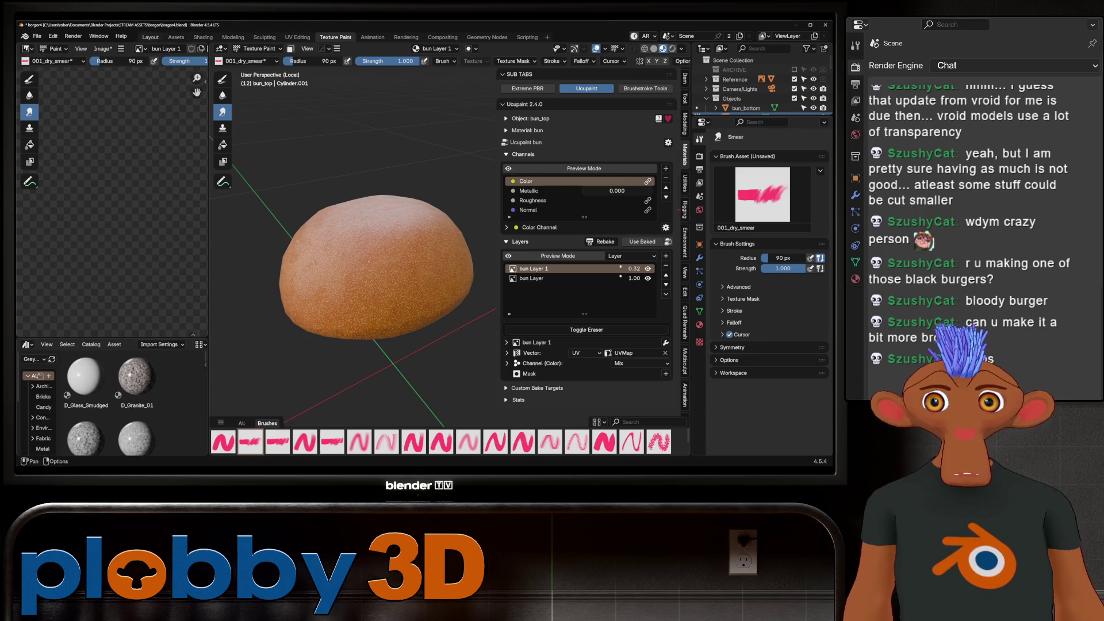
{"action": "left_click", "coordinate": [150, 36]}
{"action": "left_click", "coordinate": [663, 48]}
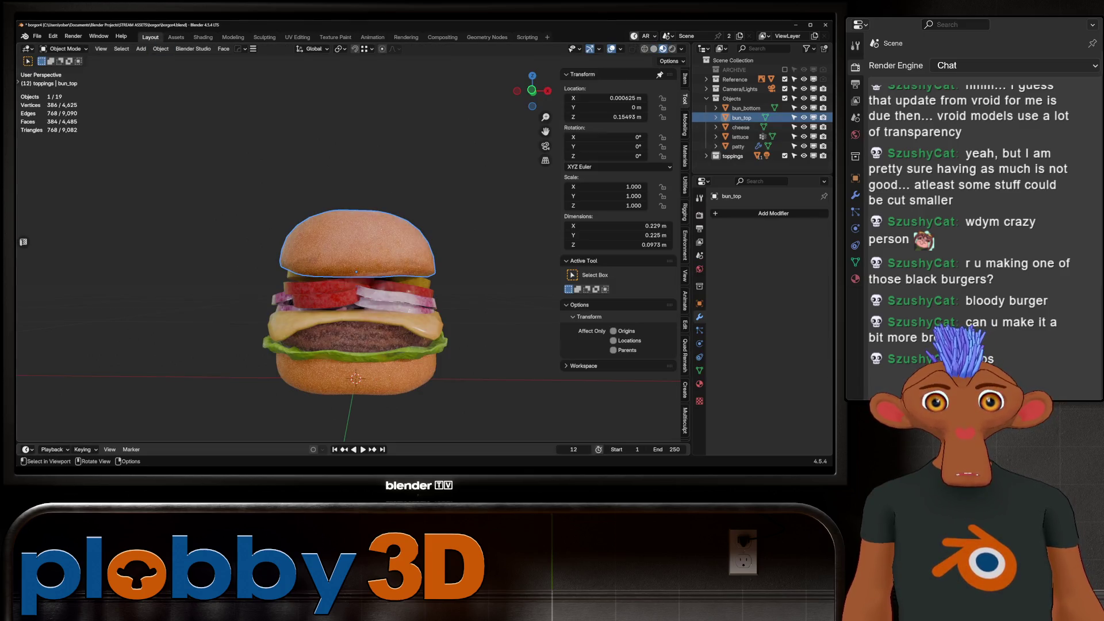
Orbit around the assembled burger, then select all of its parts.
{"action": "scroll", "coordinate": [345, 276], "scroll_direction": "down", "scroll_amount": 3}
{"action": "mouse_move", "coordinate": [345, 276]}
{"action": "middle_mouse_down"}
{"action": "mouse_move", "coordinate": [402, 276]}
{"action": "mouse_move", "coordinate": [345, 299]}
{"action": "mouse_move", "coordinate": [345, 322]}
{"action": "middle_mouse_up"}
{"action": "scroll", "coordinate": [345, 276], "scroll_direction": "up", "scroll_amount": 5}
{"action": "scroll", "coordinate": [345, 322], "scroll_direction": "down", "scroll_amount": 3}
{"action": "middle_click_drag", "start_coordinate": [345, 276], "coordinate": [345, 241]}
{"action": "scroll", "coordinate": [345, 276], "scroll_direction": "up", "scroll_amount": 4}
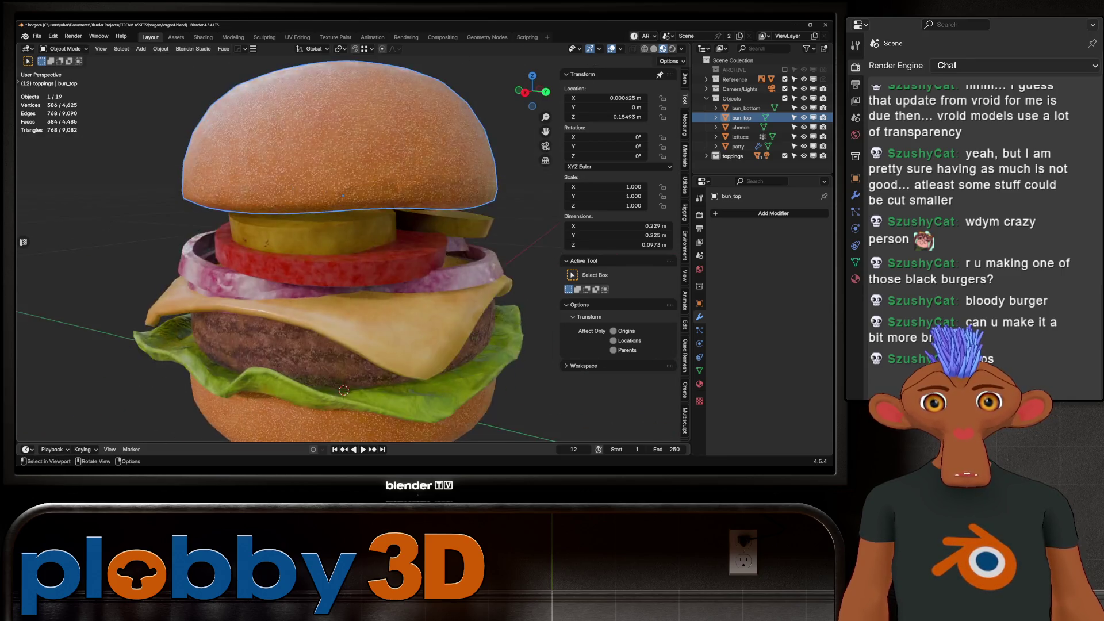
{"action": "scroll", "coordinate": [345, 276], "scroll_direction": "down", "scroll_amount": 2}
{"action": "scroll", "coordinate": [345, 276], "scroll_direction": "up", "scroll_amount": 2}
{"action": "scroll", "coordinate": [287, 247], "scroll_direction": "up", "scroll_amount": 6}
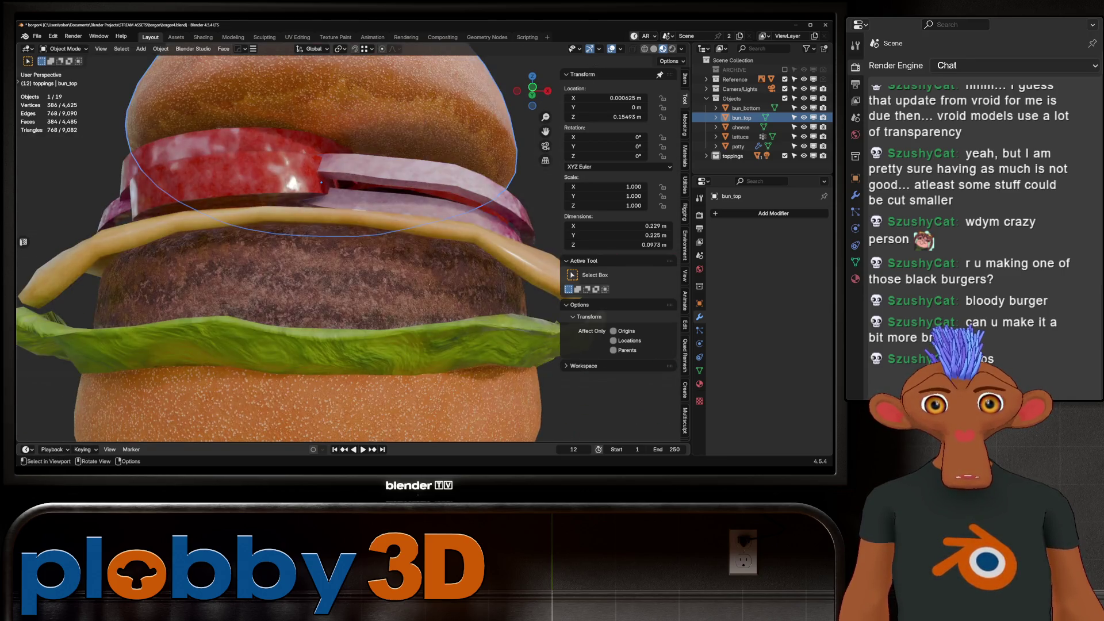
{"action": "scroll", "coordinate": [334, 247], "scroll_direction": "down", "scroll_amount": 6}
{"action": "mouse_move", "coordinate": [334, 247]}
{"action": "middle_mouse_down"}
{"action": "mouse_move", "coordinate": [345, 247]}
{"action": "mouse_move", "coordinate": [322, 259]}
{"action": "mouse_move", "coordinate": [351, 298]}
{"action": "mouse_move", "coordinate": [333, 236]}
{"action": "middle_mouse_up"}
{"action": "scroll", "coordinate": [333, 247], "scroll_direction": "down", "scroll_amount": 3}
{"action": "scroll", "coordinate": [333, 247], "scroll_direction": "up", "scroll_amount": 3}
{"action": "scroll", "coordinate": [334, 247], "scroll_direction": "up", "scroll_amount": 2}
{"action": "scroll", "coordinate": [334, 247], "scroll_direction": "down", "scroll_amount": 5}
{"action": "middle_click_drag", "start_coordinate": [322, 288], "coordinate": [322, 253]}
{"action": "scroll", "coordinate": [322, 287], "scroll_direction": "down", "scroll_amount": 4}
{"action": "scroll", "coordinate": [322, 288], "scroll_direction": "up", "scroll_amount": 5}
{"action": "scroll", "coordinate": [319, 259], "scroll_direction": "down", "scroll_amount": 3}
{"action": "scroll", "coordinate": [319, 259], "scroll_direction": "up", "scroll_amount": 3}
{"action": "scroll", "coordinate": [319, 258], "scroll_direction": "down", "scroll_amount": 3}
{"action": "key", "text": "a"}
Save the scene incrementally as borgor5.blend.
{"action": "scroll", "coordinate": [322, 258], "scroll_direction": "up", "scroll_amount": 3}
{"action": "scroll", "coordinate": [333, 259], "scroll_direction": "down", "scroll_amount": 3}
{"action": "scroll", "coordinate": [333, 259], "scroll_direction": "up", "scroll_amount": 5}
{"action": "key", "text": "ctrl"}
{"action": "key", "text": "ctrl+alt+s"}
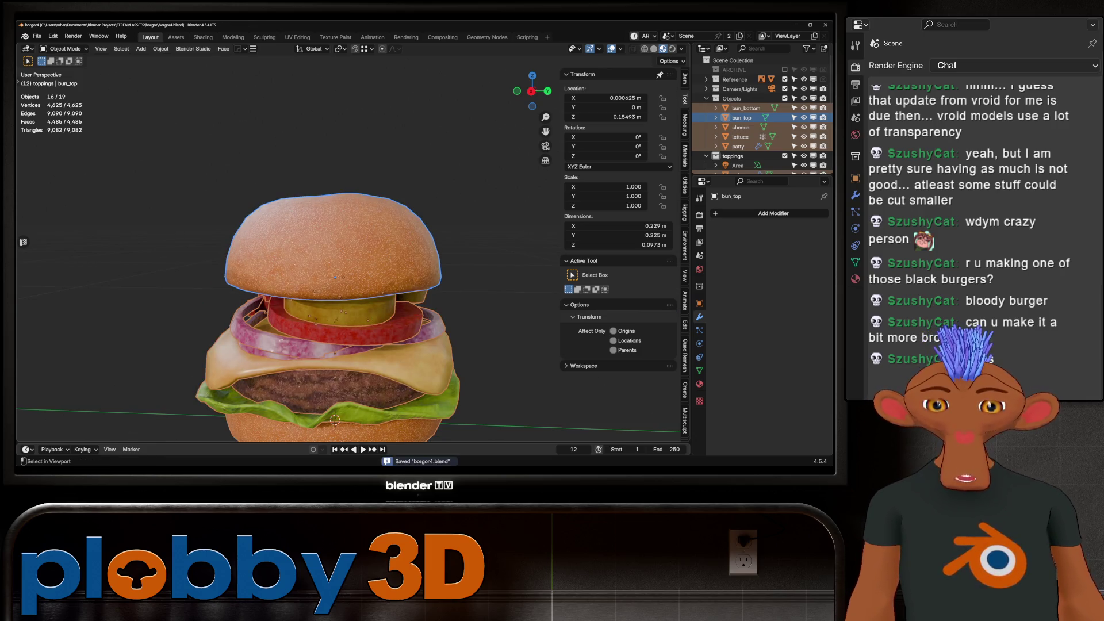
{"action": "scroll", "coordinate": [345, 247], "scroll_direction": "down", "scroll_amount": 2}
{"action": "scroll", "coordinate": [759, 137], "scroll_direction": "down", "scroll_amount": 4}
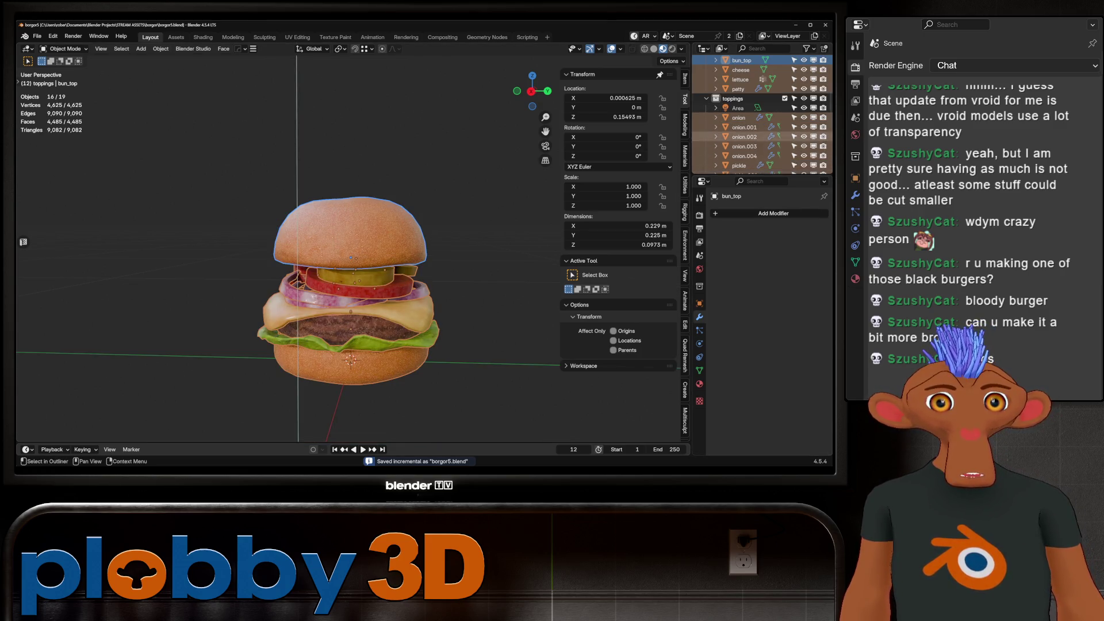
{"action": "scroll", "coordinate": [759, 115], "scroll_direction": "down", "scroll_amount": 3}
{"action": "scroll", "coordinate": [351, 288], "scroll_direction": "up", "scroll_amount": 2}
{"action": "middle_click_drag", "start_coordinate": [345, 259], "coordinate": [316, 244]}
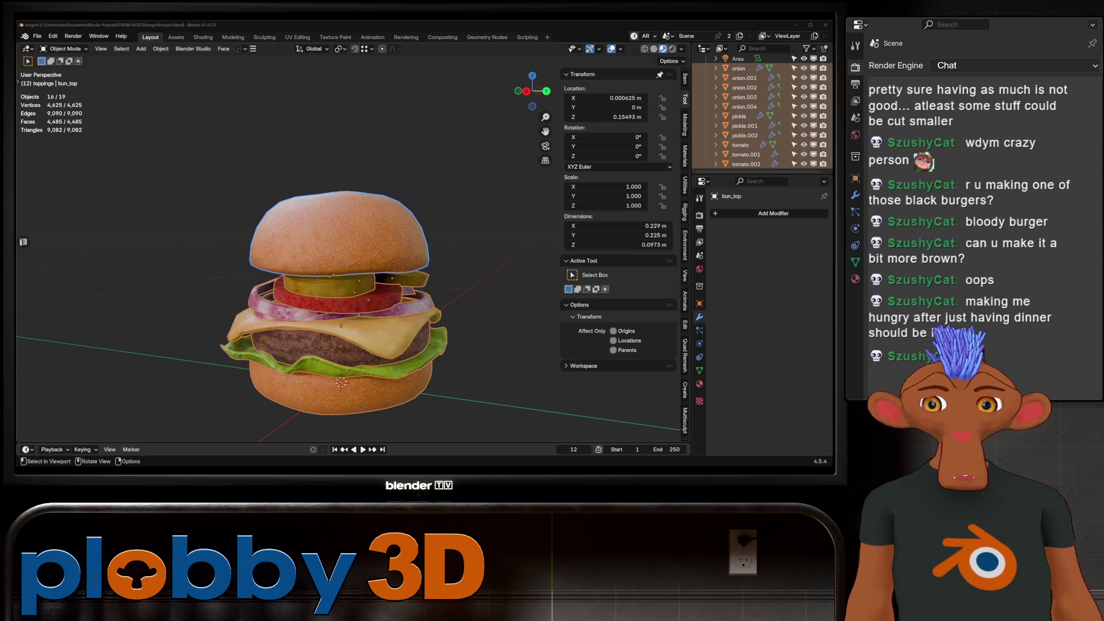
{"action": "scroll", "coordinate": [302, 328], "scroll_direction": "up", "scroll_amount": 3}
{"action": "scroll", "coordinate": [302, 327], "scroll_direction": "down", "scroll_amount": 3}
{"action": "mouse_move", "coordinate": [303, 328]}
{"action": "middle_mouse_down"}
{"action": "mouse_move", "coordinate": [362, 319]}
{"action": "mouse_move", "coordinate": [396, 264]}
{"action": "mouse_move", "coordinate": [379, 270]}
{"action": "middle_mouse_up"}
{"action": "scroll", "coordinate": [374, 287], "scroll_direction": "up", "scroll_amount": 2}
{"action": "scroll", "coordinate": [374, 287], "scroll_direction": "down", "scroll_amount": 5}
{"action": "scroll", "coordinate": [374, 287], "scroll_direction": "up", "scroll_amount": 4}
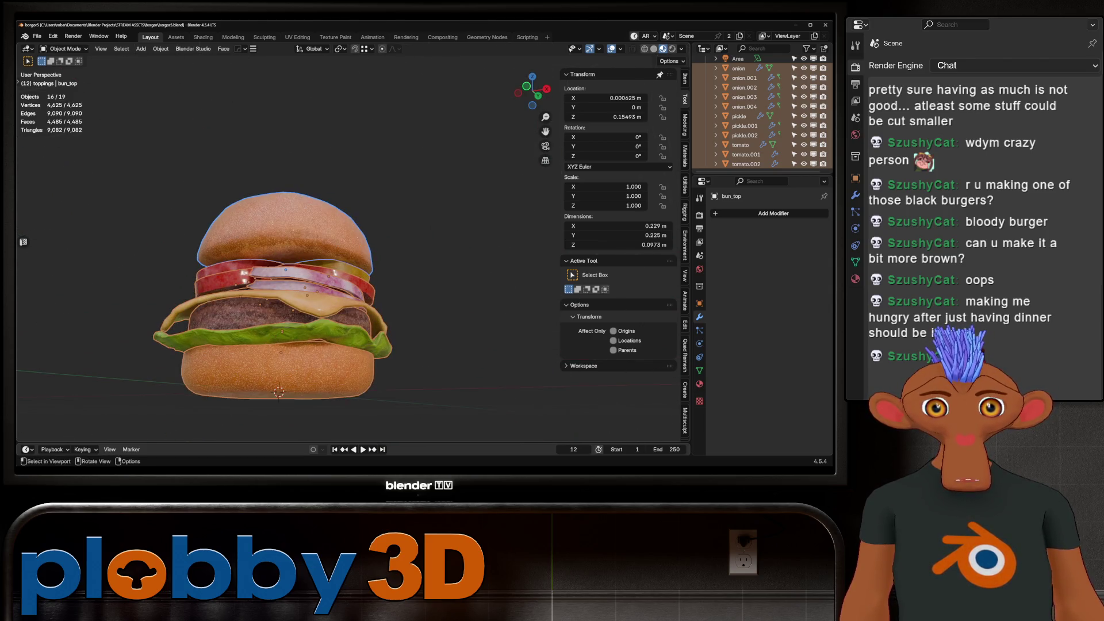
{"action": "scroll", "coordinate": [287, 288], "scroll_direction": "down", "scroll_amount": 3}
{"action": "scroll", "coordinate": [287, 287], "scroll_direction": "up", "scroll_amount": 3}
{"action": "middle_click_drag", "start_coordinate": [287, 288], "coordinate": [314, 259]}
{"action": "scroll", "coordinate": [322, 287], "scroll_direction": "up", "scroll_amount": 3}
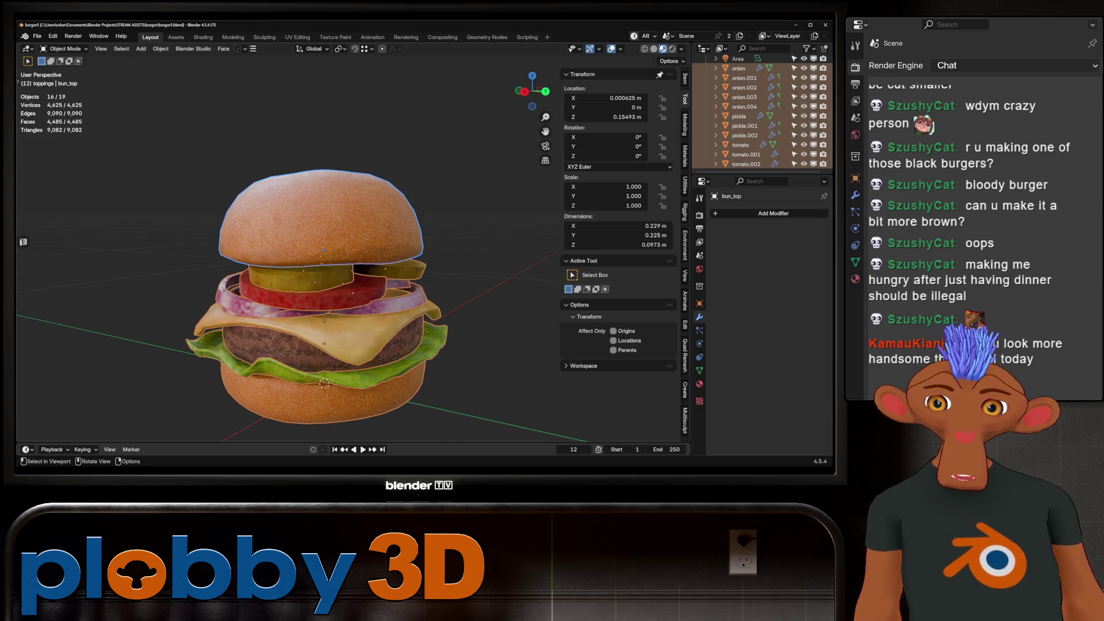
{"action": "scroll", "coordinate": [322, 293], "scroll_direction": "up", "scroll_amount": 1}
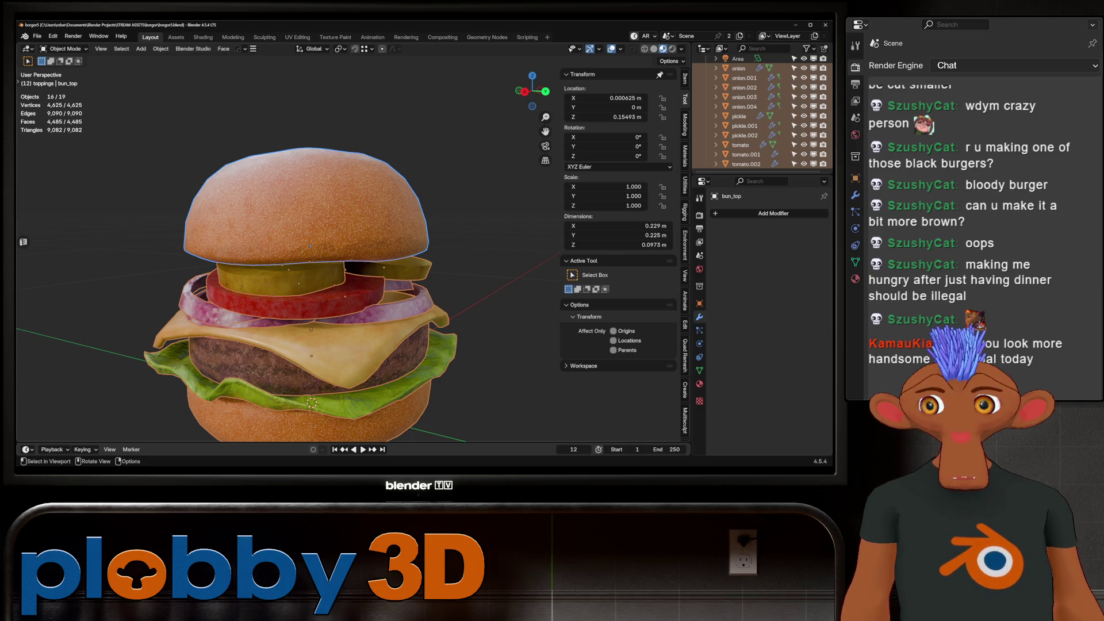
{"action": "middle_click_drag", "start_coordinate": [345, 259], "coordinate": [336, 256]}
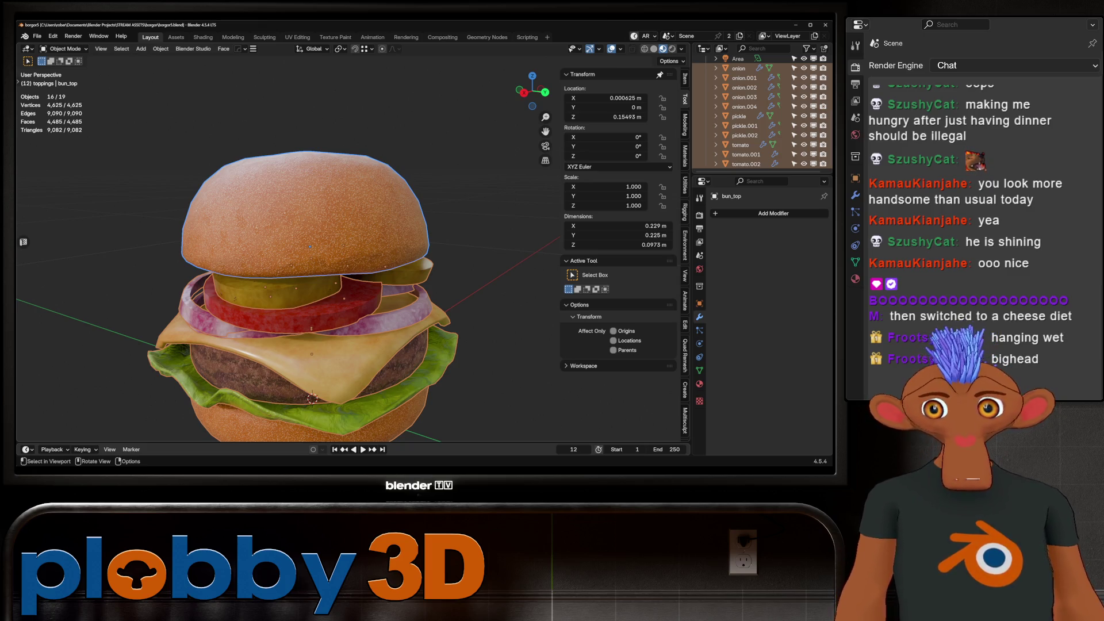
Zoom out and show the Output properties: 1920×1080 resolution, frames 1–250.
{"action": "scroll", "coordinate": [287, 258], "scroll_direction": "down", "scroll_amount": 3}
{"action": "mouse_move", "coordinate": [287, 258]}
{"action": "middle_mouse_down"}
{"action": "mouse_move", "coordinate": [310, 229]}
{"action": "mouse_move", "coordinate": [293, 265]}
{"action": "middle_mouse_up"}
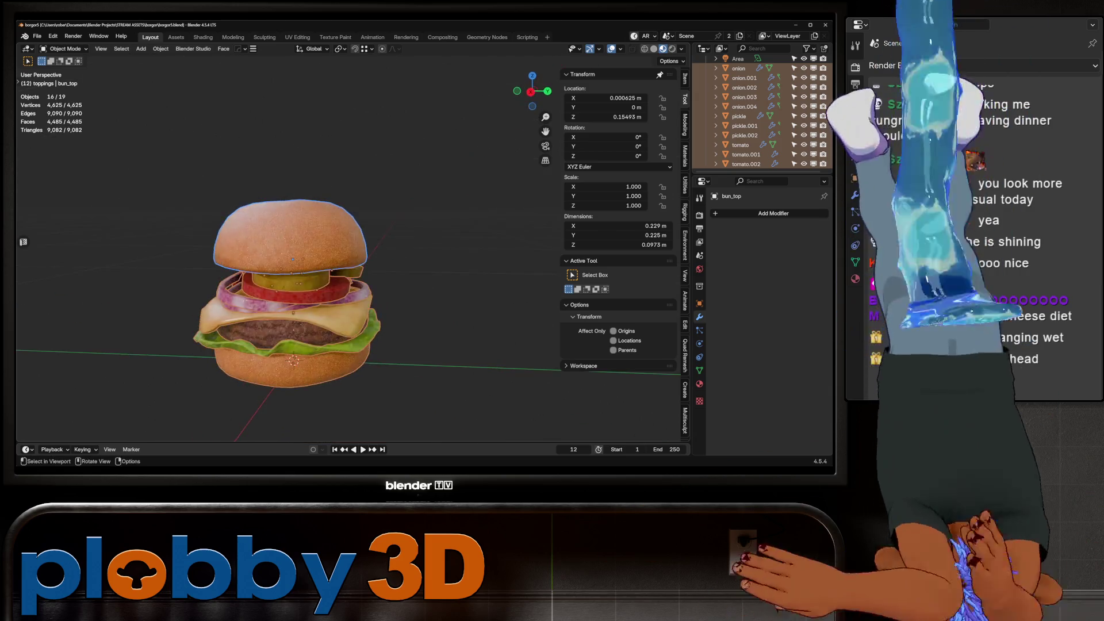
{"action": "left_click", "coordinate": [699, 228]}
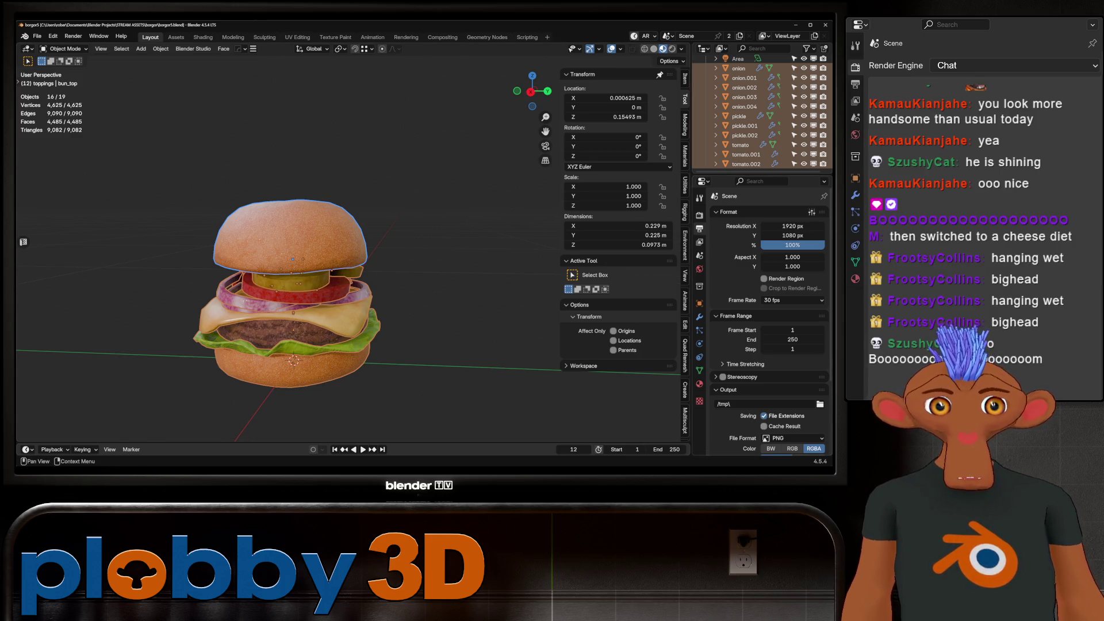
Show the Render properties and expand the SimpleBake panel to its PBR Bakes options.
{"action": "scroll", "coordinate": [767, 316], "scroll_direction": "down", "scroll_amount": 3}
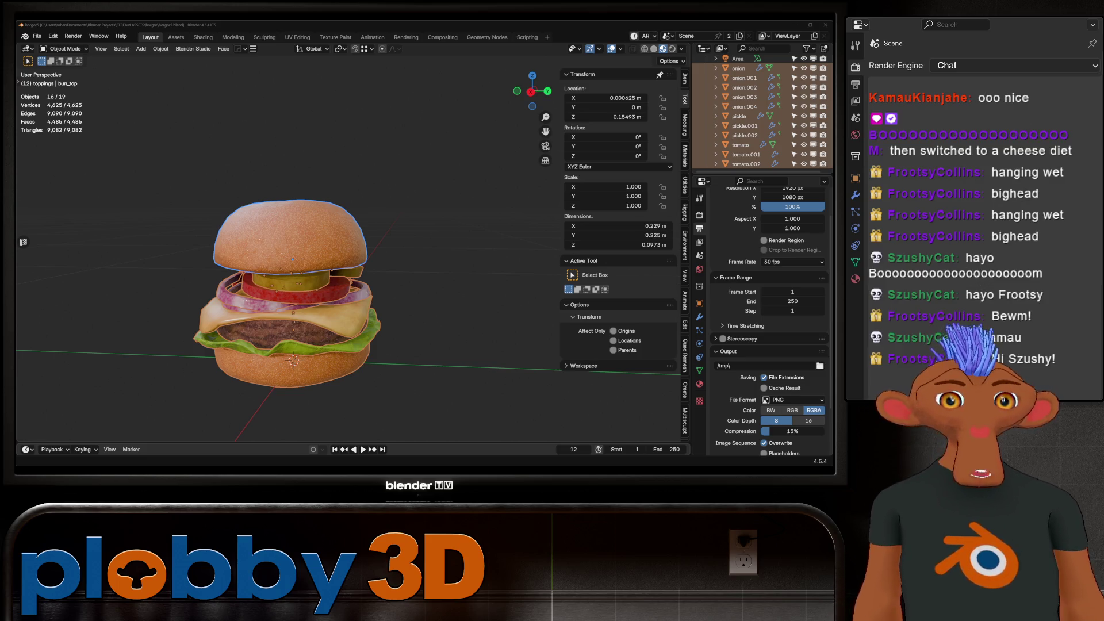
{"action": "middle_click_drag", "start_coordinate": [287, 288], "coordinate": [339, 288], "text": "shift"}
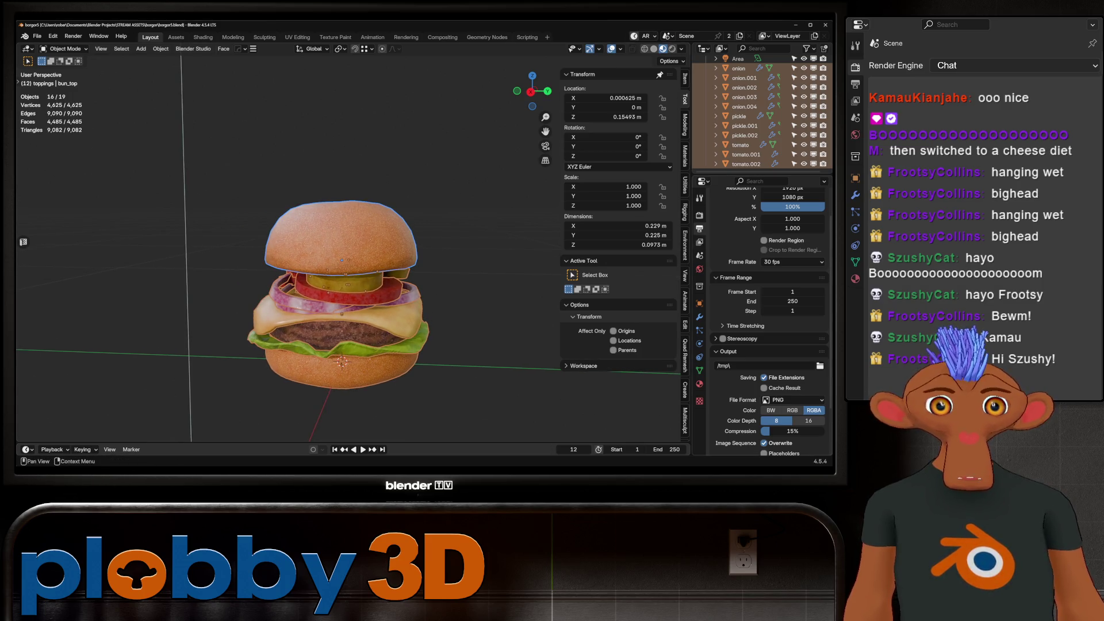
{"action": "left_click", "coordinate": [699, 215]}
{"action": "scroll", "coordinate": [770, 316], "scroll_direction": "down", "scroll_amount": 2}
{"action": "left_click", "coordinate": [726, 398]}
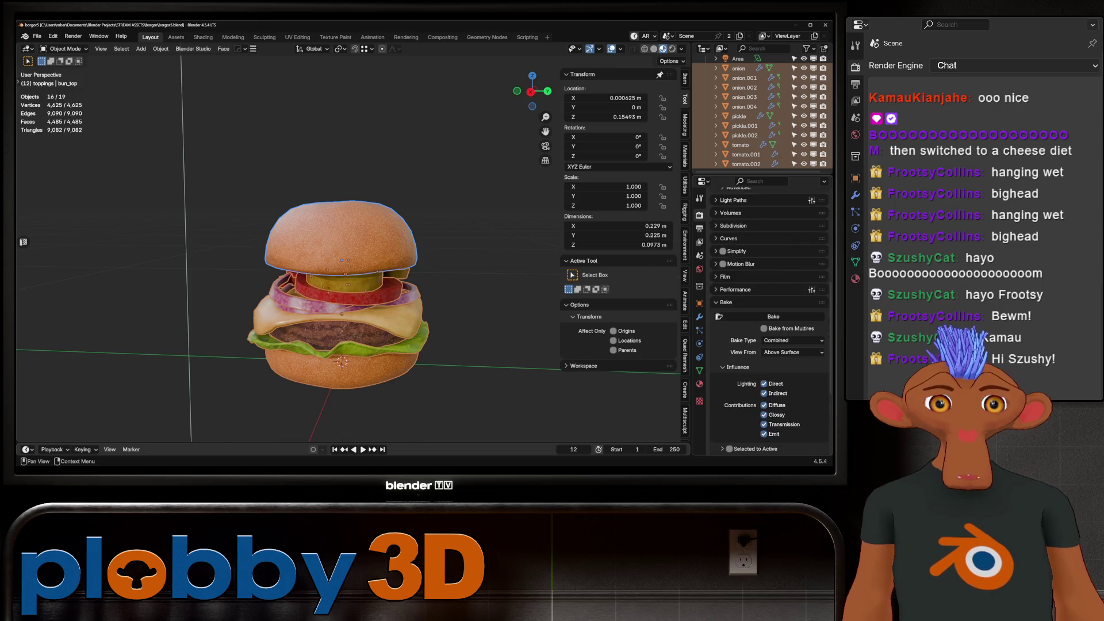
{"action": "scroll", "coordinate": [770, 316], "scroll_direction": "down", "scroll_amount": 5}
{"action": "left_click", "coordinate": [726, 206]}
{"action": "left_click", "coordinate": [733, 410]}
{"action": "scroll", "coordinate": [770, 316], "scroll_direction": "down", "scroll_amount": 5}
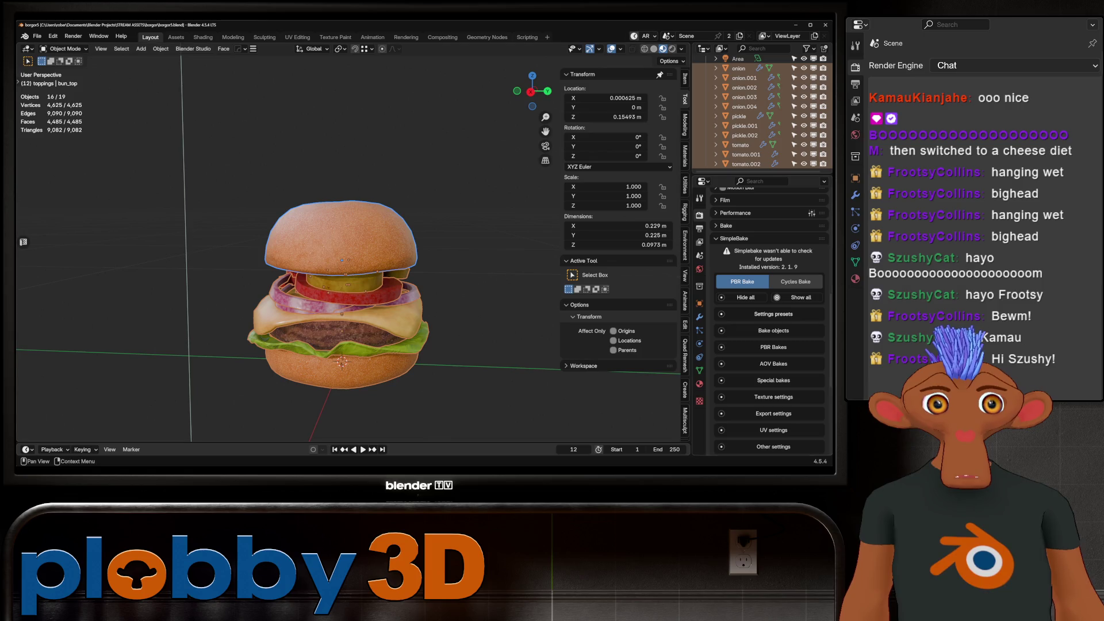
Load the Bake to Targ preset, choose isolated objects, and disable Bump and Metalness bakes.
{"action": "left_click", "coordinate": [773, 314]}
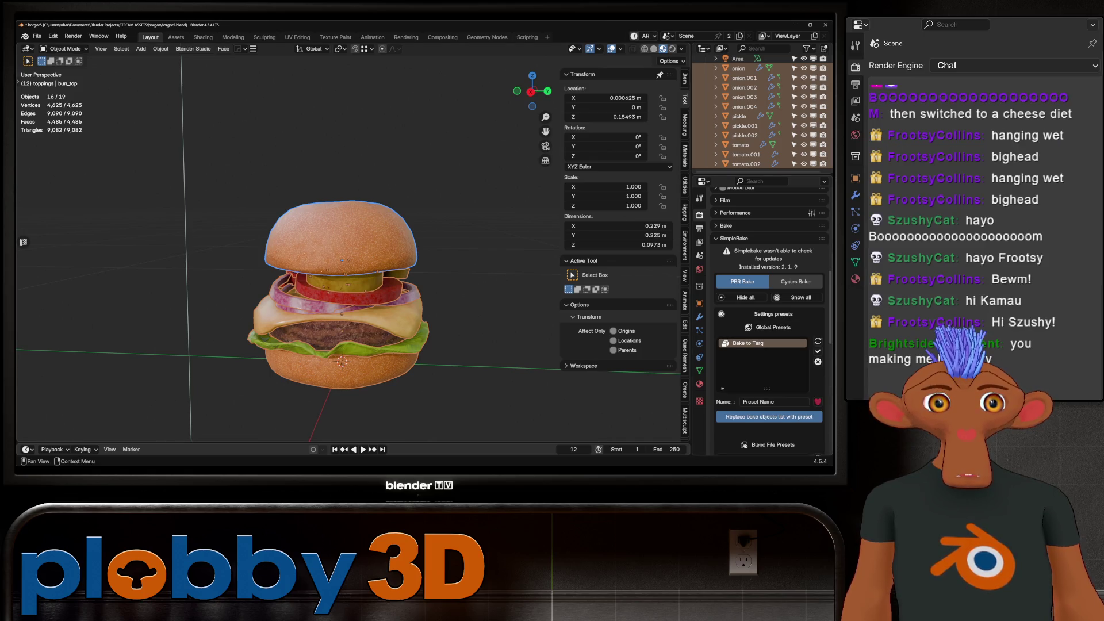
{"action": "left_click", "coordinate": [818, 351]}
{"action": "scroll", "coordinate": [817, 345], "scroll_direction": "down", "scroll_amount": 8}
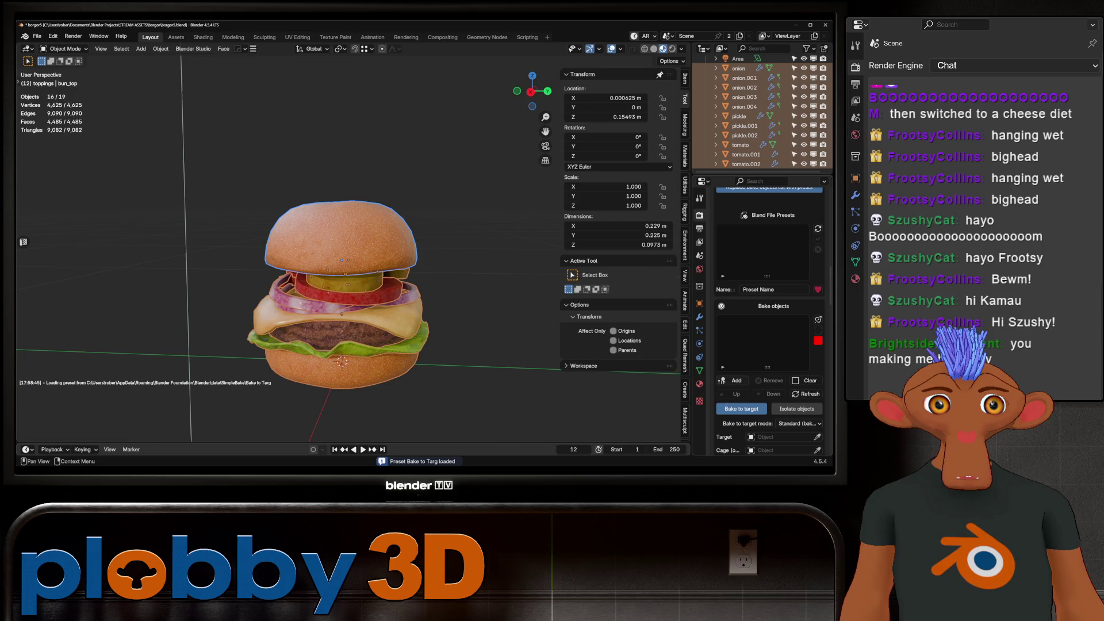
{"action": "scroll", "coordinate": [762, 344], "scroll_direction": "down", "scroll_amount": 10}
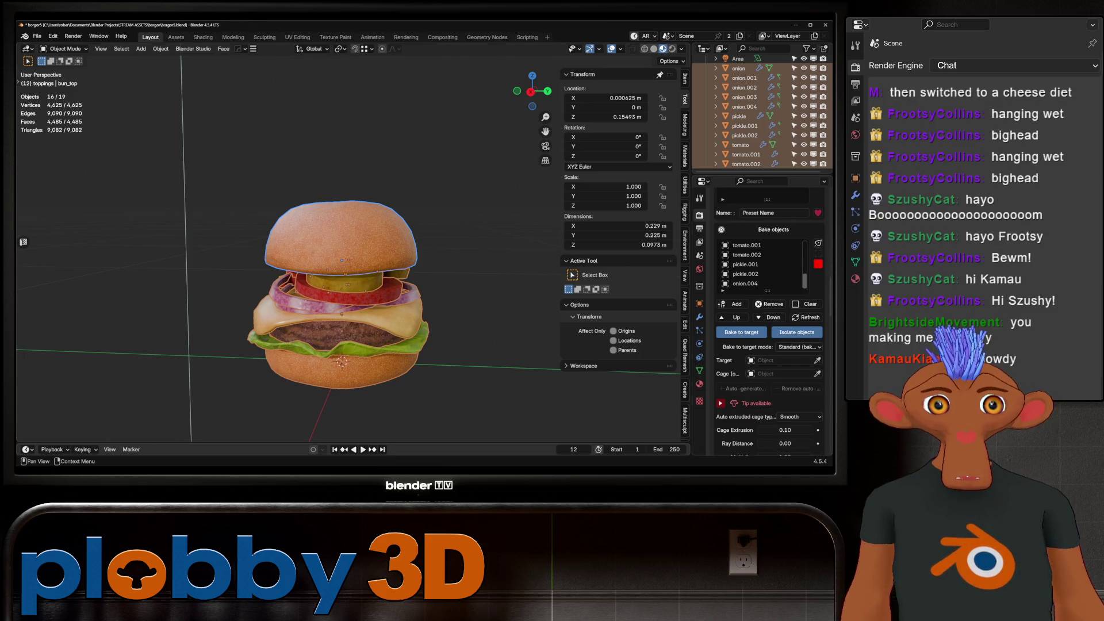
{"action": "scroll", "coordinate": [770, 322], "scroll_direction": "down", "scroll_amount": 3}
{"action": "left_click", "coordinate": [796, 275]}
{"action": "left_click", "coordinate": [773, 293]}
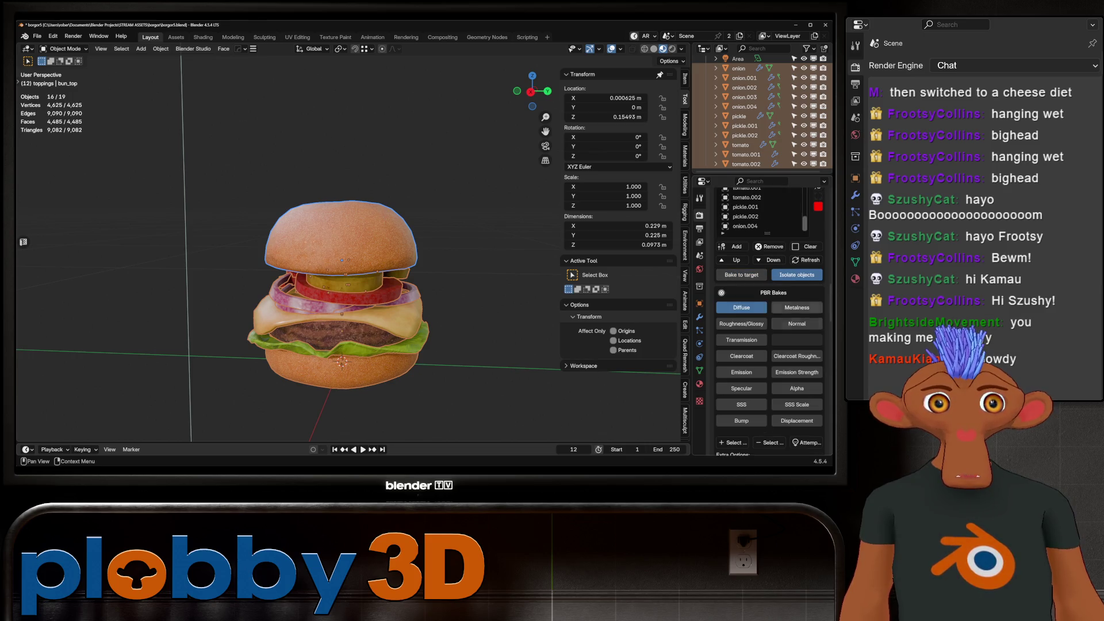
{"action": "scroll", "coordinate": [771, 293], "scroll_direction": "down", "scroll_amount": 3}
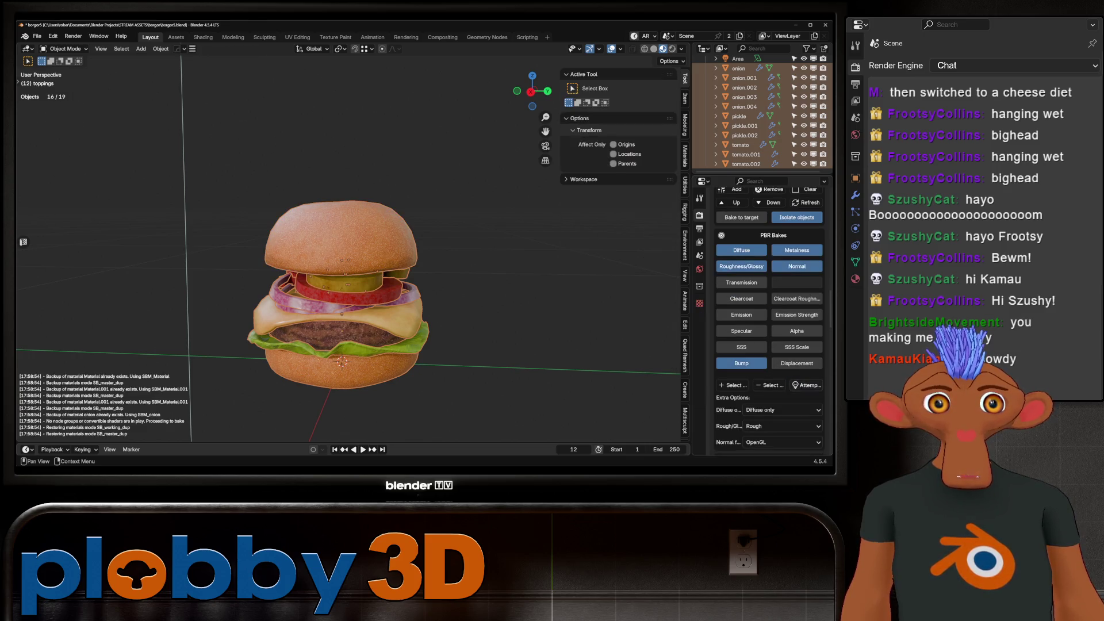
{"action": "left_click", "coordinate": [741, 363]}
{"action": "scroll", "coordinate": [771, 287], "scroll_direction": "down", "scroll_amount": 3}
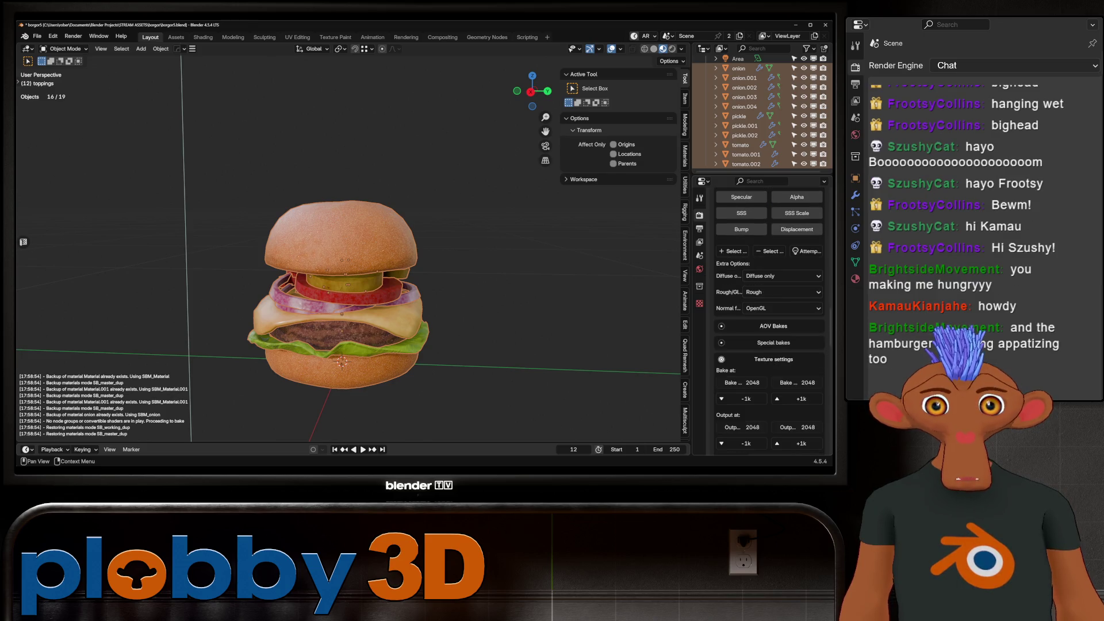
{"action": "scroll", "coordinate": [771, 288], "scroll_direction": "up", "scroll_amount": 3}
{"action": "left_click", "coordinate": [796, 250]}
Set bake resolution 4096, output resolution 1024, and a 4 px bake margin.
{"action": "middle_click_drag", "start_coordinate": [403, 259], "coordinate": [345, 262]}
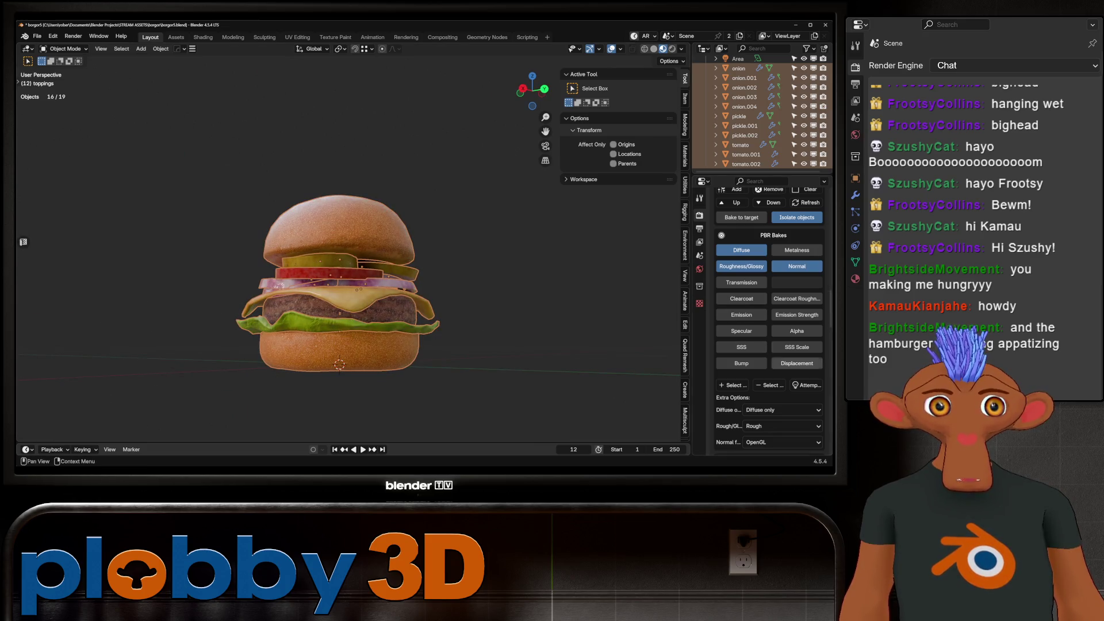
{"action": "scroll", "coordinate": [742, 345], "scroll_direction": "down", "scroll_amount": 5}
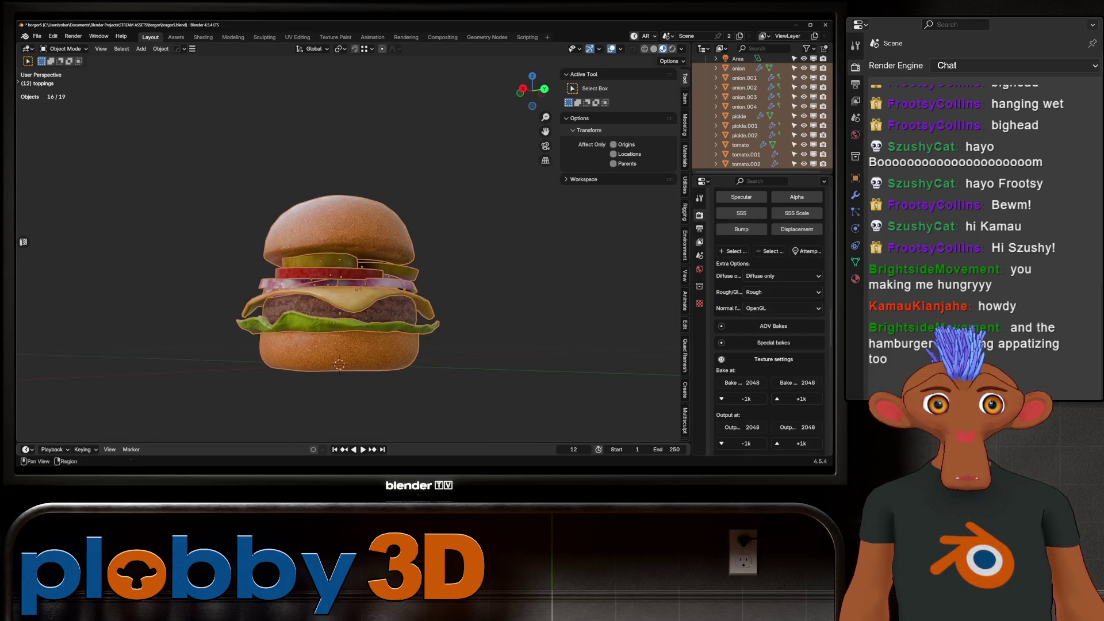
{"action": "mouse_move", "coordinate": [402, 258]}
{"action": "middle_mouse_down"}
{"action": "mouse_move", "coordinate": [385, 236]}
{"action": "mouse_move", "coordinate": [460, 239]}
{"action": "middle_mouse_up"}
{"action": "scroll", "coordinate": [796, 344], "scroll_direction": "down", "scroll_amount": 2}
{"action": "scroll", "coordinate": [796, 344], "scroll_direction": "down", "scroll_amount": 1}
{"action": "left_click", "coordinate": [796, 344]}
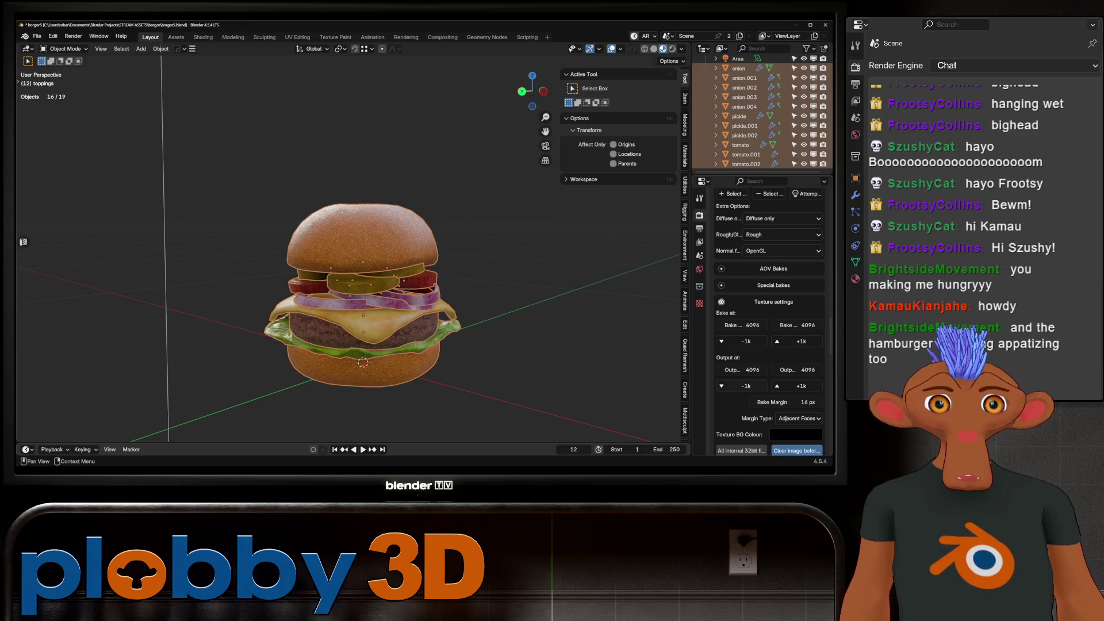
{"action": "left_click", "coordinate": [742, 386]}
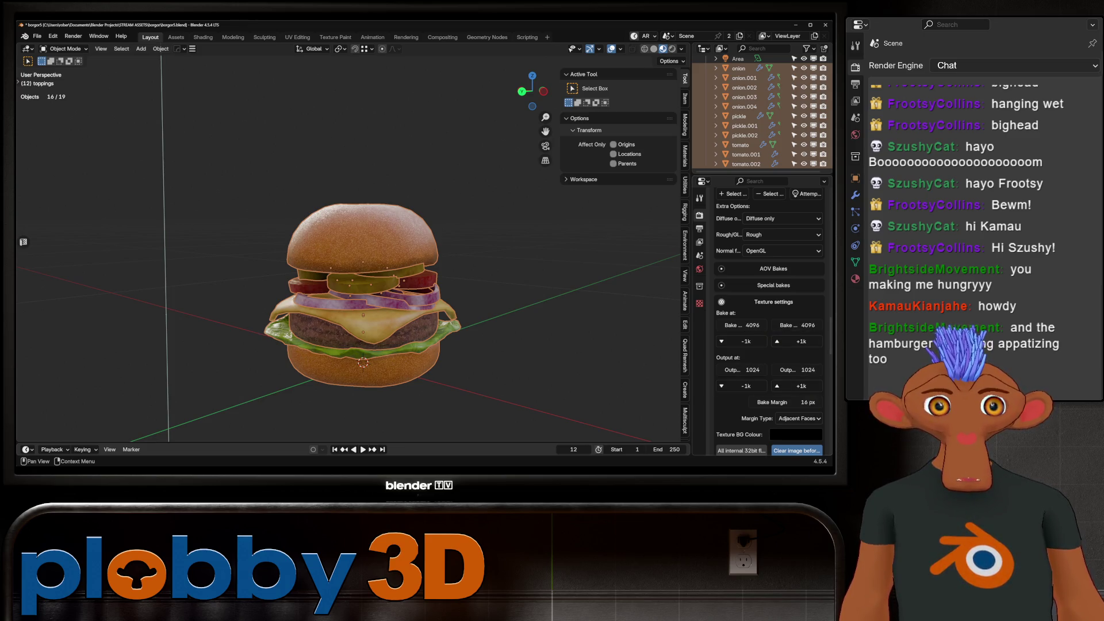
{"action": "scroll", "coordinate": [741, 385], "scroll_direction": "down", "scroll_amount": 5}
{"action": "left_click", "coordinate": [785, 307]}
{"action": "type", "text": "4"}
{"action": "key", "text": "Return"}
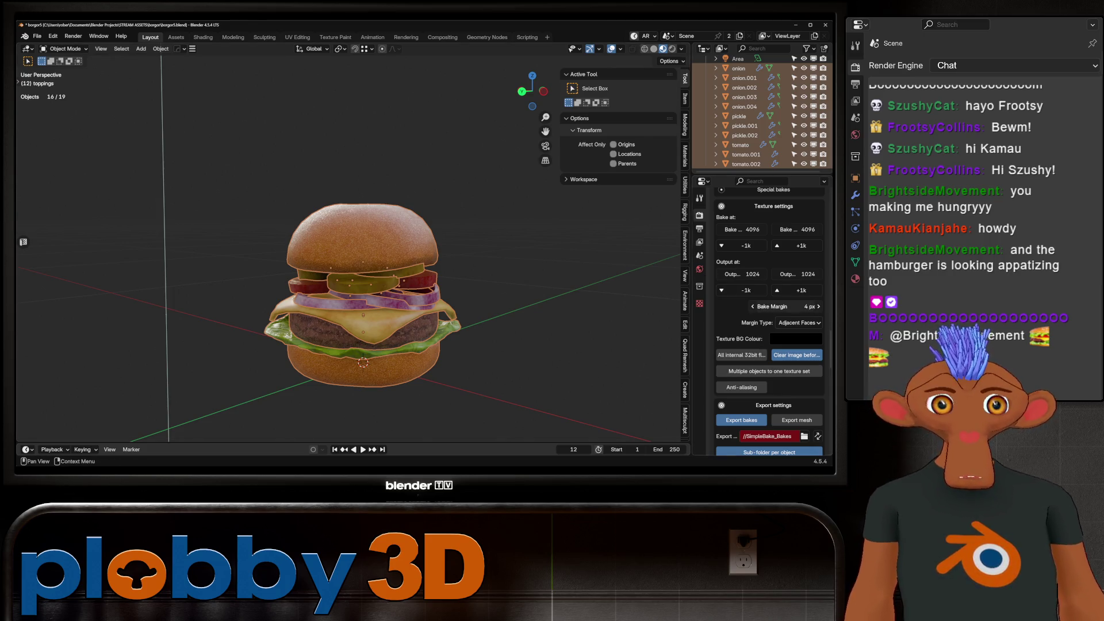
Bake multiple objects into one texture set named 'burger'.
{"action": "scroll", "coordinate": [769, 322], "scroll_direction": "down", "scroll_amount": 3}
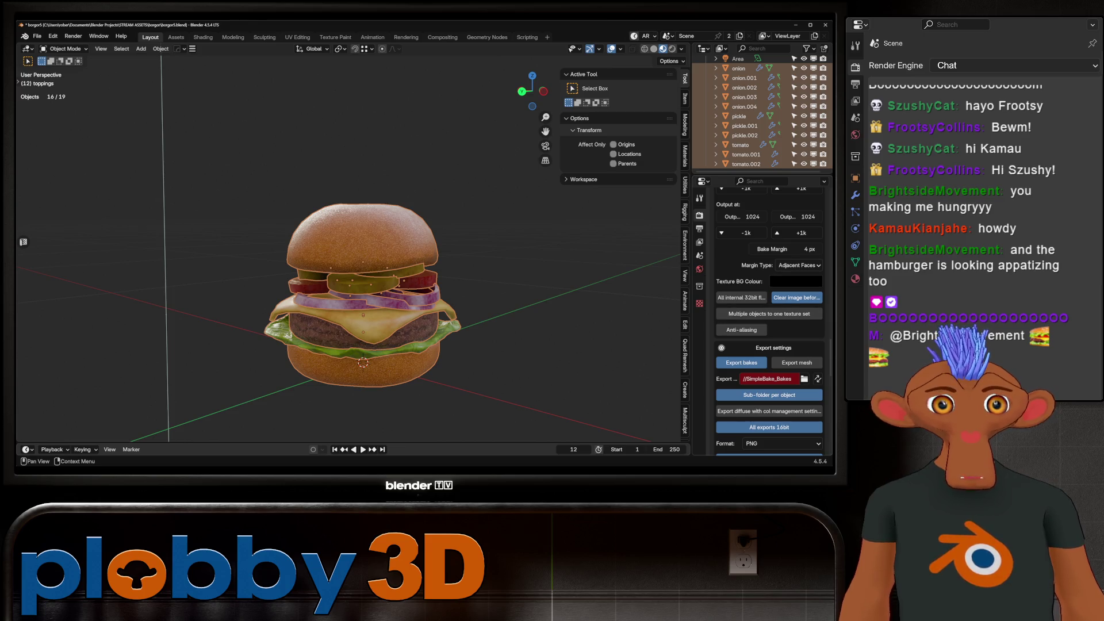
{"action": "left_click", "coordinate": [768, 313]}
{"action": "left_click", "coordinate": [753, 329]}
{"action": "type", "text": "burger"}
{"action": "key", "text": "Return"}
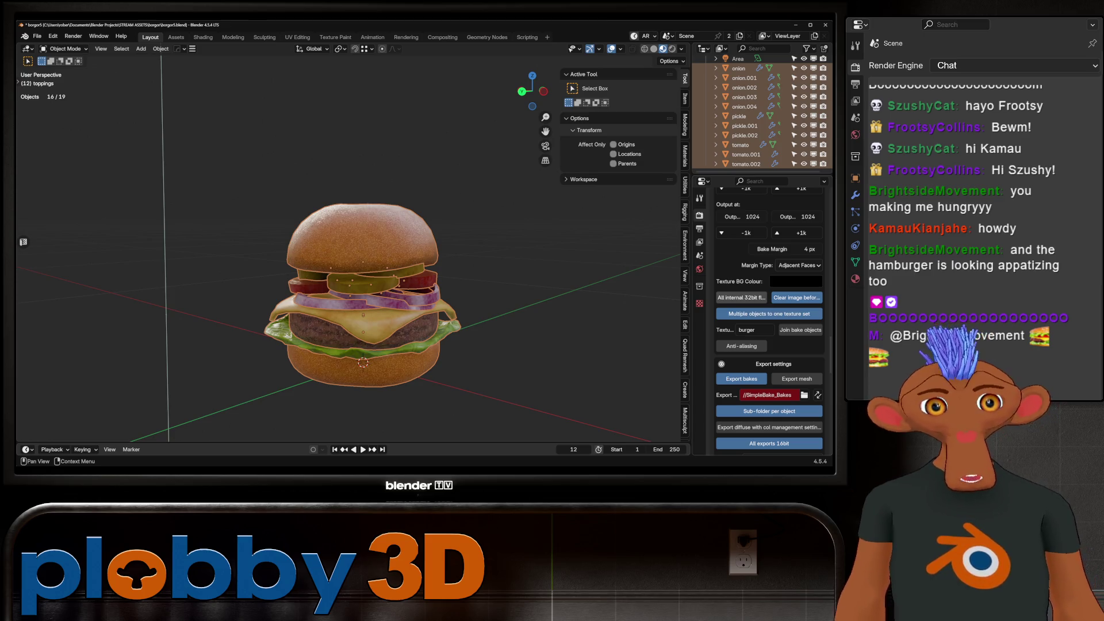
Set the export path to a new 'bakes' folder and save the file.
{"action": "scroll", "coordinate": [770, 317], "scroll_direction": "down", "scroll_amount": 3}
{"action": "left_click", "coordinate": [803, 338]}
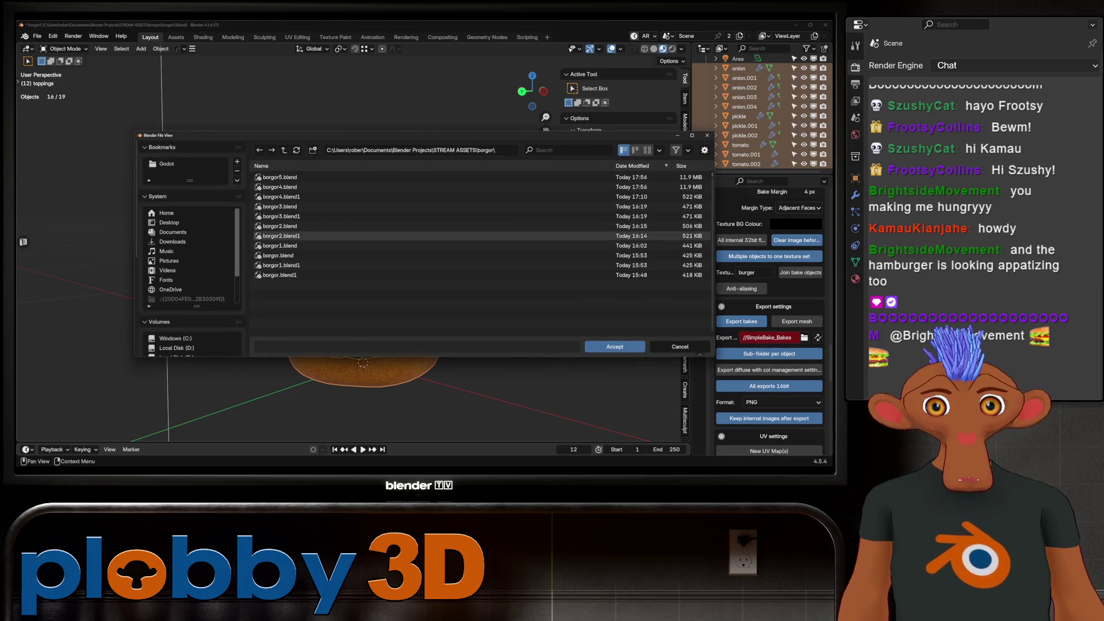
{"action": "left_click", "coordinate": [312, 150]}
{"action": "type", "text": "bakes"}
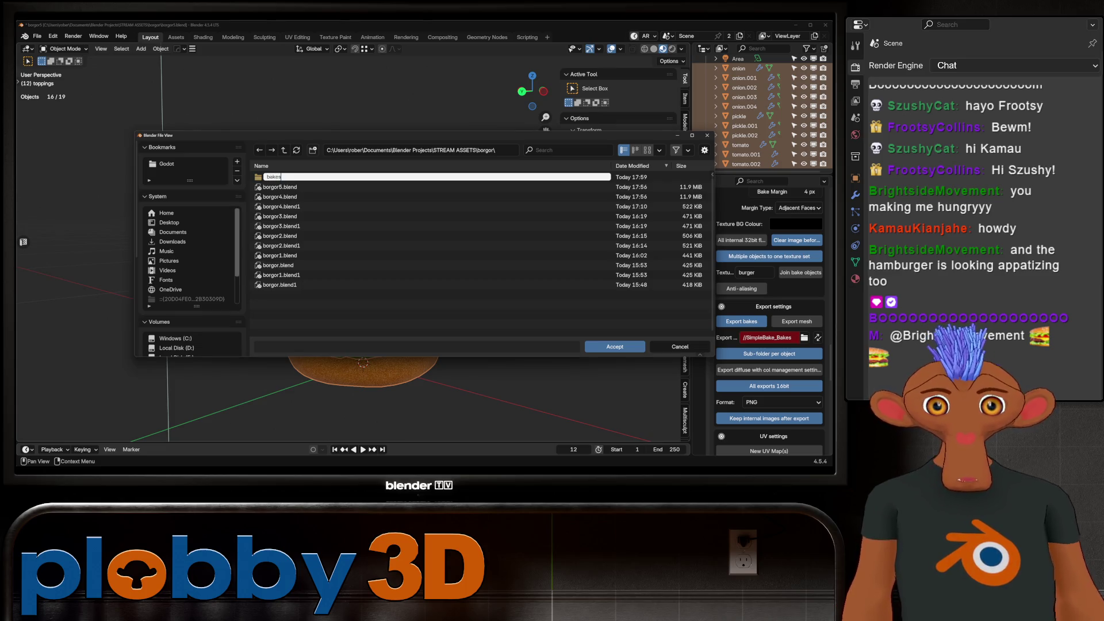
{"action": "key", "text": "Return"}
{"action": "double_click", "coordinate": [269, 177]}
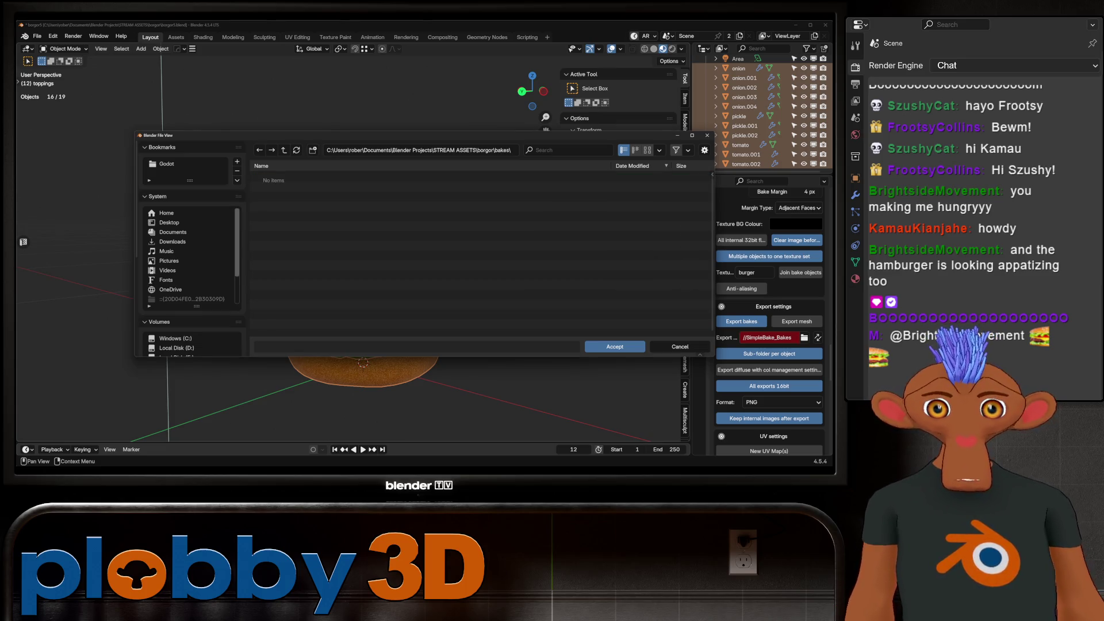
{"action": "left_click", "coordinate": [614, 346]}
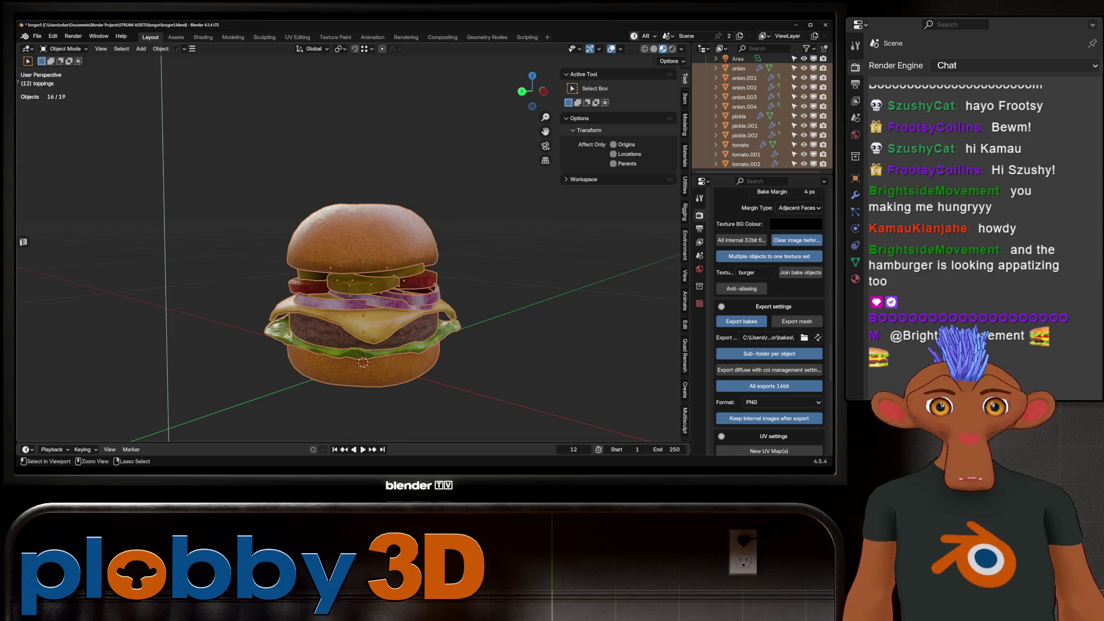
{"action": "key", "text": "ctrl+s"}
Delete the Area light from the scene.
{"action": "scroll", "coordinate": [769, 322], "scroll_direction": "down", "scroll_amount": 6}
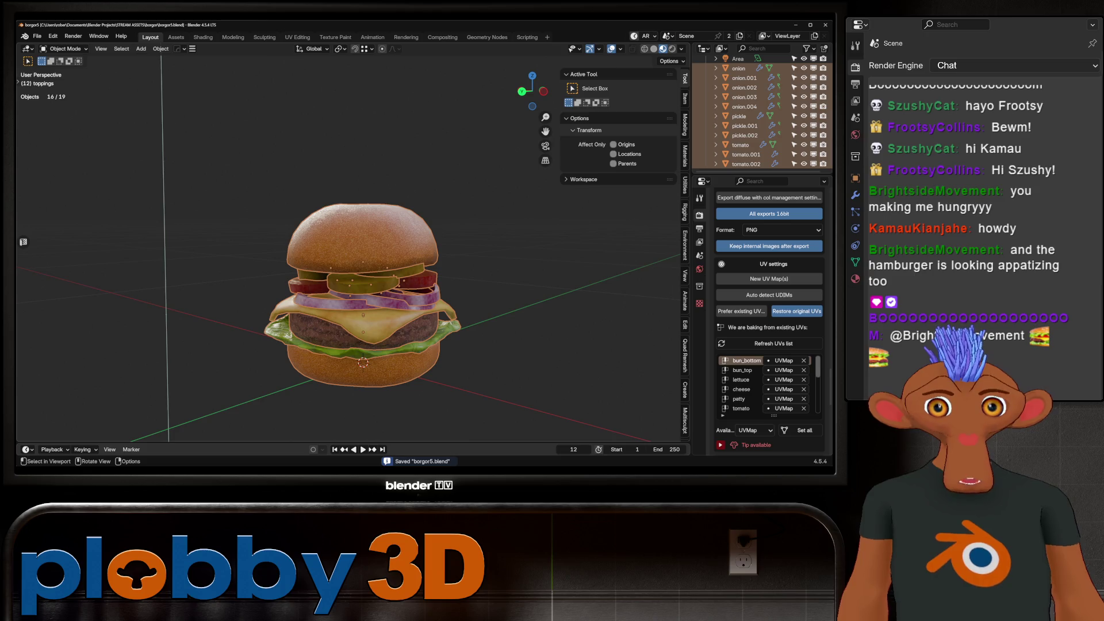
{"action": "middle_click_drag", "start_coordinate": [322, 218], "coordinate": [310, 233]}
{"action": "scroll", "coordinate": [310, 233], "scroll_direction": "down", "scroll_amount": 10}
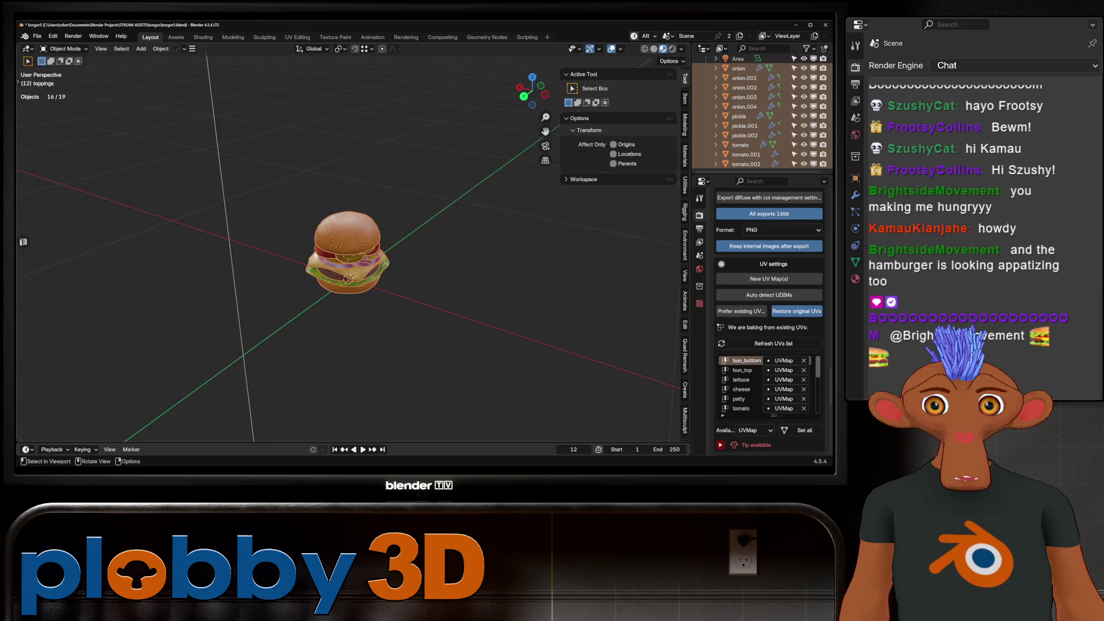
{"action": "left_click", "coordinate": [266, 141]}
{"action": "key", "text": "Delete"}
Select all burger pieces with every vertex in Edit Mode, in the UV Editing workspace.
{"action": "scroll", "coordinate": [320, 284], "scroll_direction": "up", "scroll_amount": 5}
{"action": "left_click_drag", "start_coordinate": [243, 231], "coordinate": [418, 395]}
{"action": "key", "text": "KP_Decimal"}
{"action": "key", "text": "Tab"}
{"action": "key", "text": "a"}
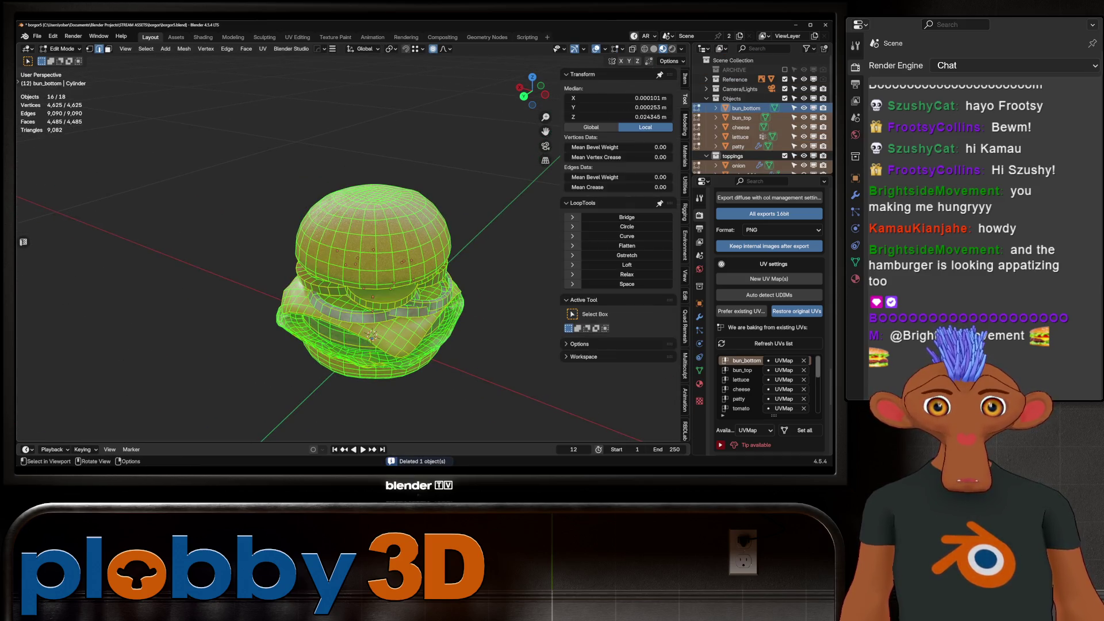
{"action": "left_click", "coordinate": [297, 37]}
Set the UV packing texture size to 4096 and precision to 1000.
{"action": "scroll", "coordinate": [127, 259], "scroll_direction": "down", "scroll_amount": 4}
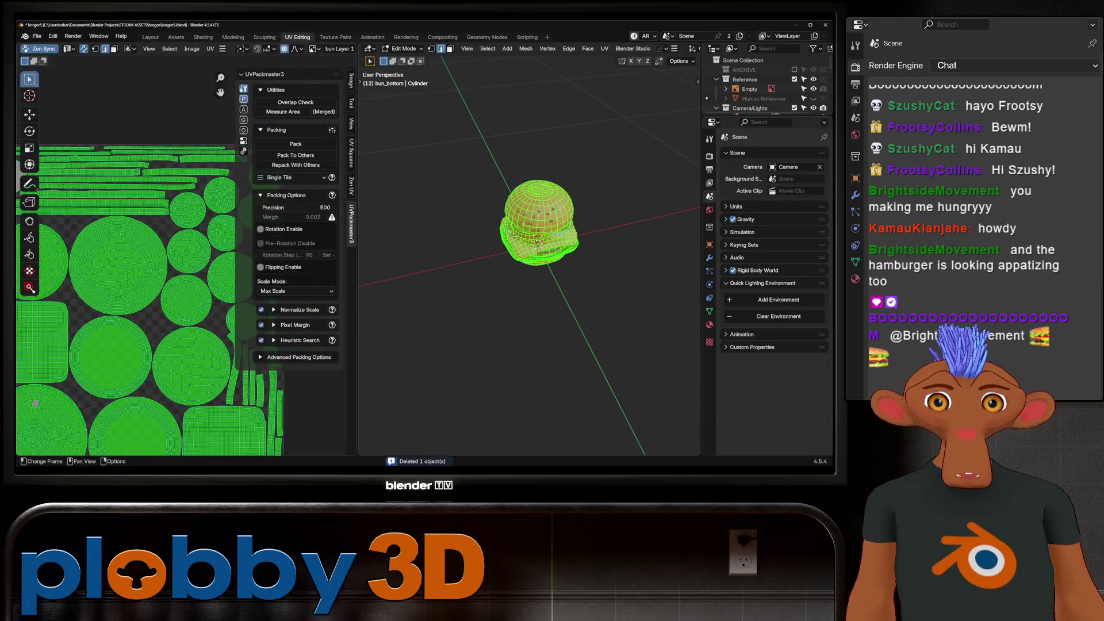
{"action": "scroll", "coordinate": [69, 197], "scroll_direction": "up", "scroll_amount": 3}
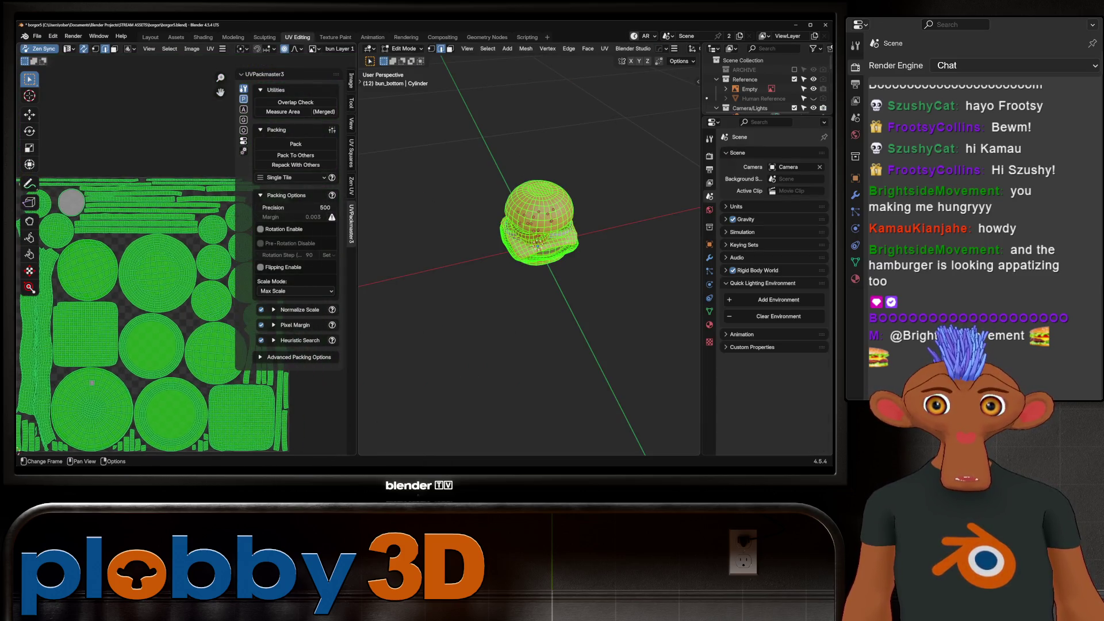
{"action": "scroll", "coordinate": [220, 92], "scroll_direction": "up", "scroll_amount": 1}
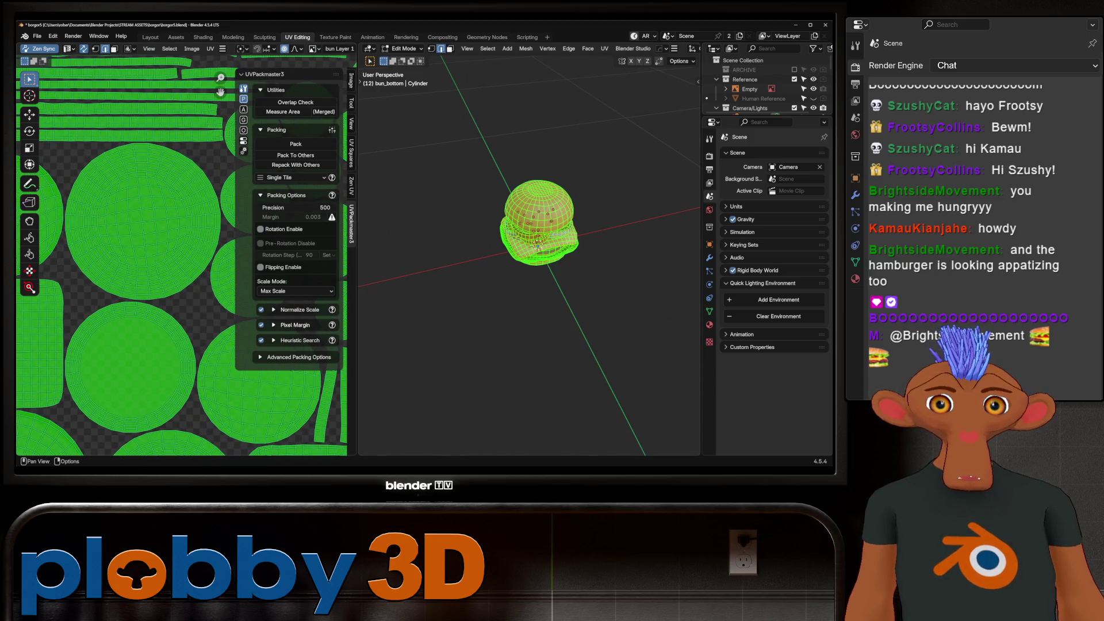
{"action": "left_click", "coordinate": [274, 324]}
{"action": "scroll", "coordinate": [295, 322], "scroll_direction": "down", "scroll_amount": 1}
{"action": "left_click", "coordinate": [329, 394]}
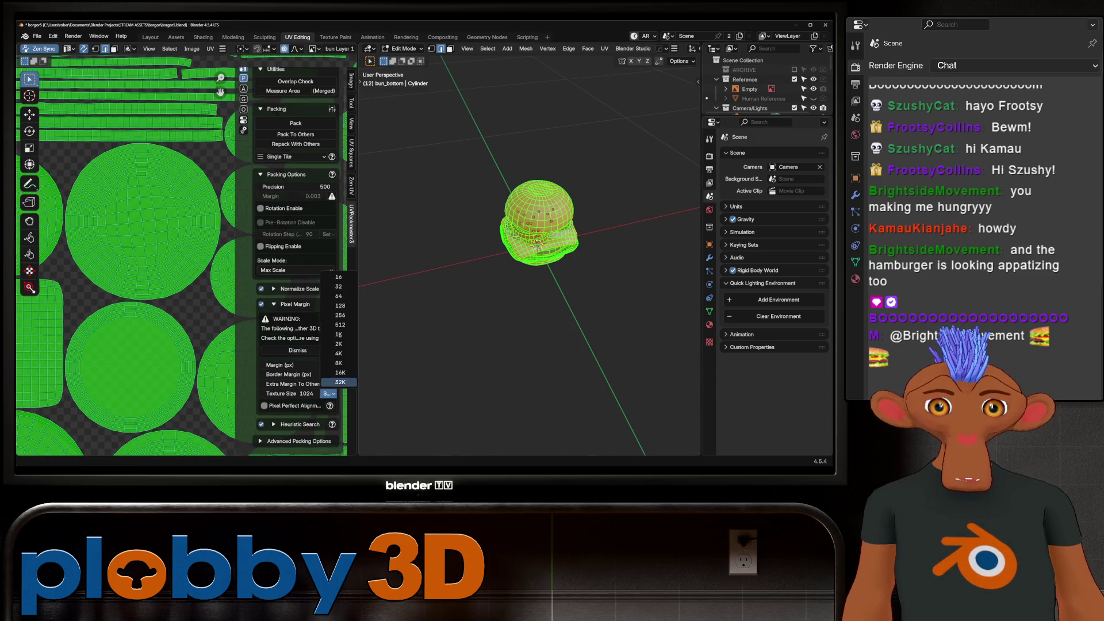
{"action": "left_click", "coordinate": [339, 353]}
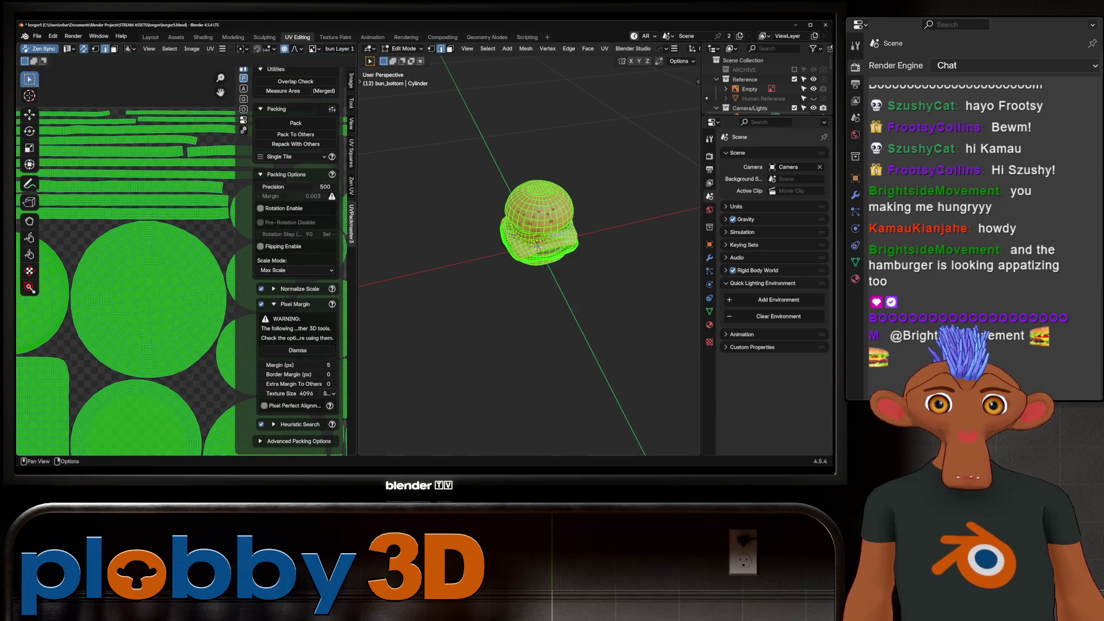
{"action": "left_click", "coordinate": [294, 186]}
{"action": "type", "text": "1000"}
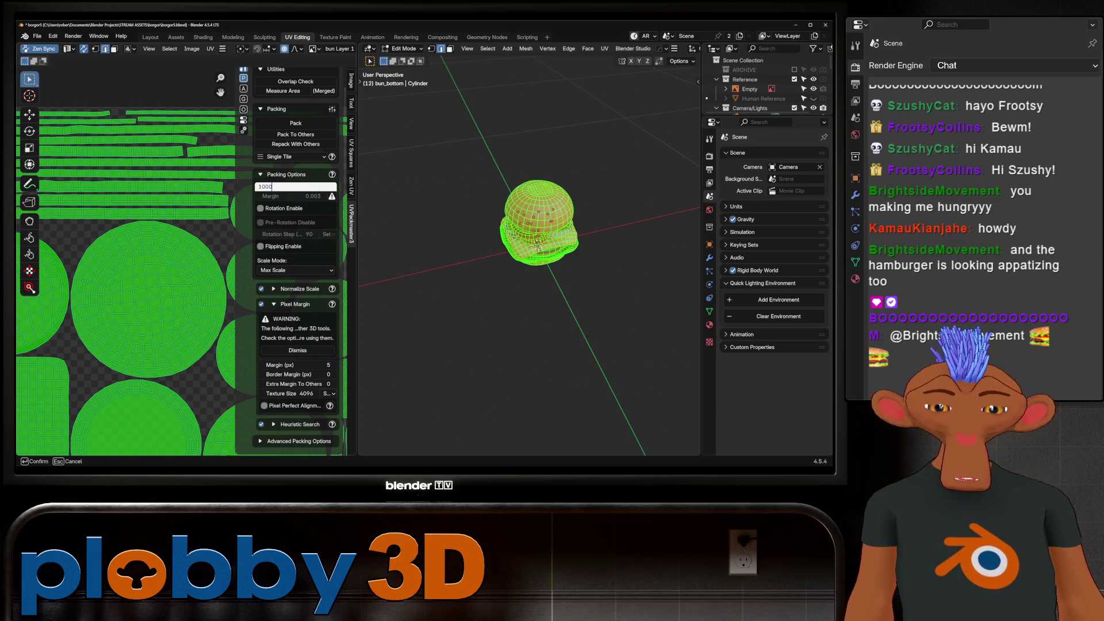
{"action": "key", "text": "Return"}
Pack the UV islands into the tile with island rotation left off.
{"action": "left_click", "coordinate": [296, 123]}
{"action": "scroll", "coordinate": [107, 223], "scroll_direction": "up", "scroll_amount": 2}
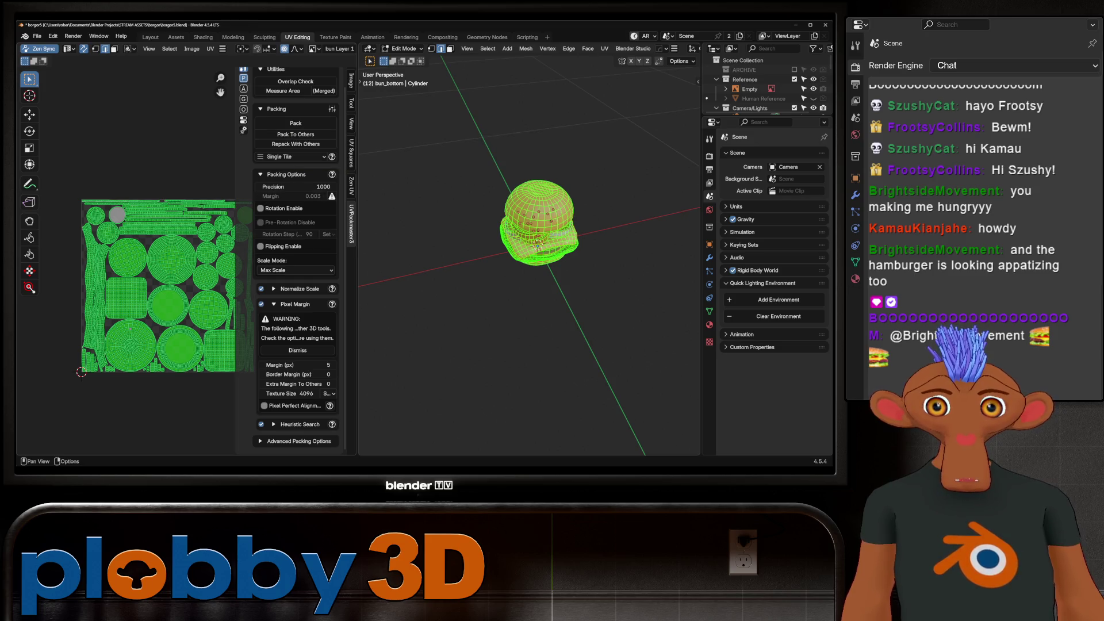
{"action": "left_click", "coordinate": [260, 208]}
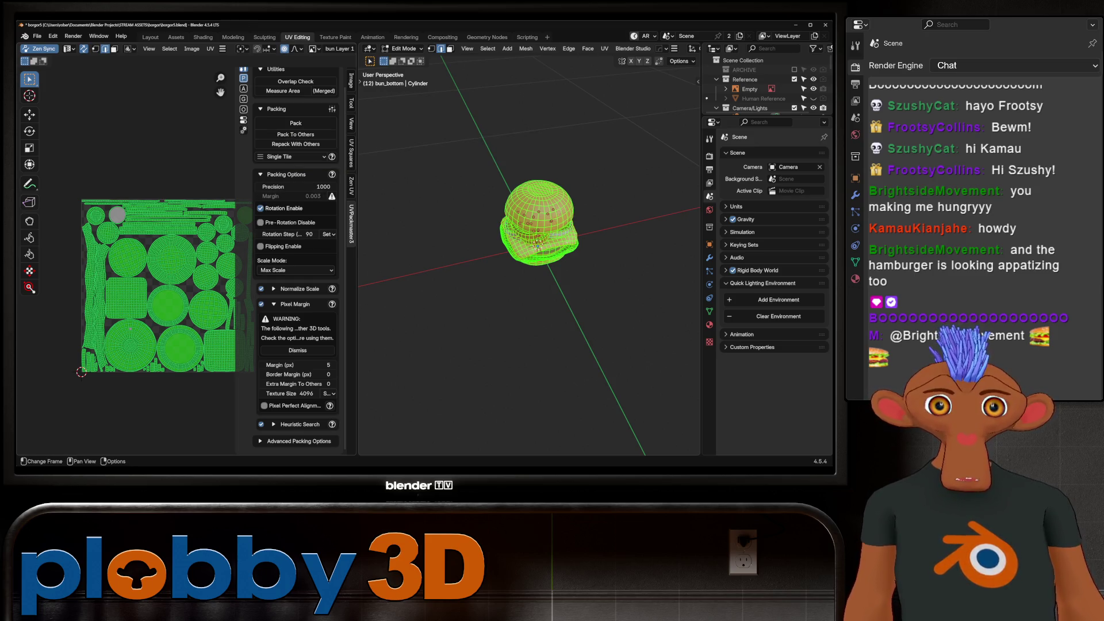
{"action": "left_click", "coordinate": [260, 208]}
{"action": "left_click", "coordinate": [295, 123]}
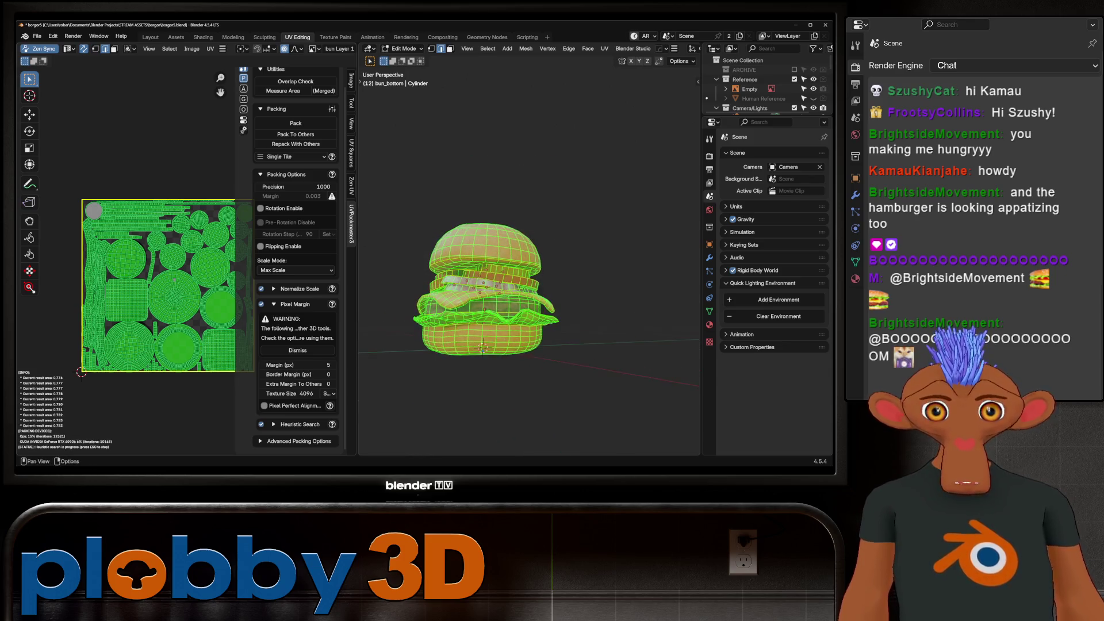
Exit Edit Mode, save borgor5.blend, and return to the Layout workspace.
{"action": "middle_click_drag", "start_coordinate": [517, 259], "coordinate": [552, 259]}
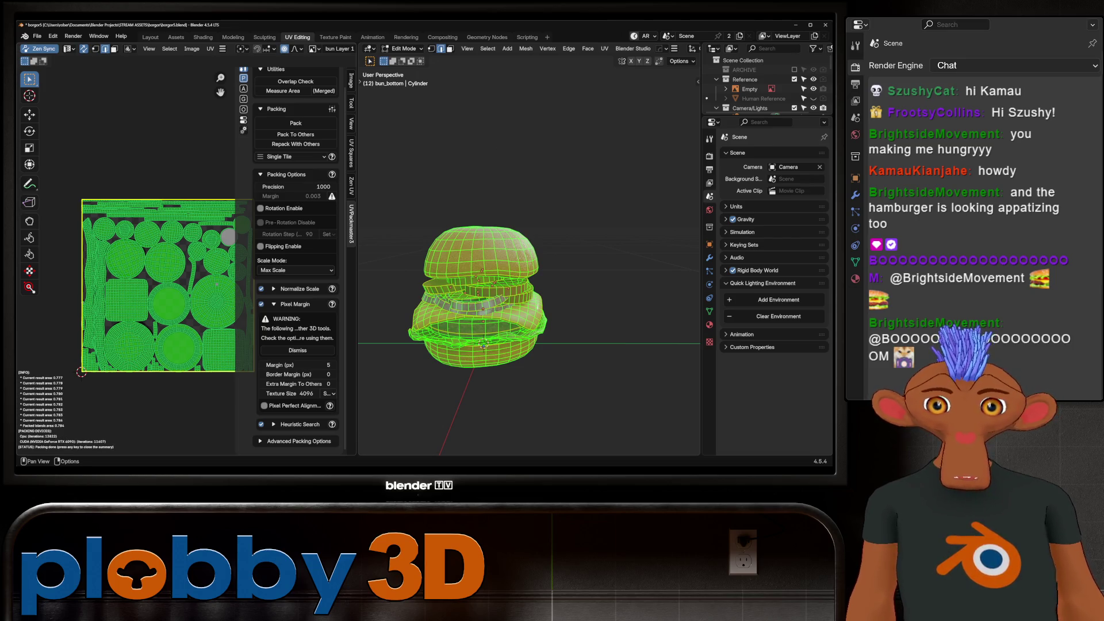
{"action": "key", "text": "Tab"}
{"action": "key", "text": "ctrl+s"}
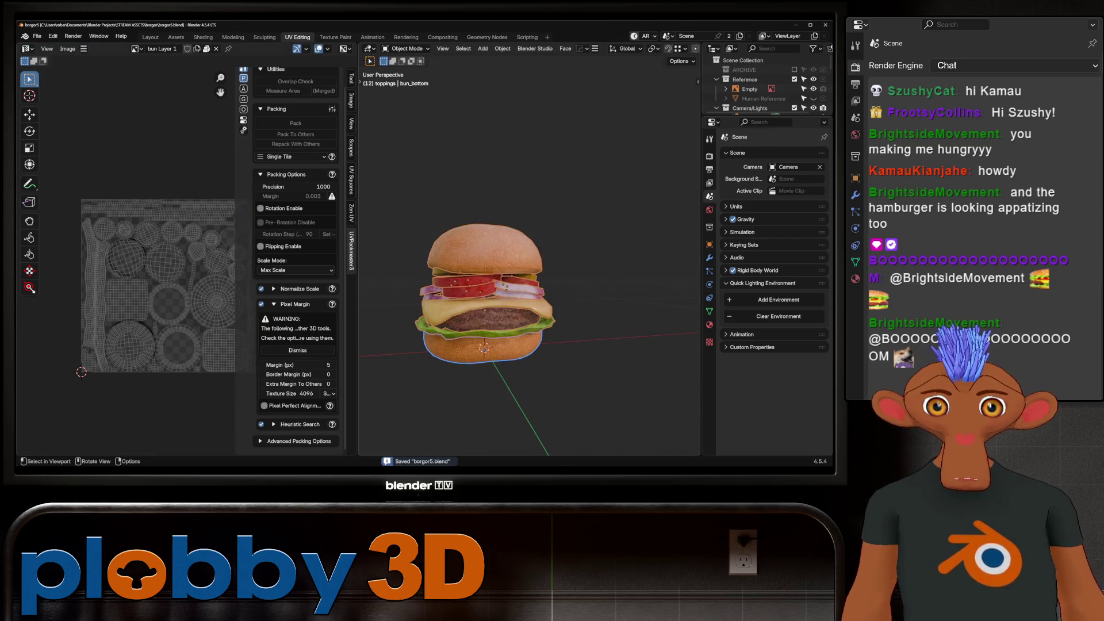
{"action": "left_click", "coordinate": [150, 37]}
Deselect everything and frame a higher side view of the whole burger.
{"action": "mouse_move", "coordinate": [402, 258]}
{"action": "middle_mouse_down"}
{"action": "mouse_move", "coordinate": [426, 252]}
{"action": "mouse_move", "coordinate": [334, 255]}
{"action": "mouse_move", "coordinate": [328, 230]}
{"action": "mouse_move", "coordinate": [327, 270]}
{"action": "mouse_move", "coordinate": [328, 196]}
{"action": "mouse_move", "coordinate": [345, 218]}
{"action": "middle_mouse_up"}
{"action": "key", "text": "alt+a"}
{"action": "scroll", "coordinate": [344, 256], "scroll_direction": "up", "scroll_amount": 2}
{"action": "scroll", "coordinate": [322, 258], "scroll_direction": "up", "scroll_amount": 3}
{"action": "scroll", "coordinate": [322, 258], "scroll_direction": "down", "scroll_amount": 3}
{"action": "scroll", "coordinate": [328, 230], "scroll_direction": "up", "scroll_amount": 2}
{"action": "scroll", "coordinate": [328, 218], "scroll_direction": "up", "scroll_amount": 2}
{"action": "middle_click_drag", "start_coordinate": [345, 258], "coordinate": [350, 247]}
{"action": "scroll", "coordinate": [339, 253], "scroll_direction": "up", "scroll_amount": 2}
{"action": "mouse_move", "coordinate": [387, 424]}
{"action": "middle_mouse_down"}
{"action": "mouse_move", "coordinate": [403, 397]}
{"action": "mouse_move", "coordinate": [315, 378]}
{"action": "middle_mouse_up"}
{"action": "scroll", "coordinate": [410, 366], "scroll_direction": "down", "scroll_amount": 3}
{"action": "key", "text": "shift+a"}
{"action": "key", "text": "Escape"}
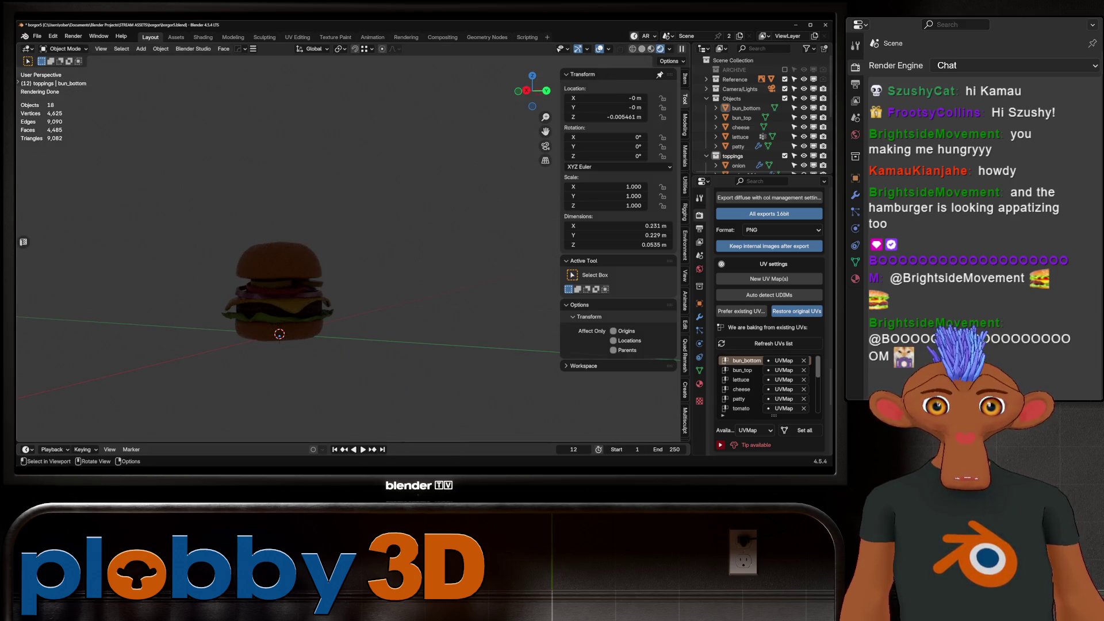
Add an Area light and raise it to Z 0.46409 m above the burger.
{"action": "key", "text": "shift+a"}
{"action": "mouse_move", "coordinate": [374, 388]}
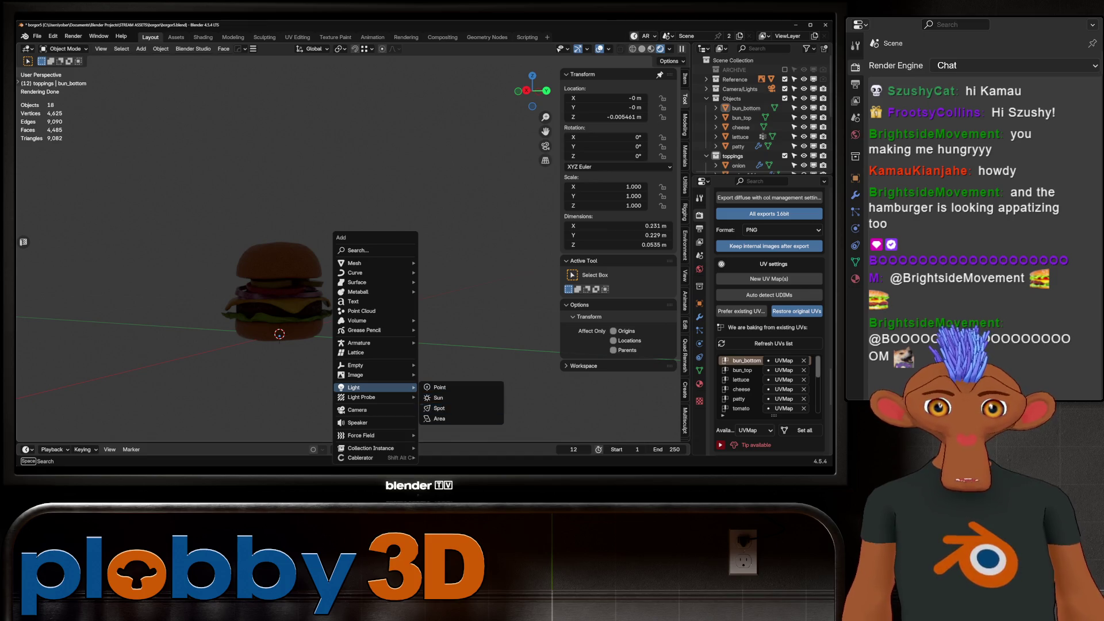
{"action": "left_click", "coordinate": [439, 419]}
{"action": "key", "text": "g"}
{"action": "key", "text": "z"}
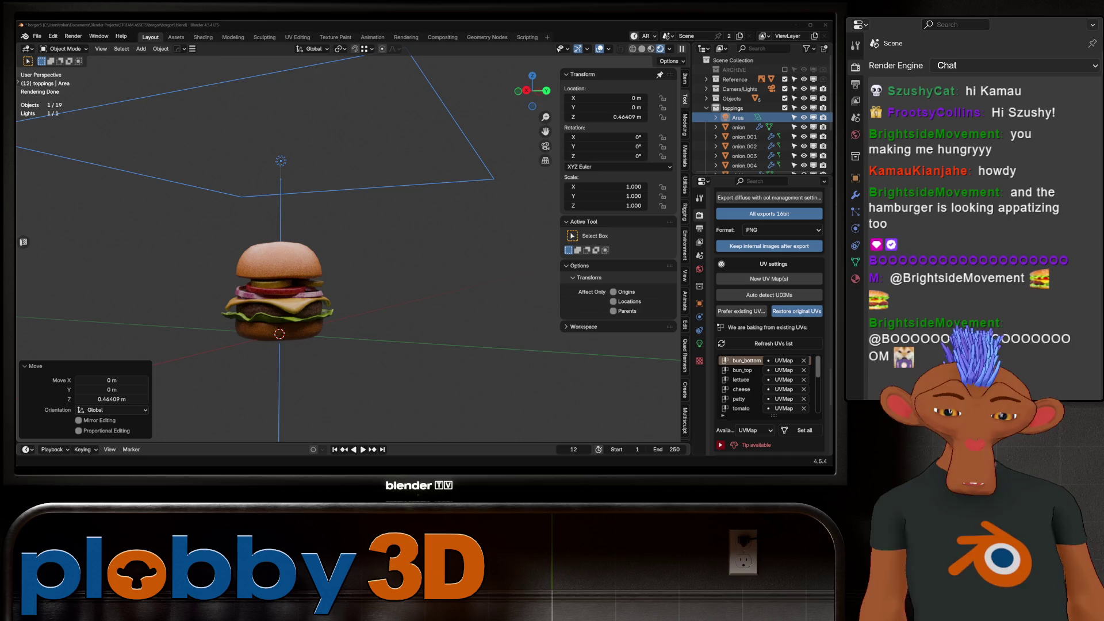
Orbit the rendered view around the lit burger and save the file.
{"action": "scroll", "coordinate": [159, 289], "scroll_direction": "up", "scroll_amount": 3}
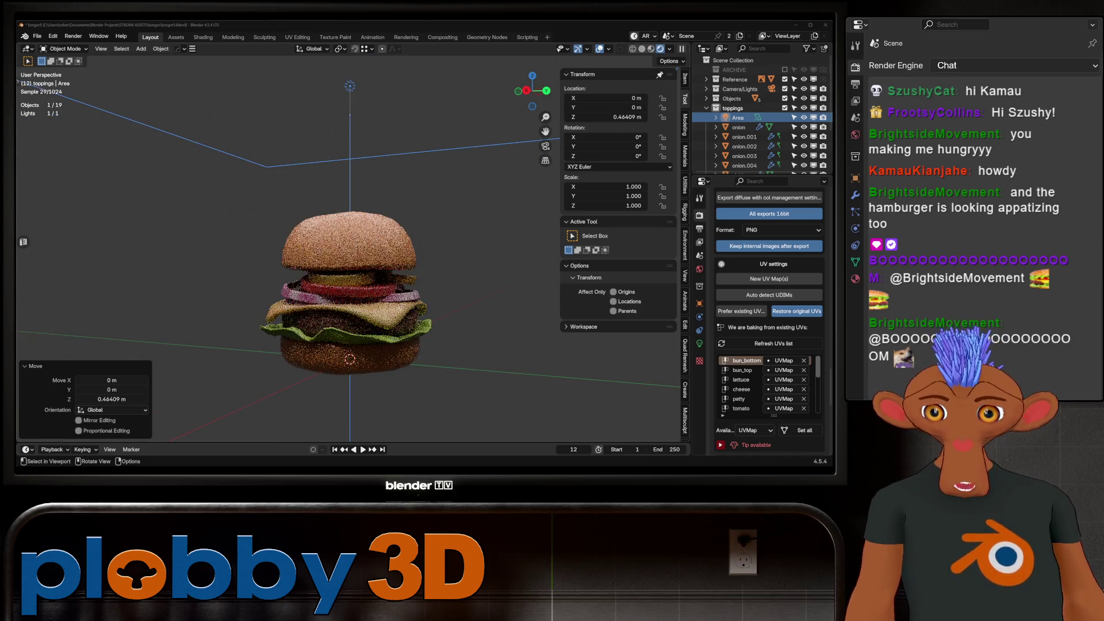
{"action": "mouse_move", "coordinate": [345, 258]}
{"action": "middle_mouse_down"}
{"action": "mouse_move", "coordinate": [391, 259]}
{"action": "mouse_move", "coordinate": [374, 259]}
{"action": "mouse_move", "coordinate": [379, 247]}
{"action": "mouse_move", "coordinate": [356, 253]}
{"action": "middle_mouse_up"}
{"action": "scroll", "coordinate": [345, 259], "scroll_direction": "up", "scroll_amount": 2}
{"action": "scroll", "coordinate": [345, 259], "scroll_direction": "up", "scroll_amount": 3}
{"action": "scroll", "coordinate": [345, 258], "scroll_direction": "down", "scroll_amount": 2}
{"action": "scroll", "coordinate": [344, 259], "scroll_direction": "down", "scroll_amount": 3}
{"action": "scroll", "coordinate": [345, 258], "scroll_direction": "up", "scroll_amount": 5}
{"action": "scroll", "coordinate": [344, 259], "scroll_direction": "down", "scroll_amount": 3}
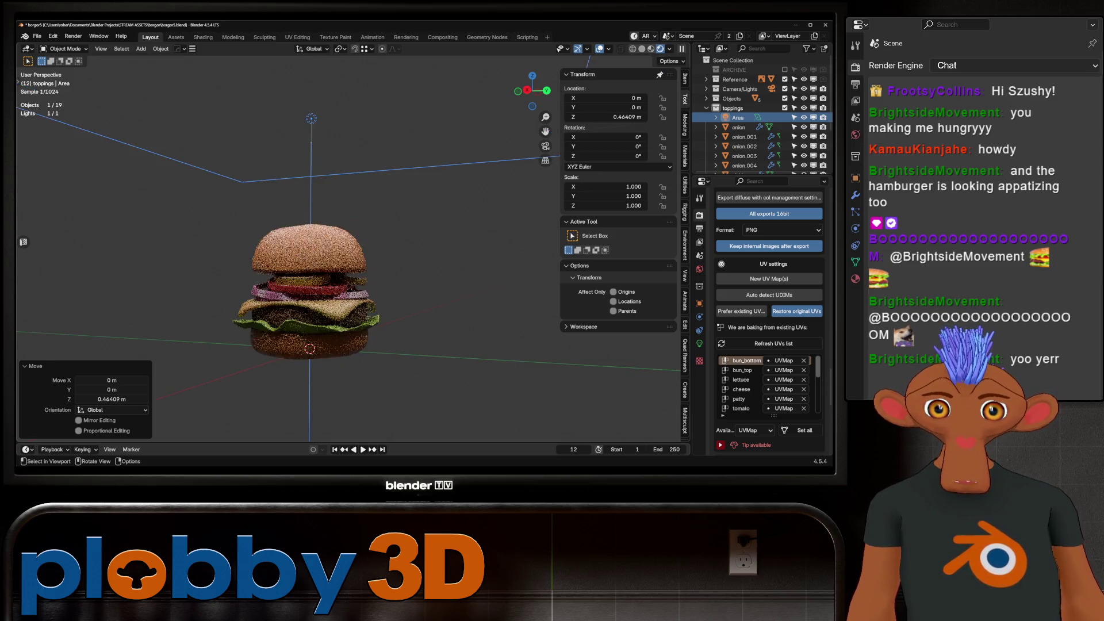
{"action": "middle_click_drag", "start_coordinate": [345, 259], "coordinate": [368, 253]}
{"action": "scroll", "coordinate": [344, 259], "scroll_direction": "down", "scroll_amount": 2}
{"action": "key", "text": "ctrl+s"}
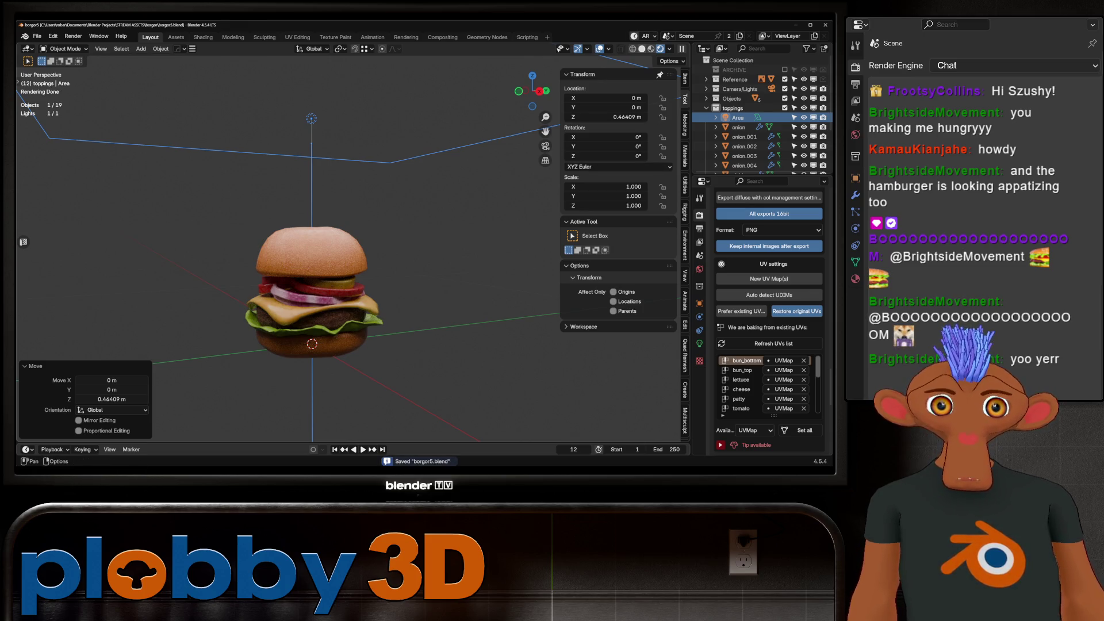
Return the viewport to Solid shading and delete the temporary Area light.
{"action": "key", "text": "z"}
{"action": "key", "text": "Delete"}
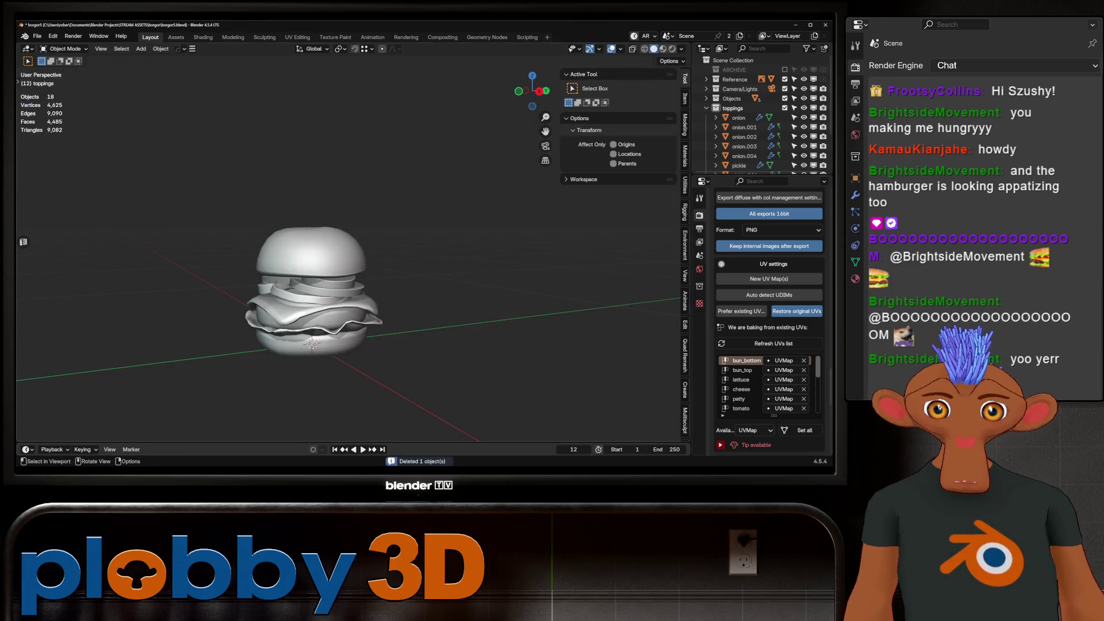
{"action": "scroll", "coordinate": [310, 259], "scroll_direction": "up", "scroll_amount": 4}
{"action": "middle_click_drag", "start_coordinate": [310, 259], "coordinate": [270, 247]}
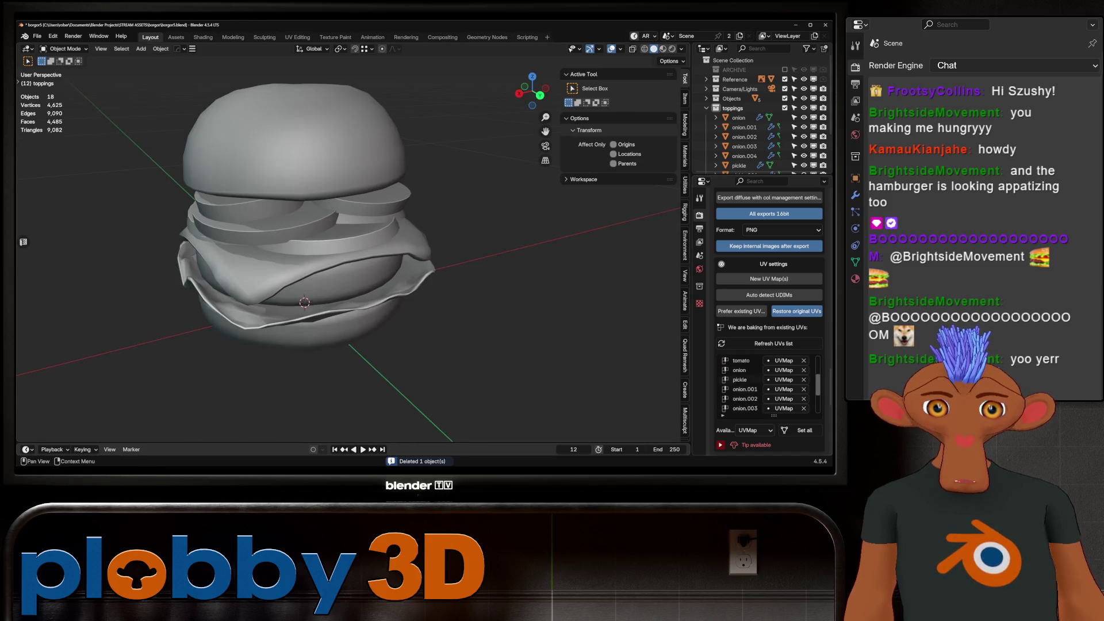
Scroll the SimpleBake panel to Bake!, save borgor5.blend, and start the bake.
{"action": "scroll", "coordinate": [768, 316], "scroll_direction": "down", "scroll_amount": 10}
{"action": "scroll", "coordinate": [768, 316], "scroll_direction": "down", "scroll_amount": 1}
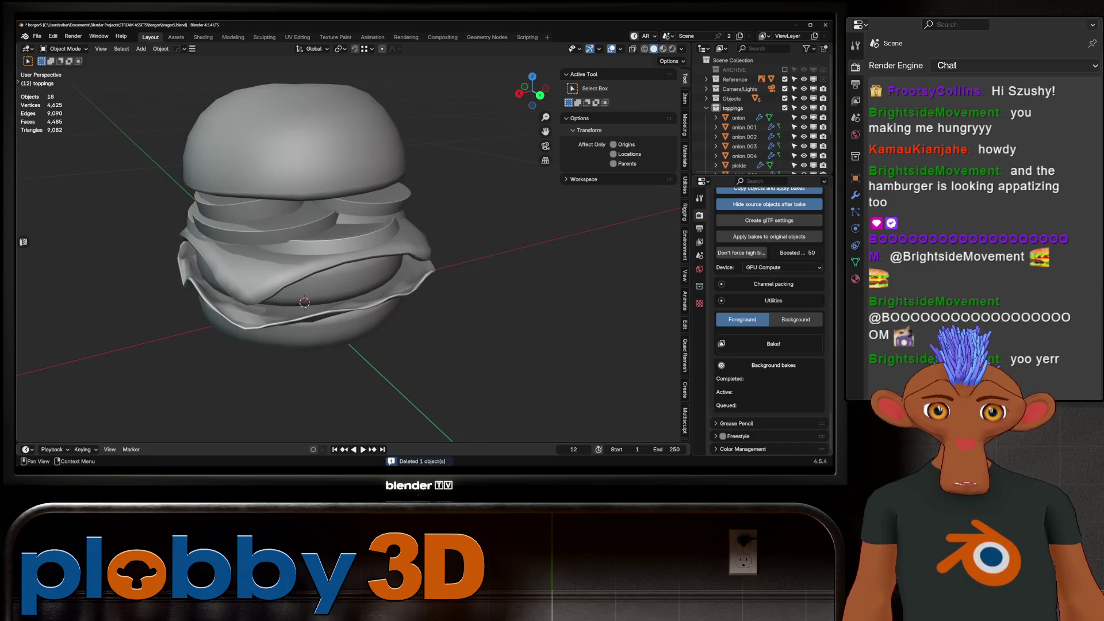
{"action": "scroll", "coordinate": [345, 259], "scroll_direction": "down", "scroll_amount": 5}
{"action": "scroll", "coordinate": [345, 259], "scroll_direction": "up", "scroll_amount": 2}
{"action": "mouse_move", "coordinate": [345, 259]}
{"action": "middle_mouse_down"}
{"action": "mouse_move", "coordinate": [345, 299]}
{"action": "mouse_move", "coordinate": [357, 259]}
{"action": "mouse_move", "coordinate": [449, 265]}
{"action": "mouse_move", "coordinate": [391, 254]}
{"action": "middle_mouse_up"}
{"action": "key", "text": "ctrl+s"}
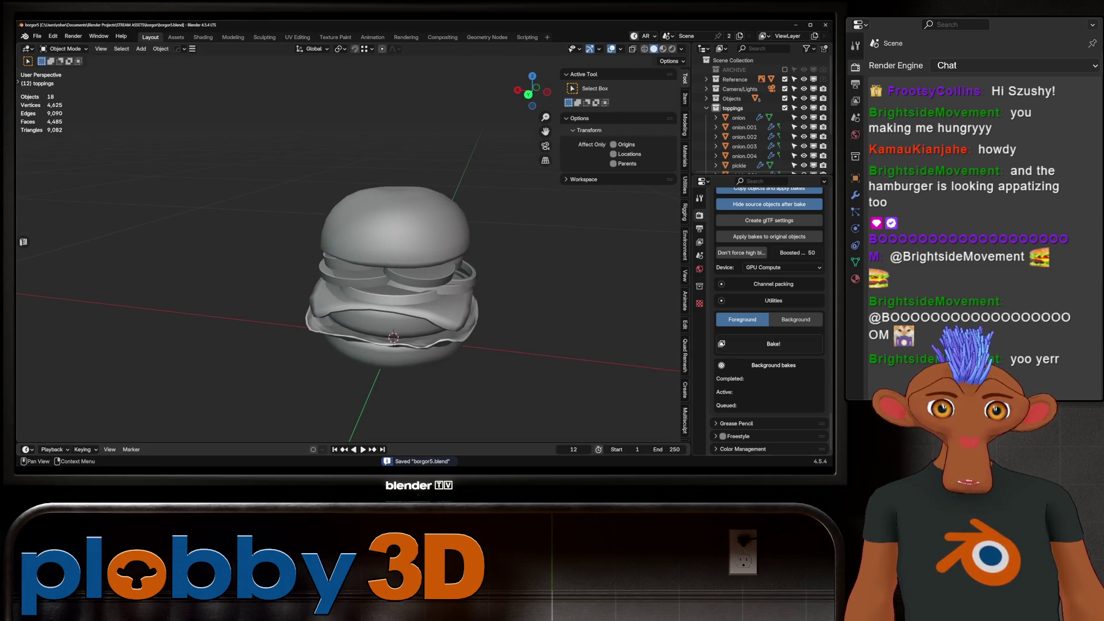
{"action": "left_click", "coordinate": [773, 344]}
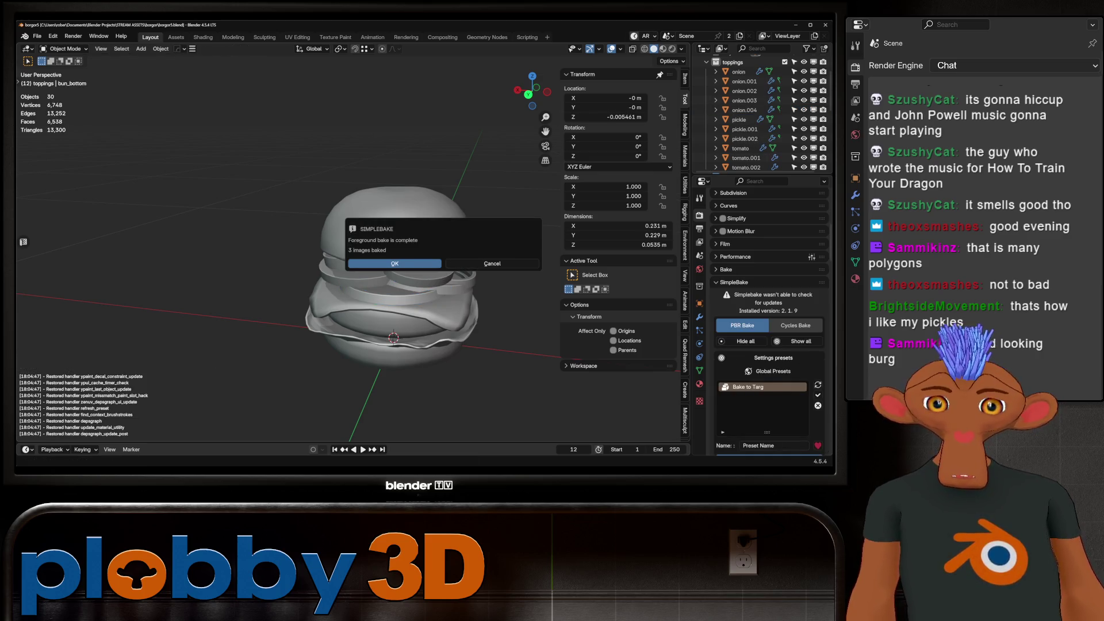
Dismiss the SimpleBake message reporting the foreground bake finished with 3 images.
{"action": "key", "text": "Return"}
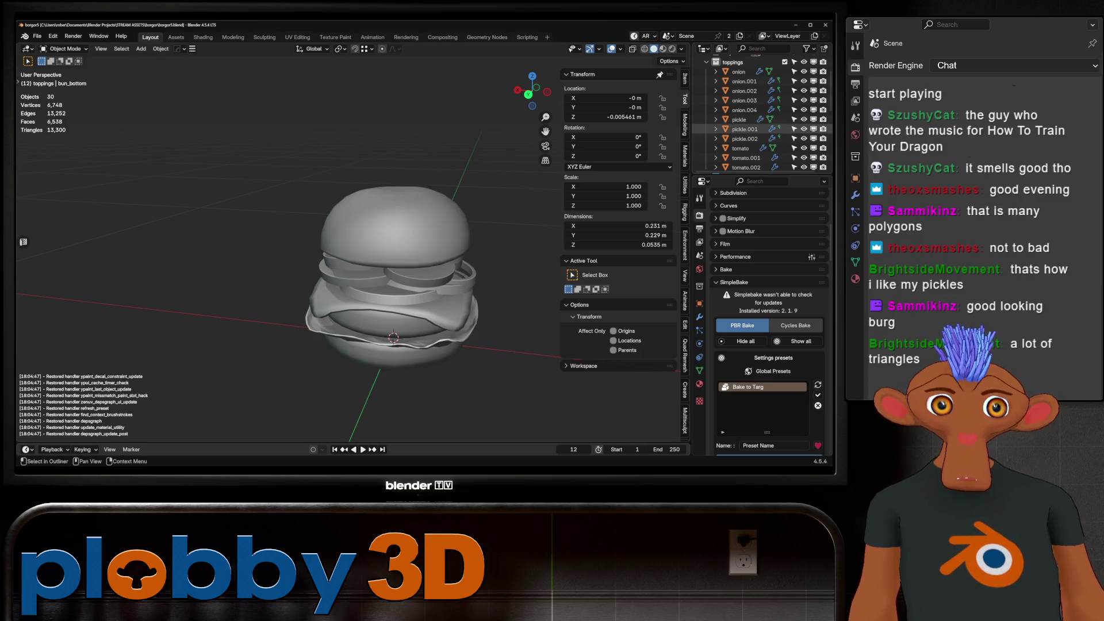
Hide the toppings and Objects collections, select bun_top_Baked, and switch to Material Preview.
{"action": "scroll", "coordinate": [759, 115], "scroll_direction": "up", "scroll_amount": 3}
{"action": "left_click", "coordinate": [785, 100]}
{"action": "scroll", "coordinate": [759, 115], "scroll_direction": "down", "scroll_amount": 5}
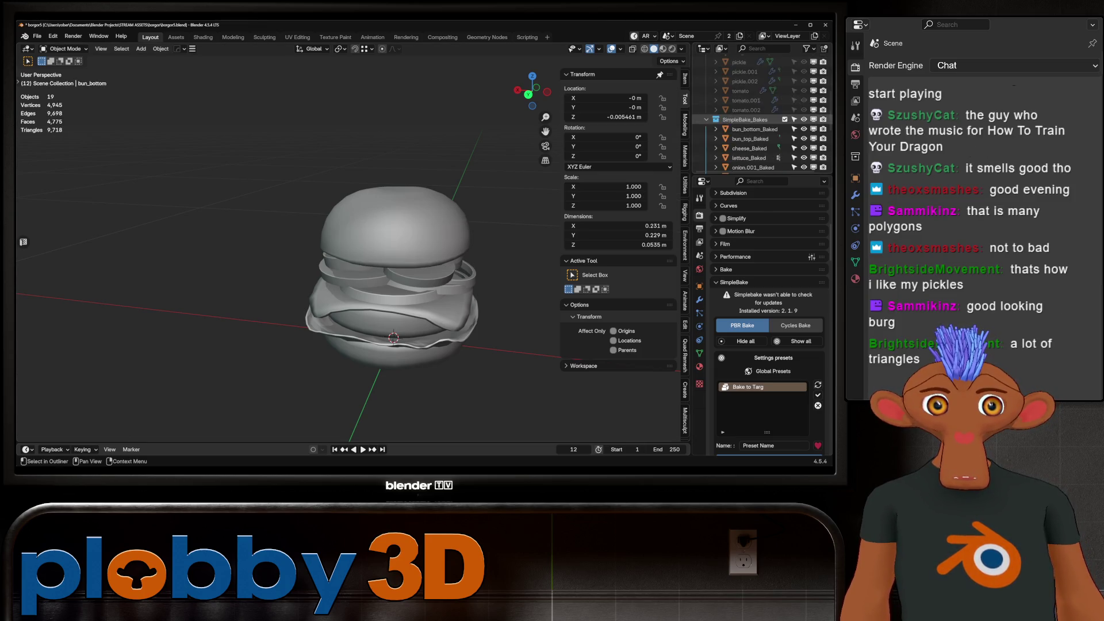
{"action": "scroll", "coordinate": [759, 115], "scroll_direction": "up", "scroll_amount": 5}
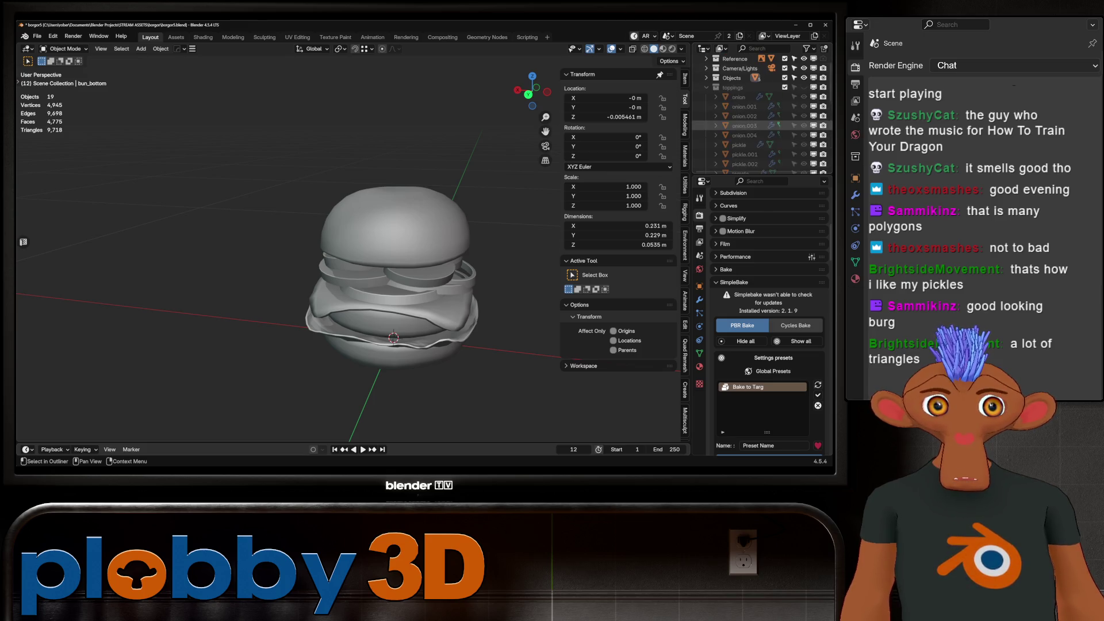
{"action": "left_click", "coordinate": [804, 98]}
{"action": "left_click", "coordinate": [395, 218]}
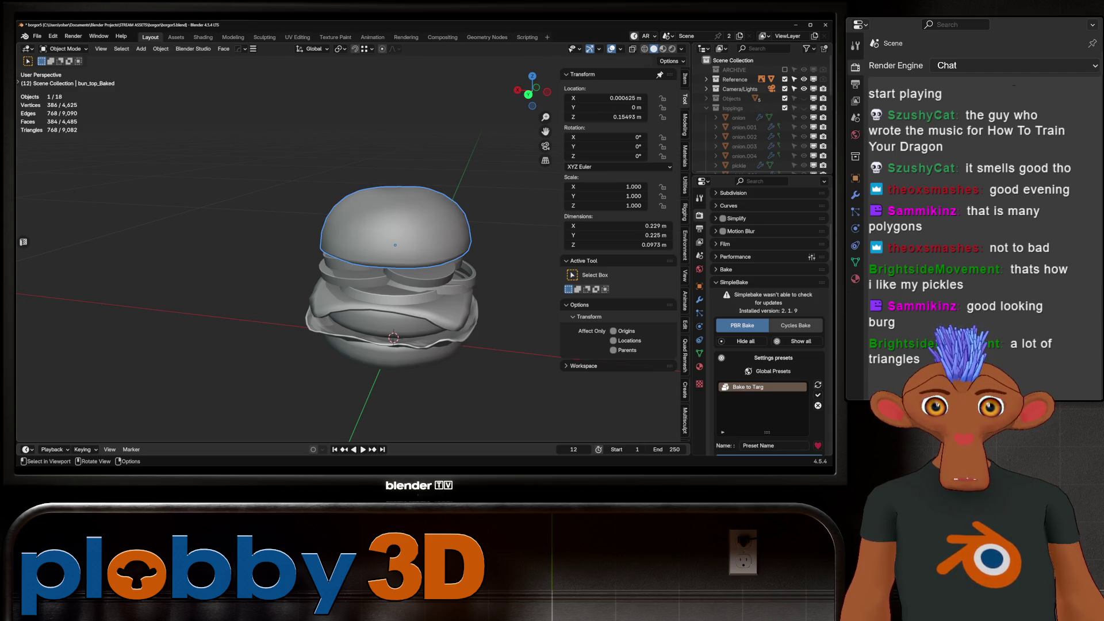
{"action": "key", "text": "z"}
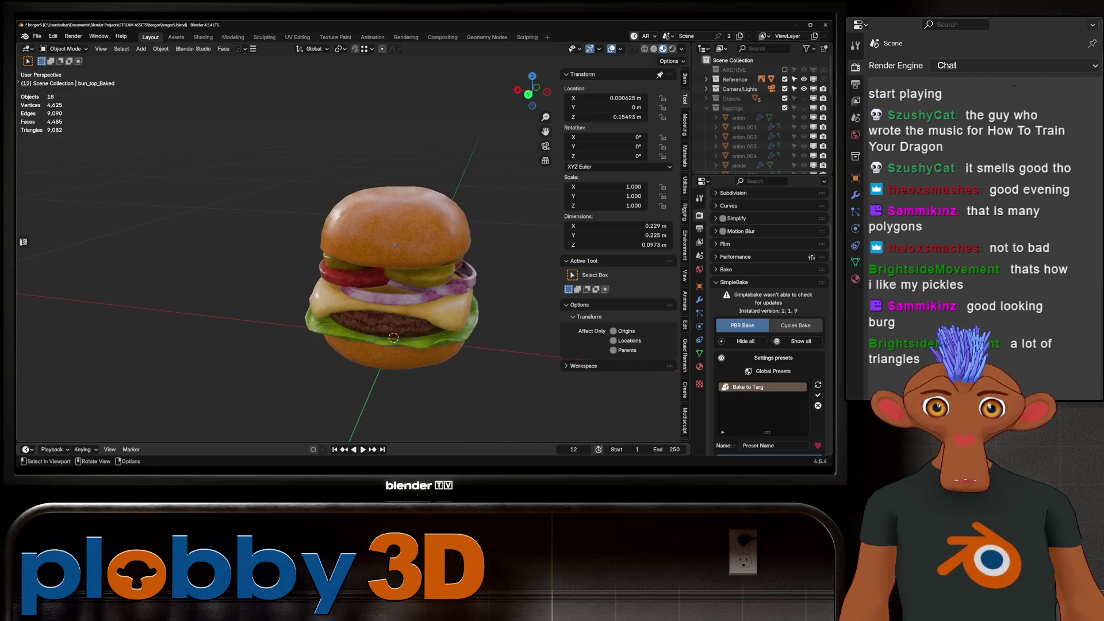
{"action": "scroll", "coordinate": [344, 259], "scroll_direction": "up", "scroll_amount": 5}
{"action": "scroll", "coordinate": [345, 259], "scroll_direction": "down", "scroll_amount": 3}
{"action": "mouse_move", "coordinate": [345, 258]}
{"action": "middle_mouse_down"}
{"action": "mouse_move", "coordinate": [304, 248]}
{"action": "mouse_move", "coordinate": [304, 189]}
{"action": "middle_mouse_up"}
{"action": "scroll", "coordinate": [305, 230], "scroll_direction": "up", "scroll_amount": 3}
{"action": "scroll", "coordinate": [305, 230], "scroll_direction": "down", "scroll_amount": 2}
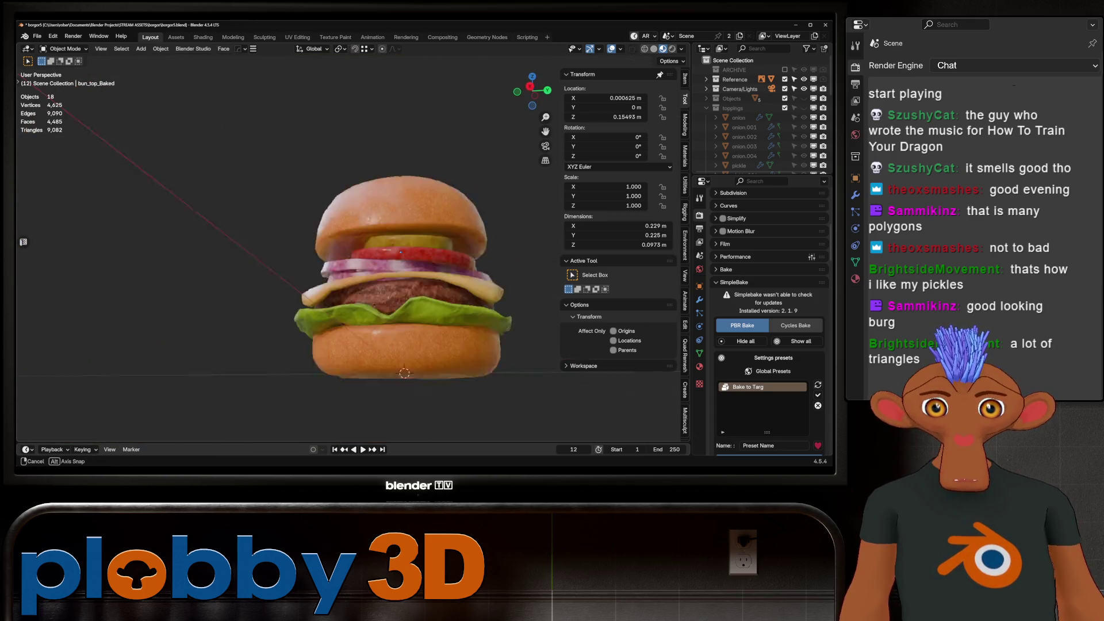
{"action": "scroll", "coordinate": [345, 241], "scroll_direction": "up", "scroll_amount": 6}
{"action": "scroll", "coordinate": [345, 241], "scroll_direction": "down", "scroll_amount": 8}
{"action": "middle_click_drag", "start_coordinate": [345, 242], "coordinate": [316, 224]}
{"action": "scroll", "coordinate": [529, 282], "scroll_direction": "up", "scroll_amount": 6}
{"action": "middle_click_drag", "start_coordinate": [437, 259], "coordinate": [437, 230]}
{"action": "mouse_move", "coordinate": [456, 184]}
{"action": "middle_mouse_down"}
{"action": "mouse_move", "coordinate": [353, 189]}
{"action": "mouse_move", "coordinate": [333, 260]}
{"action": "mouse_move", "coordinate": [339, 299]}
{"action": "mouse_move", "coordinate": [354, 236]}
{"action": "mouse_move", "coordinate": [374, 218]}
{"action": "mouse_move", "coordinate": [423, 265]}
{"action": "mouse_move", "coordinate": [343, 249]}
{"action": "middle_mouse_up"}
{"action": "scroll", "coordinate": [334, 261], "scroll_direction": "down", "scroll_amount": 3}
{"action": "scroll", "coordinate": [362, 210], "scroll_direction": "up", "scroll_amount": 5}
{"action": "scroll", "coordinate": [373, 219], "scroll_direction": "down", "scroll_amount": 3}
{"action": "scroll", "coordinate": [403, 264], "scroll_direction": "down", "scroll_amount": 2}
{"action": "scroll", "coordinate": [343, 249], "scroll_direction": "up", "scroll_amount": 3}
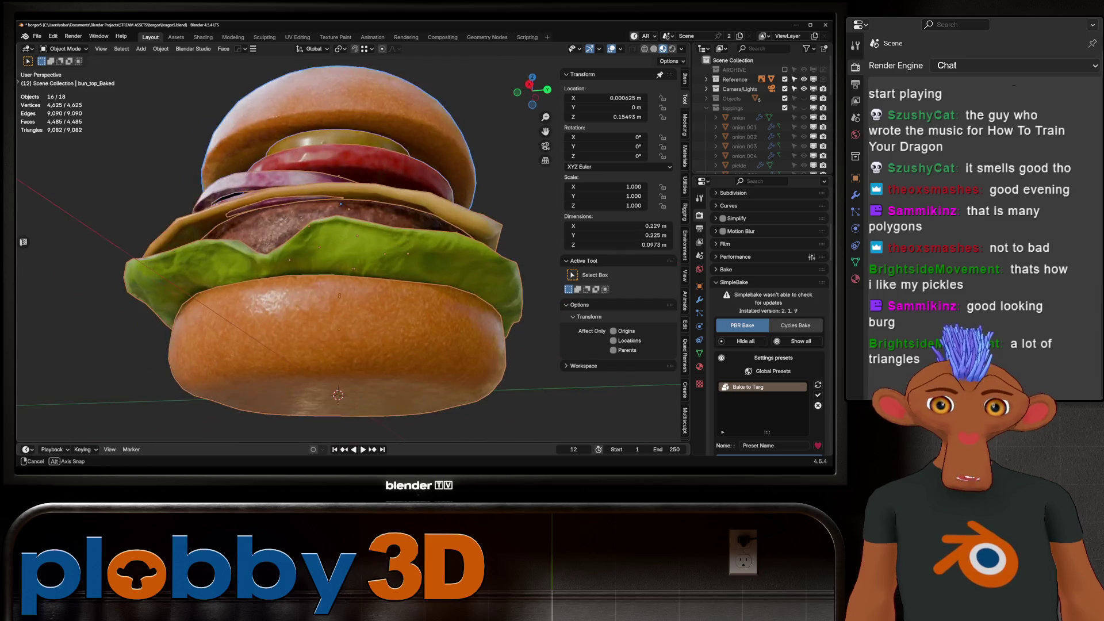
{"action": "key", "text": "Tab"}
{"action": "scroll", "coordinate": [343, 249], "scroll_direction": "down", "scroll_amount": 3}
{"action": "mouse_move", "coordinate": [343, 248]}
{"action": "middle_mouse_down"}
{"action": "mouse_move", "coordinate": [333, 253]}
{"action": "mouse_move", "coordinate": [343, 225]}
{"action": "middle_mouse_up"}
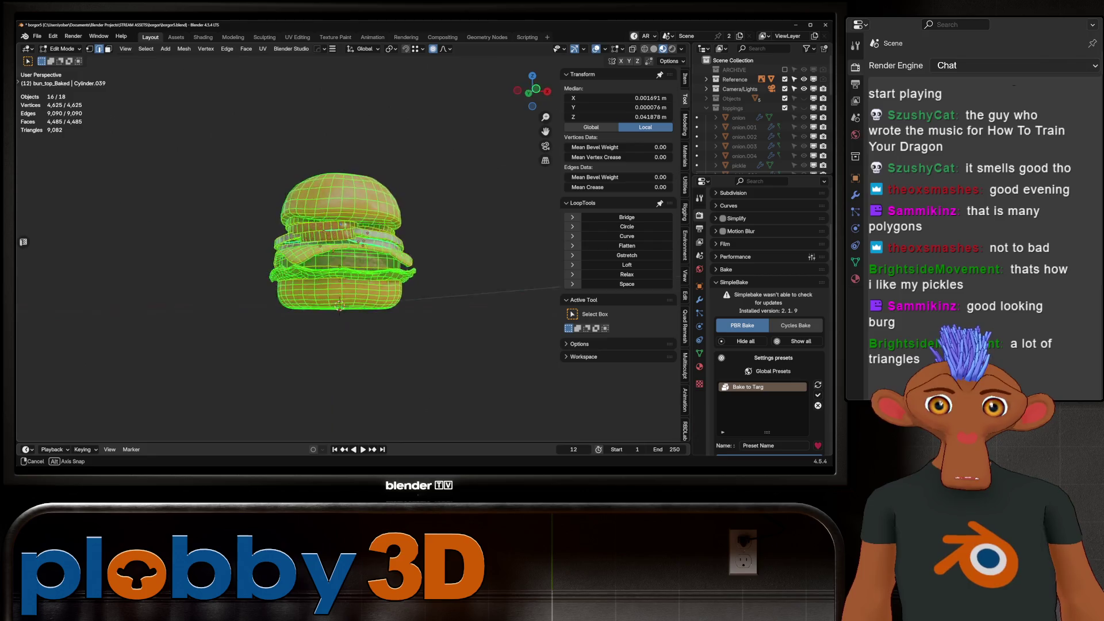
{"action": "key", "text": "Tab"}
{"action": "scroll", "coordinate": [342, 225], "scroll_direction": "up", "scroll_amount": 3}
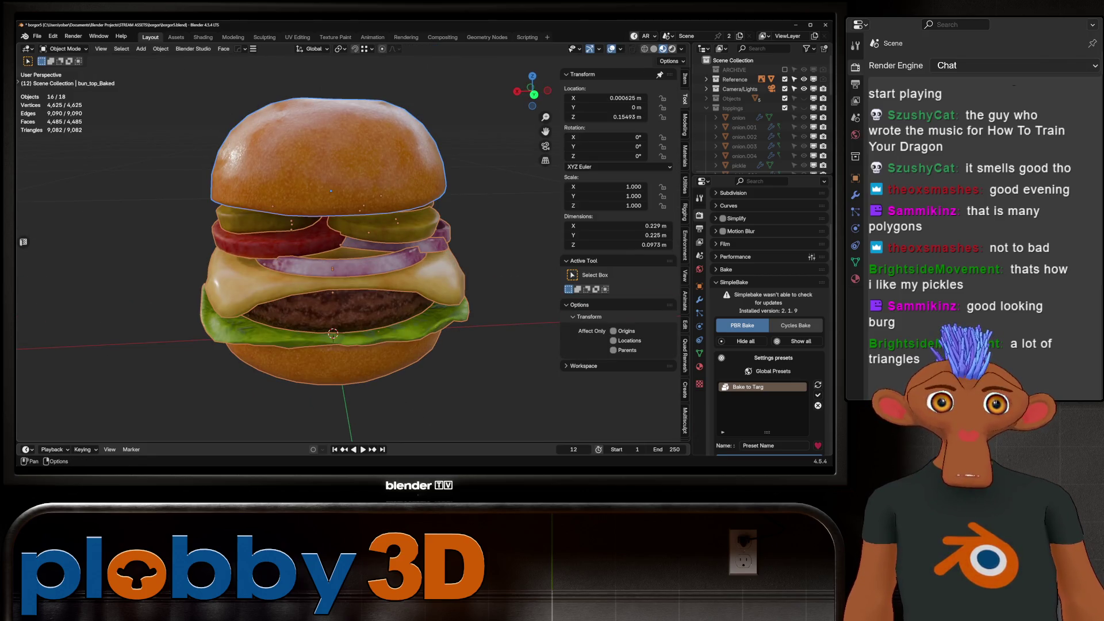
{"action": "key", "text": "z"}
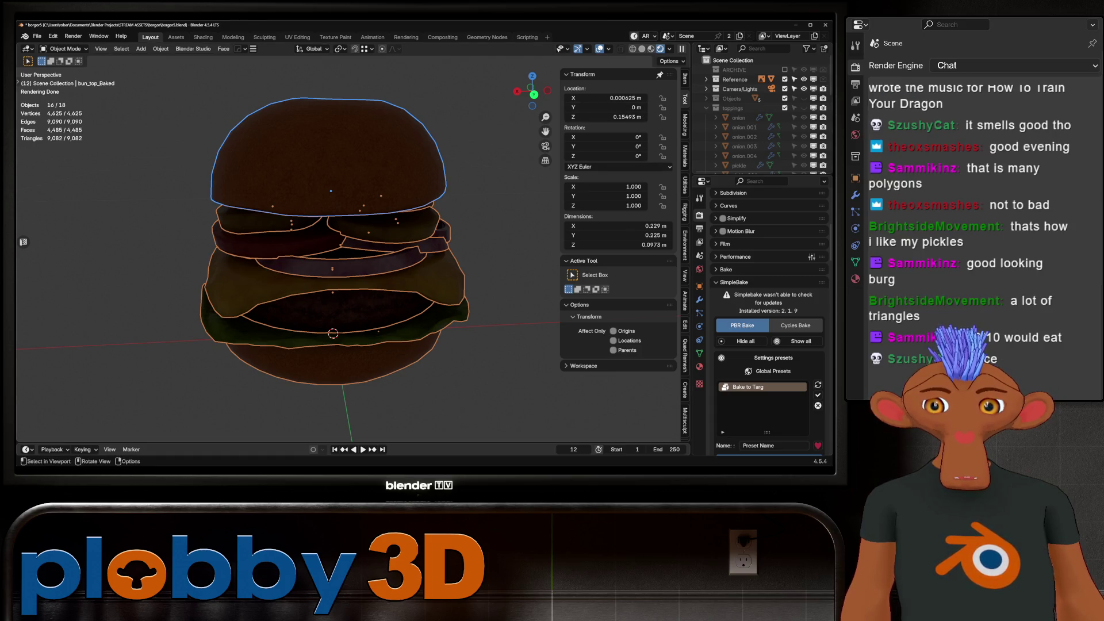
Switch back to Material Preview and orbit to a low, close side view of the burger.
{"action": "left_click", "coordinate": [651, 49]}
{"action": "middle_click_drag", "start_coordinate": [403, 259], "coordinate": [426, 247]}
{"action": "mouse_move", "coordinate": [316, 259]}
{"action": "middle_mouse_down"}
{"action": "mouse_move", "coordinate": [333, 247]}
{"action": "mouse_move", "coordinate": [351, 276]}
{"action": "mouse_move", "coordinate": [396, 247]}
{"action": "mouse_move", "coordinate": [437, 250]}
{"action": "mouse_move", "coordinate": [463, 294]}
{"action": "mouse_move", "coordinate": [465, 282]}
{"action": "middle_mouse_up"}
{"action": "scroll", "coordinate": [380, 247], "scroll_direction": "up", "scroll_amount": 3}
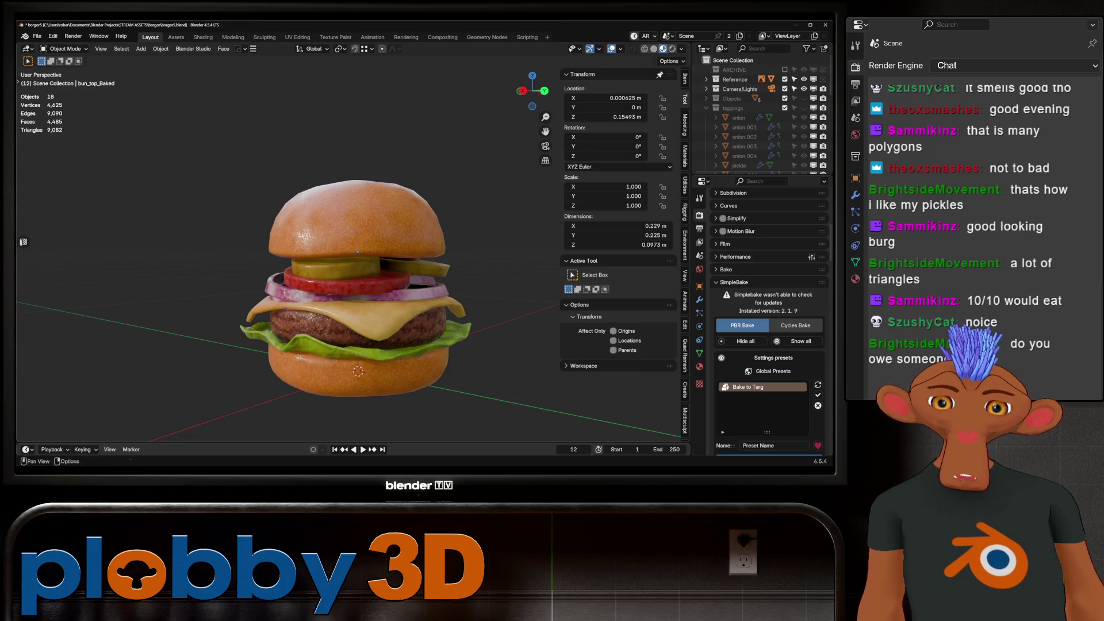
{"action": "mouse_move", "coordinate": [356, 287]}
{"action": "middle_mouse_down"}
{"action": "mouse_move", "coordinate": [299, 291]}
{"action": "mouse_move", "coordinate": [310, 288]}
{"action": "mouse_move", "coordinate": [311, 317]}
{"action": "middle_mouse_up"}
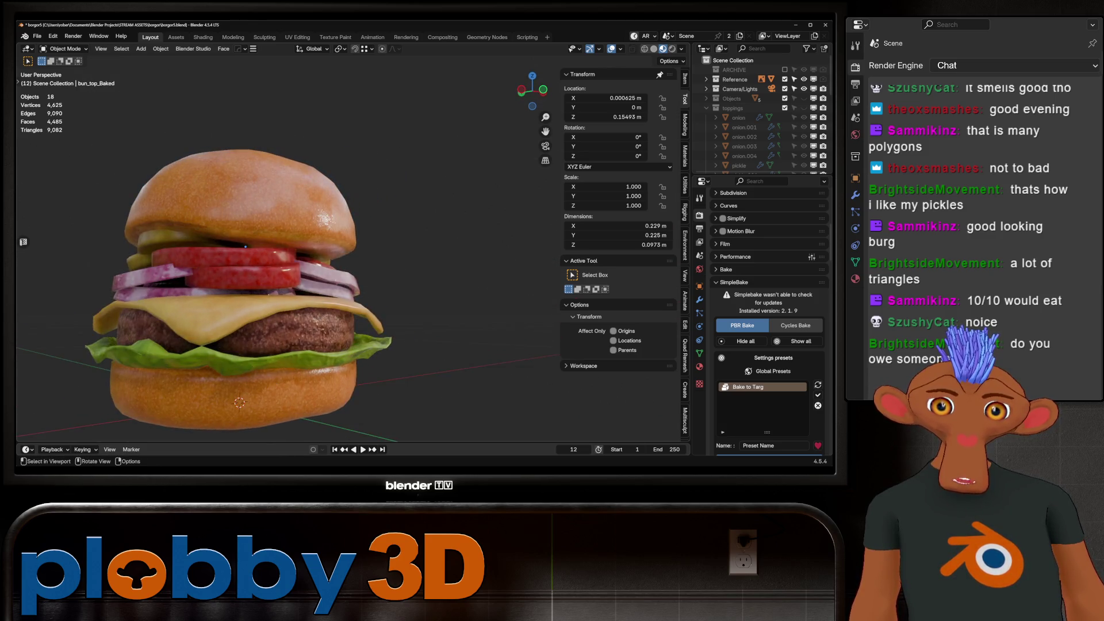
Switch to Rendered shading and add an Area light raised vertically above the burger.
{"action": "key", "text": "z"}
{"action": "key", "text": "shift+a"}
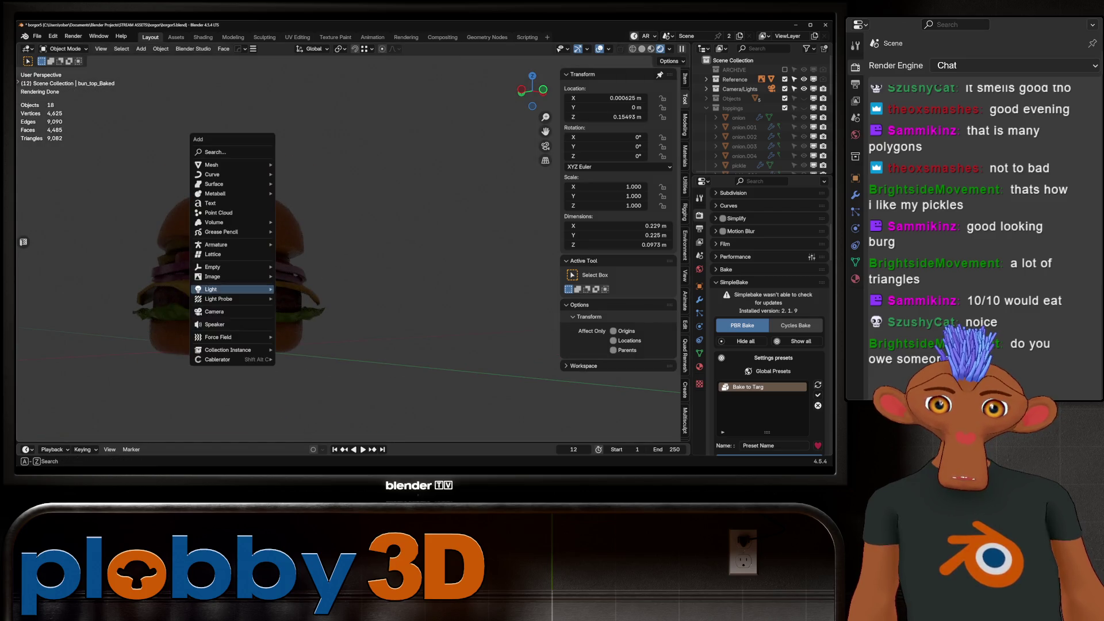
{"action": "mouse_move", "coordinate": [230, 290]}
{"action": "left_click", "coordinate": [296, 320]}
{"action": "key", "text": "g"}
{"action": "key", "text": "z"}
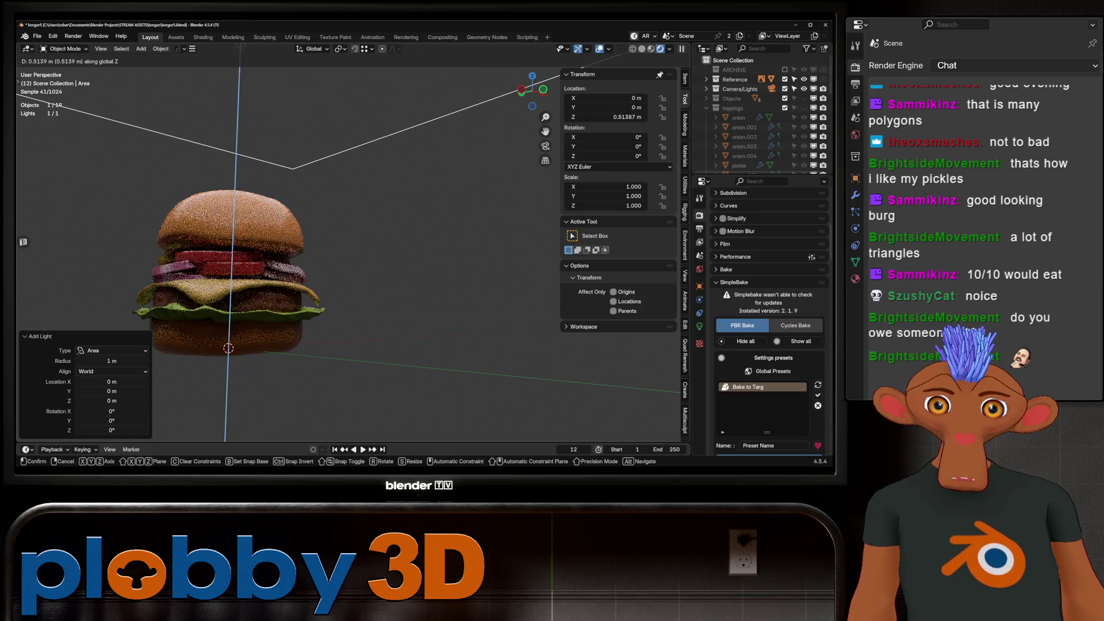
{"action": "key", "text": "Return"}
Try rotating the Area light on X, cancel, then delete the light.
{"action": "middle_click_drag", "start_coordinate": [299, 322], "coordinate": [314, 319]}
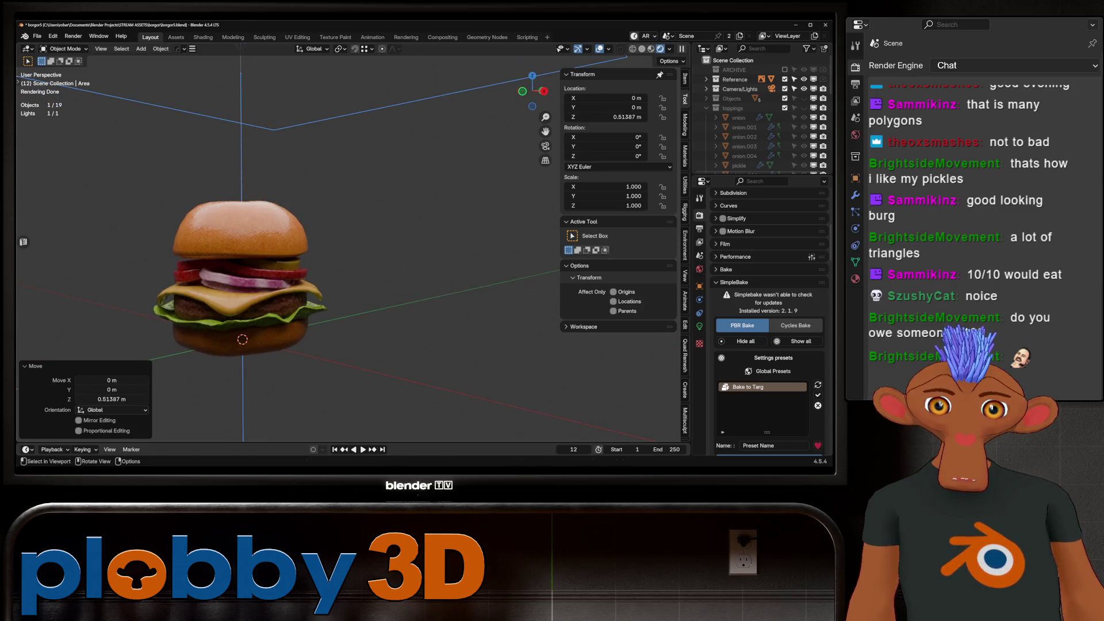
{"action": "key", "text": "r"}
{"action": "key", "text": "x"}
{"action": "key", "text": "Escape"}
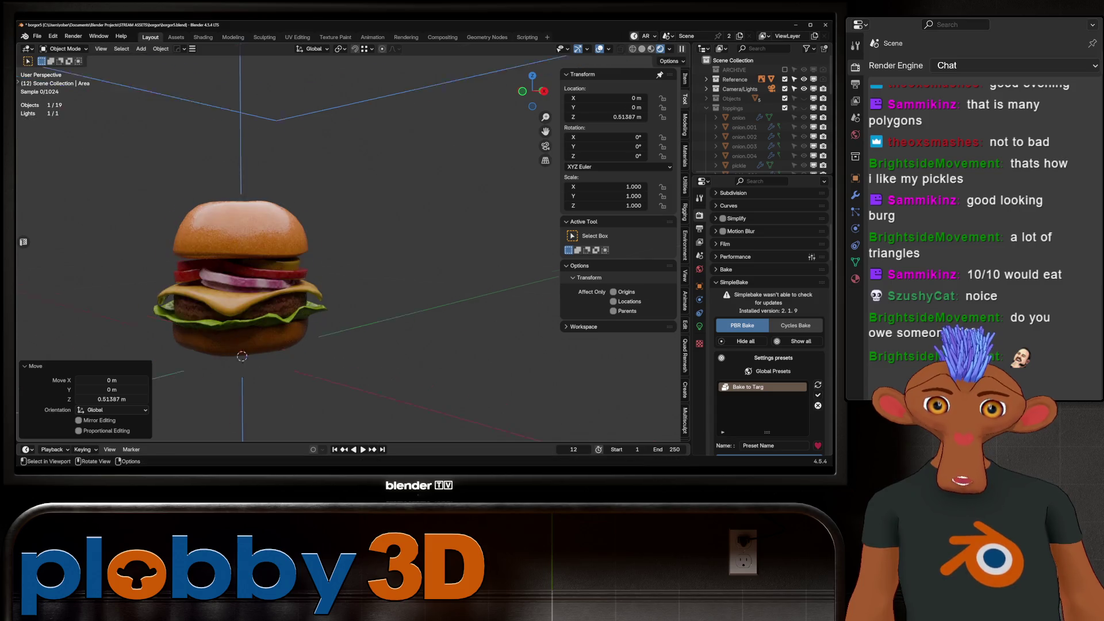
{"action": "key", "text": "KP_Decimal"}
{"action": "key", "text": "Delete"}
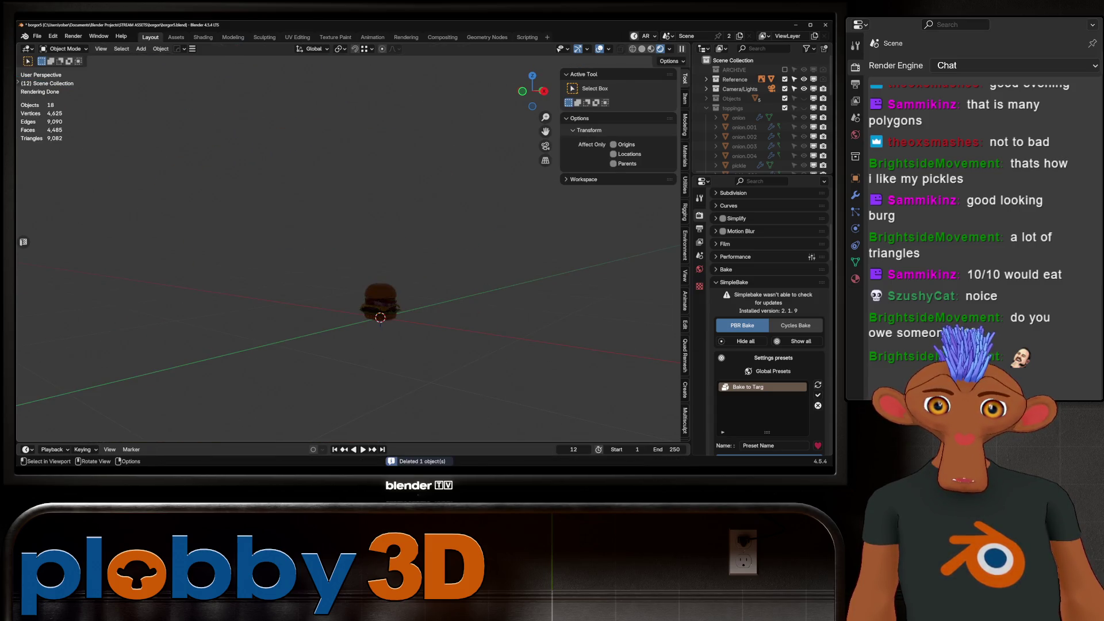
{"action": "key", "text": "Home"}
{"action": "scroll", "coordinate": [307, 259], "scroll_direction": "up", "scroll_amount": 5}
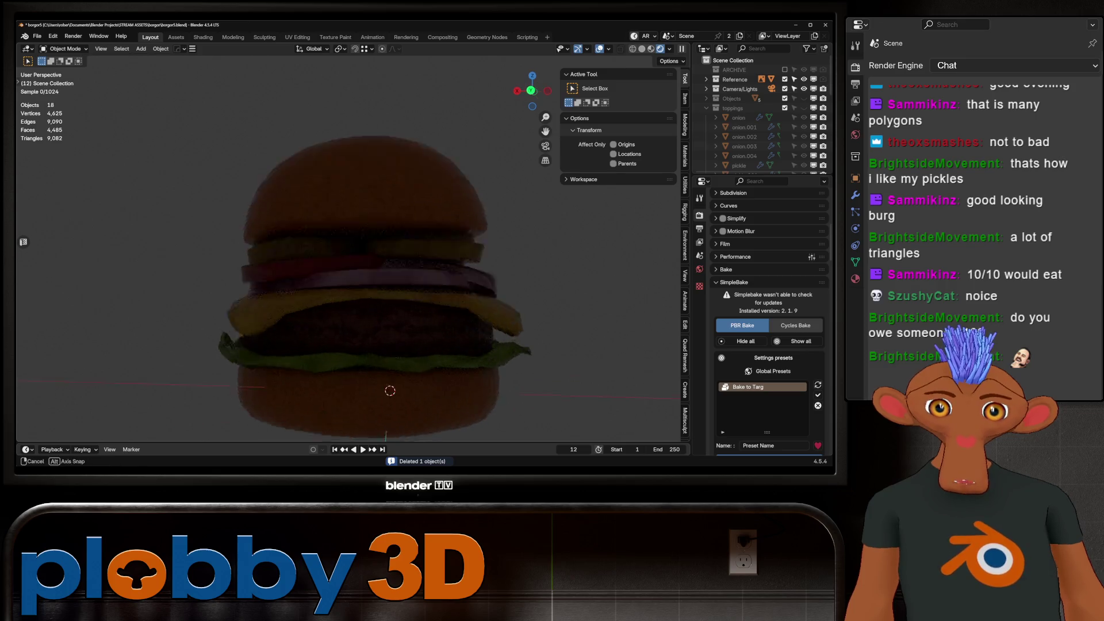
{"action": "middle_click_drag", "start_coordinate": [308, 258], "coordinate": [330, 259]}
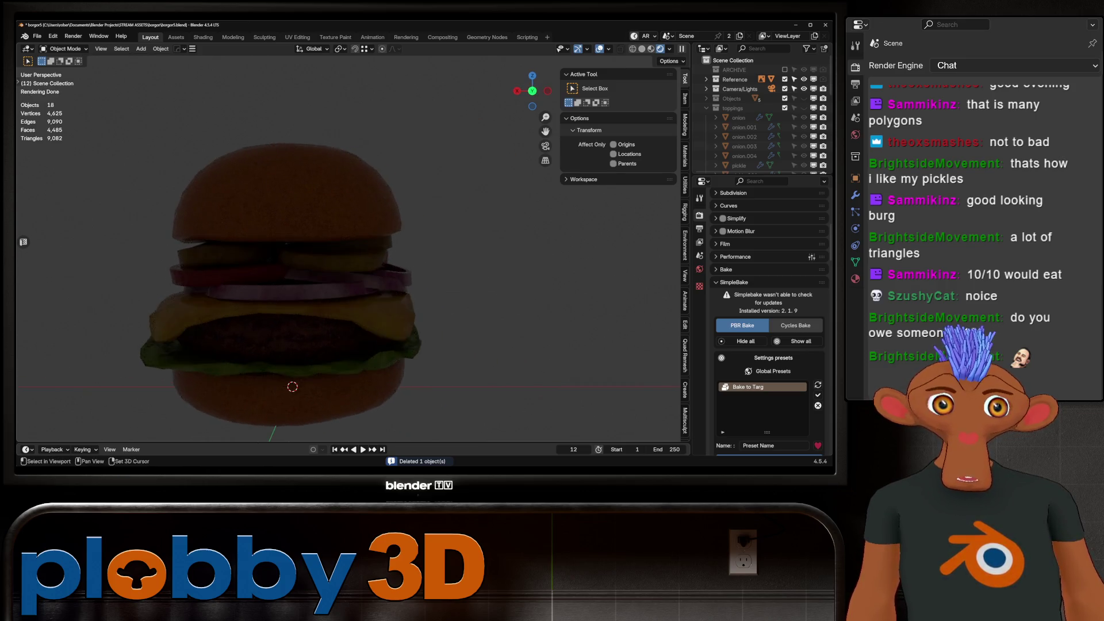
{"action": "scroll", "coordinate": [330, 259], "scroll_direction": "down", "scroll_amount": 4}
{"action": "scroll", "coordinate": [330, 258], "scroll_direction": "up", "scroll_amount": 3}
Save the file and switch to Solid shading in Front Orthographic view.
{"action": "key", "text": "ctrl+s"}
{"action": "middle_click_drag", "start_coordinate": [331, 259], "coordinate": [348, 322]}
{"action": "left_click", "coordinate": [333, 230]}
{"action": "mouse_move", "coordinate": [333, 230]}
{"action": "middle_mouse_down"}
{"action": "mouse_move", "coordinate": [342, 296]}
{"action": "mouse_move", "coordinate": [333, 233]}
{"action": "middle_mouse_up"}
{"action": "key", "text": "alt+a"}
{"action": "key", "text": "z"}
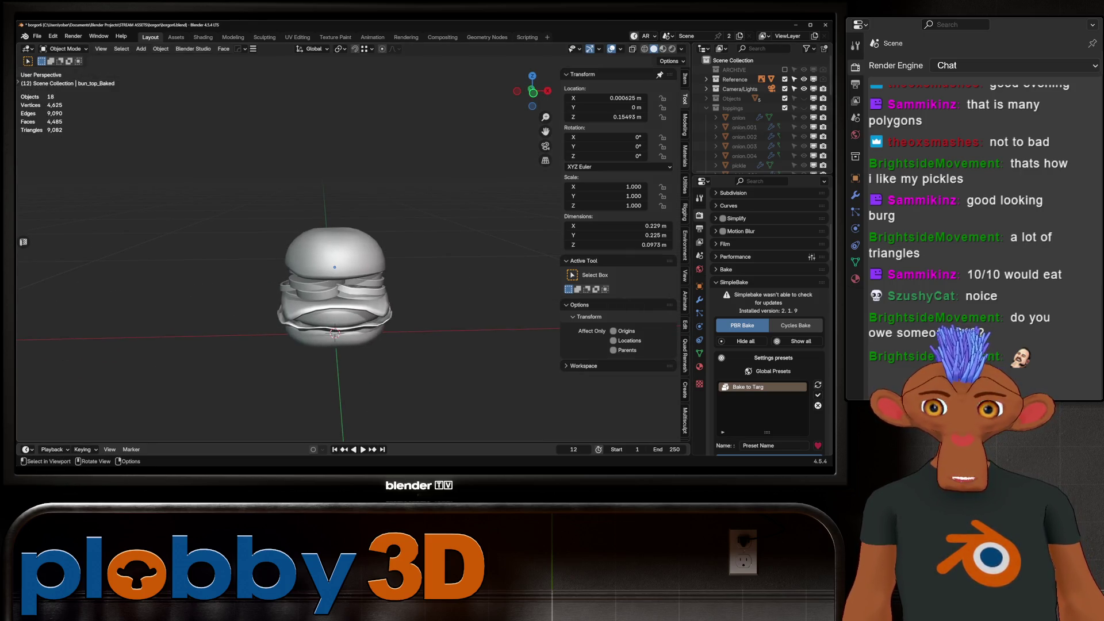
{"action": "key", "text": "KP_1"}
Hide the reference image and save an incremental copy as borgor7.
{"action": "left_click", "coordinate": [241, 253]}
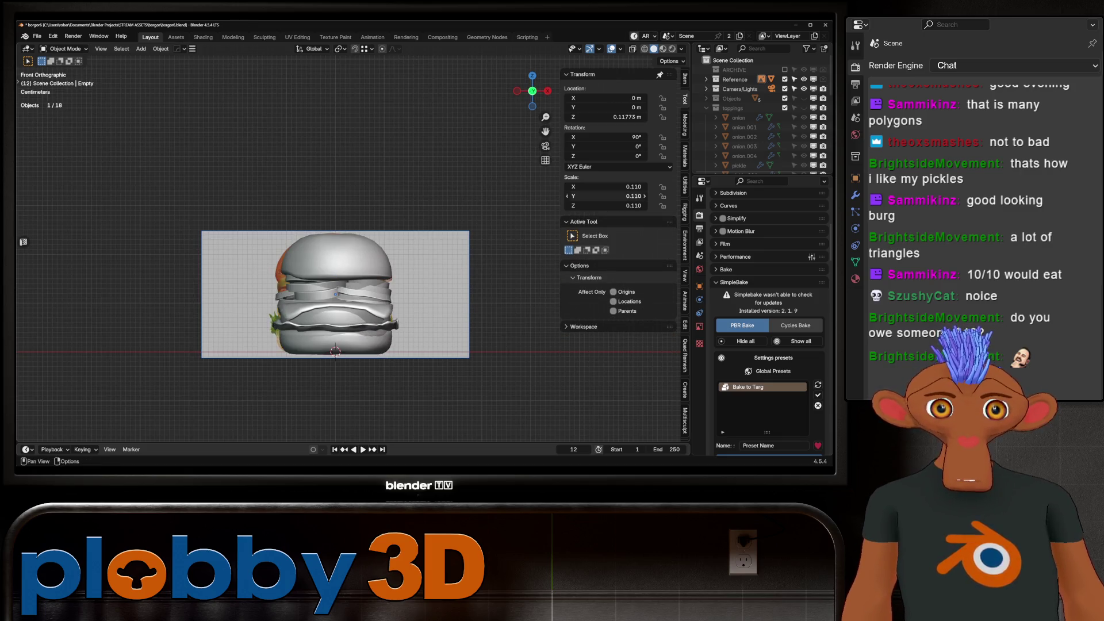
{"action": "key", "text": "h"}
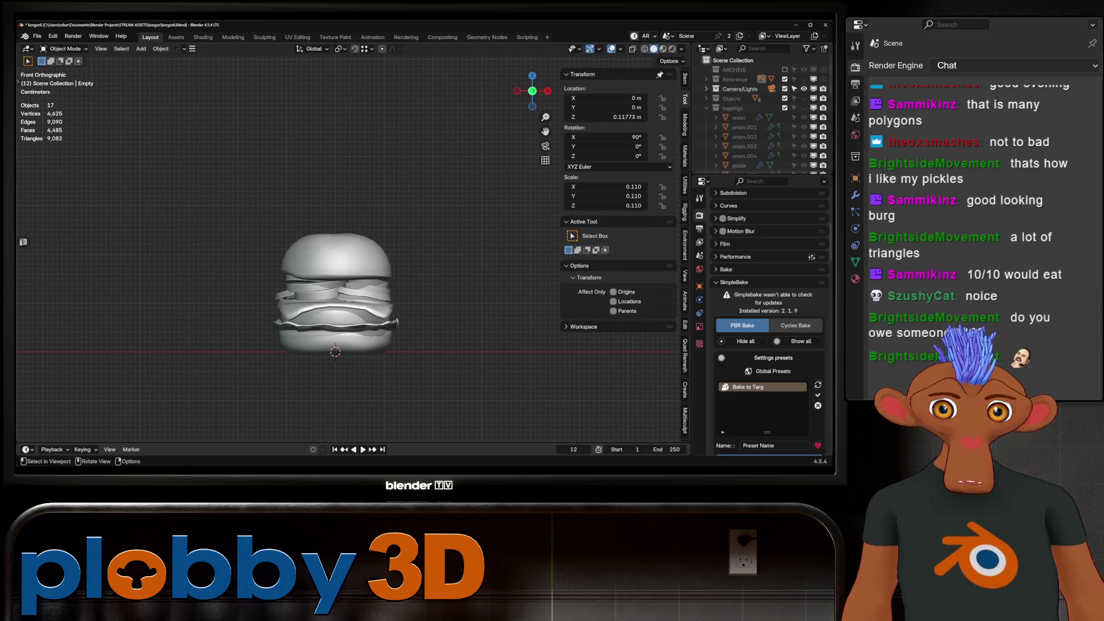
{"action": "scroll", "coordinate": [343, 328], "scroll_direction": "up", "scroll_amount": 3}
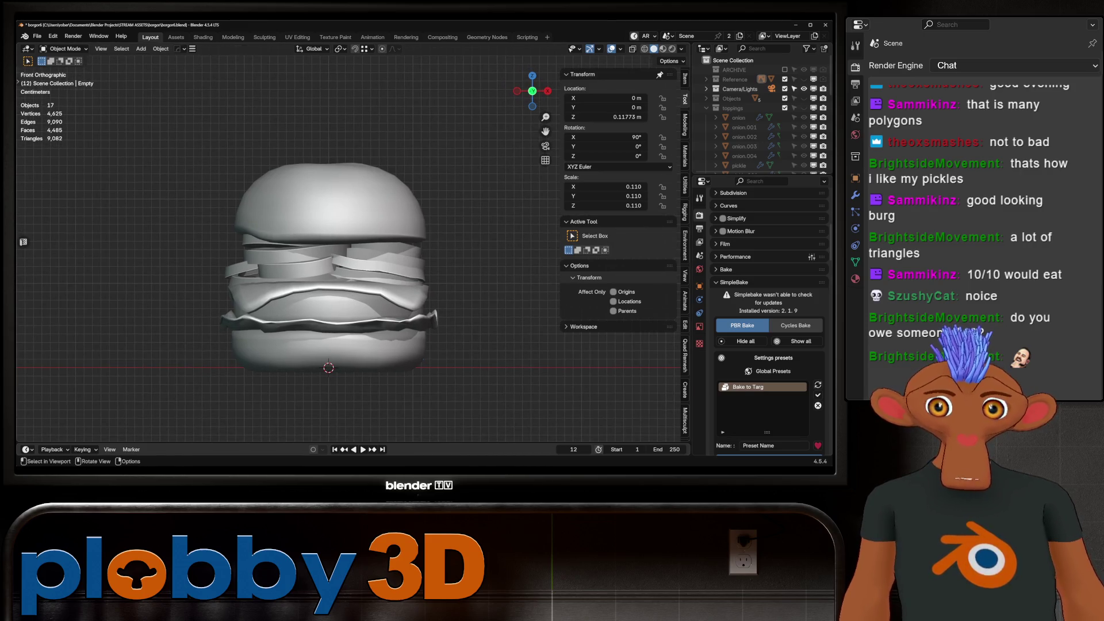
{"action": "left_click", "coordinate": [327, 351]}
{"action": "scroll", "coordinate": [762, 112], "scroll_direction": "down", "scroll_amount": 5}
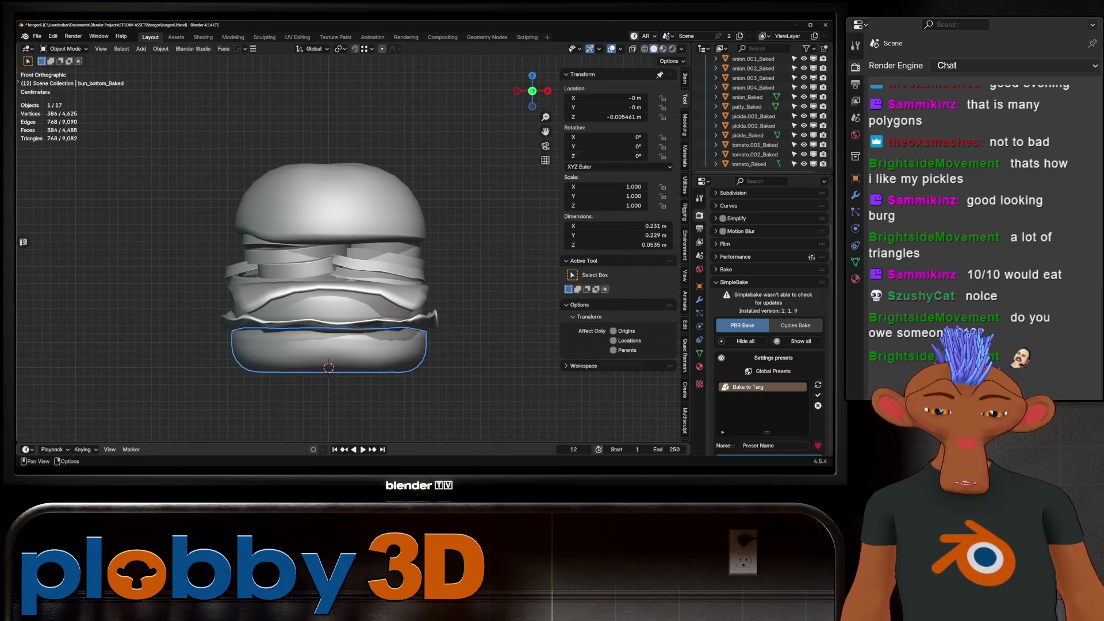
{"action": "key", "text": "ctrl+alt+s"}
Select all baked burger pieces and join them into the single tomato_Baked mesh.
{"action": "left_click", "coordinate": [749, 164]}
{"action": "left_click", "coordinate": [663, 48]}
{"action": "scroll", "coordinate": [759, 132], "scroll_direction": "up", "scroll_amount": 5}
{"action": "key", "text": "a"}
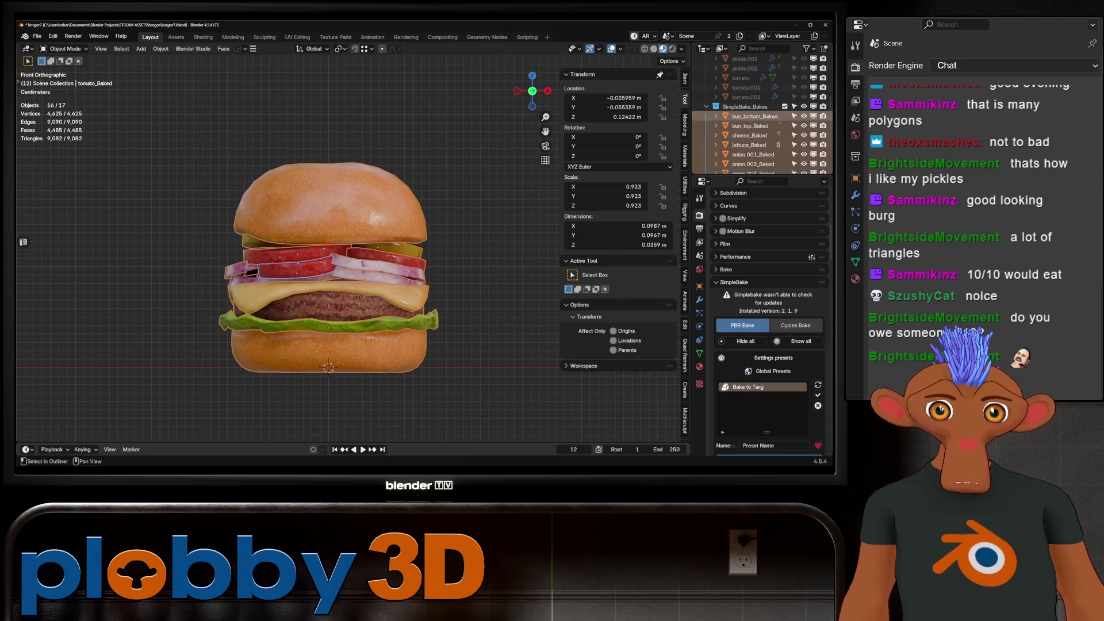
{"action": "key", "text": "ctrl+j"}
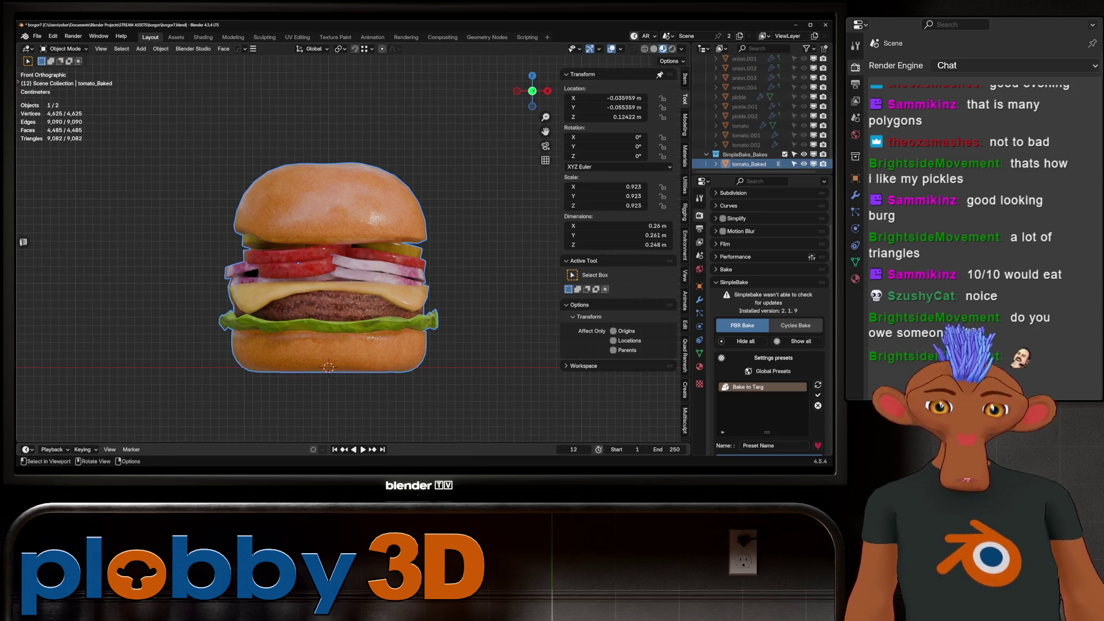
{"action": "key", "text": "Tab"}
{"action": "key", "text": "Tab"}
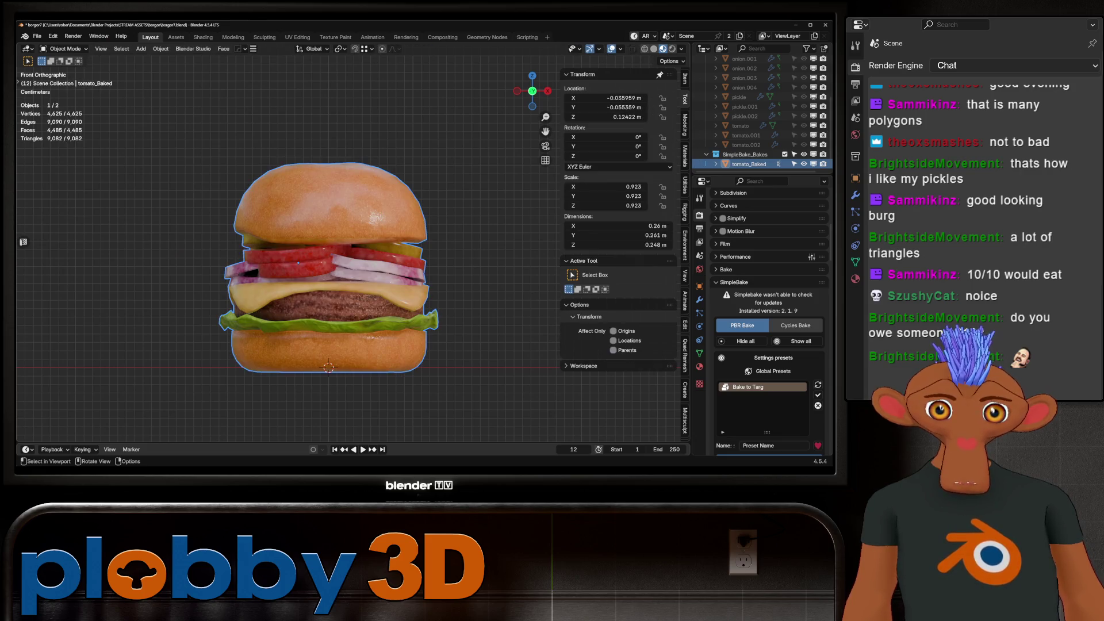
{"action": "key", "text": "alt+a"}
{"action": "mouse_move", "coordinate": [345, 258]}
{"action": "middle_mouse_down"}
{"action": "mouse_move", "coordinate": [265, 229]}
{"action": "mouse_move", "coordinate": [276, 207]}
{"action": "mouse_move", "coordinate": [300, 231]}
{"action": "middle_mouse_up"}
Apply rotation and scale to the merged burger mesh.
{"action": "right_click", "coordinate": [356, 173]}
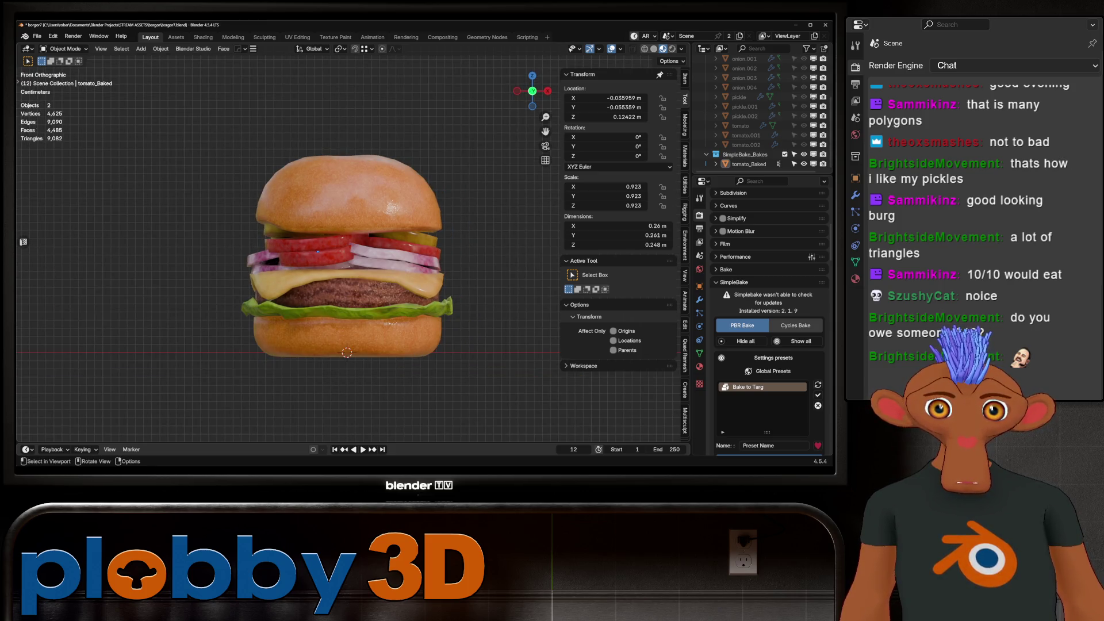
{"action": "left_click", "coordinate": [345, 259]}
{"action": "mouse_move", "coordinate": [428, 292]}
{"action": "middle_mouse_down", "text": "shift"}
{"action": "mouse_move", "coordinate": [414, 299]}
{"action": "mouse_move", "coordinate": [426, 316]}
{"action": "middle_mouse_up", "text": "shift"}
{"action": "key", "text": "ctrl+a"}
{"action": "left_click", "coordinate": [414, 301]}
{"action": "key", "text": "shift+a"}
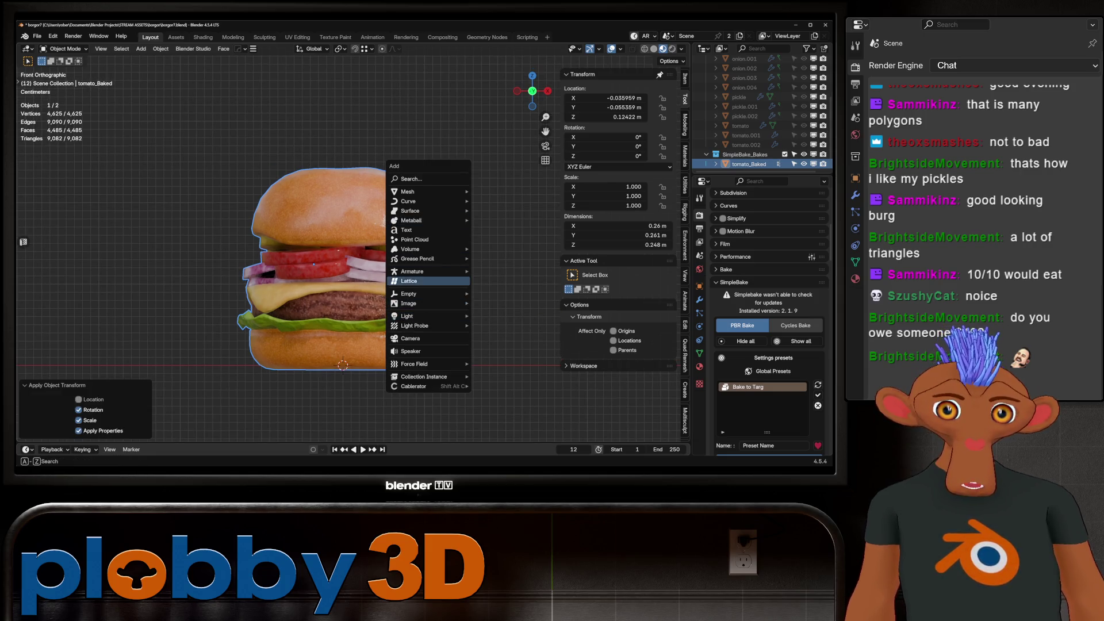
Add a single-bone armature at the burger's base.
{"action": "mouse_move", "coordinate": [431, 271]}
{"action": "left_click", "coordinate": [501, 271]}
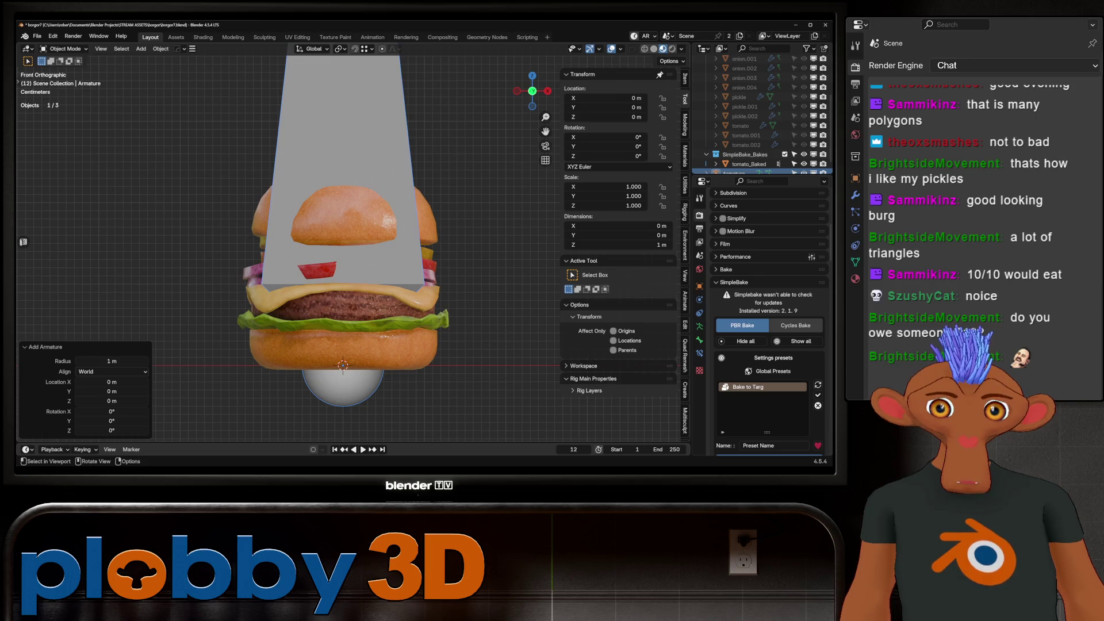
{"action": "left_click", "coordinate": [699, 340]}
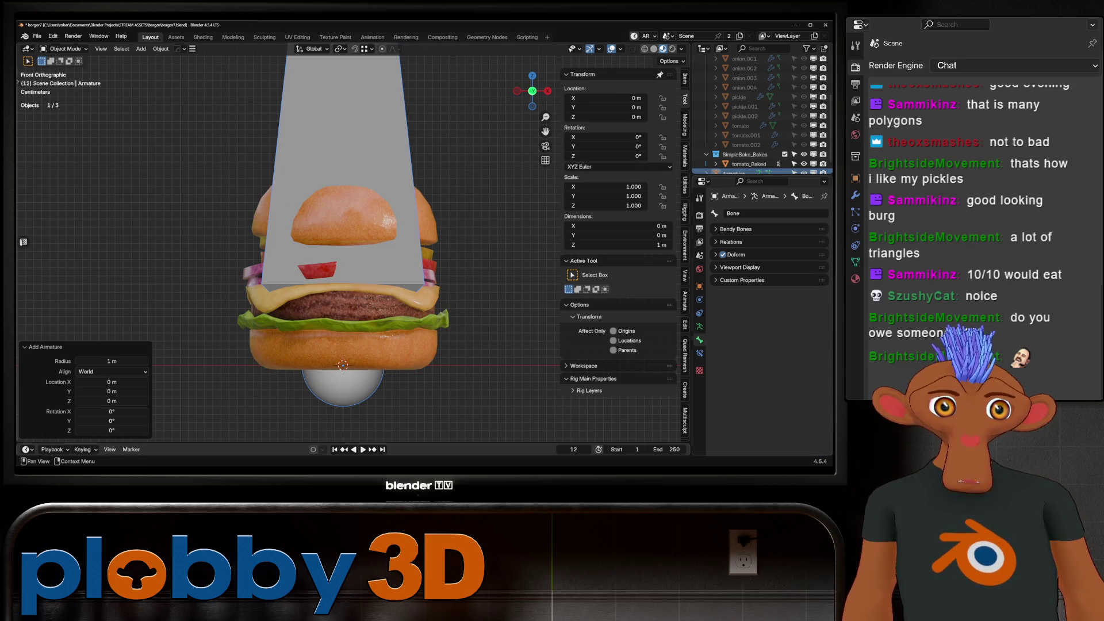
{"action": "left_click", "coordinate": [739, 268]}
{"action": "left_click", "coordinate": [739, 267]}
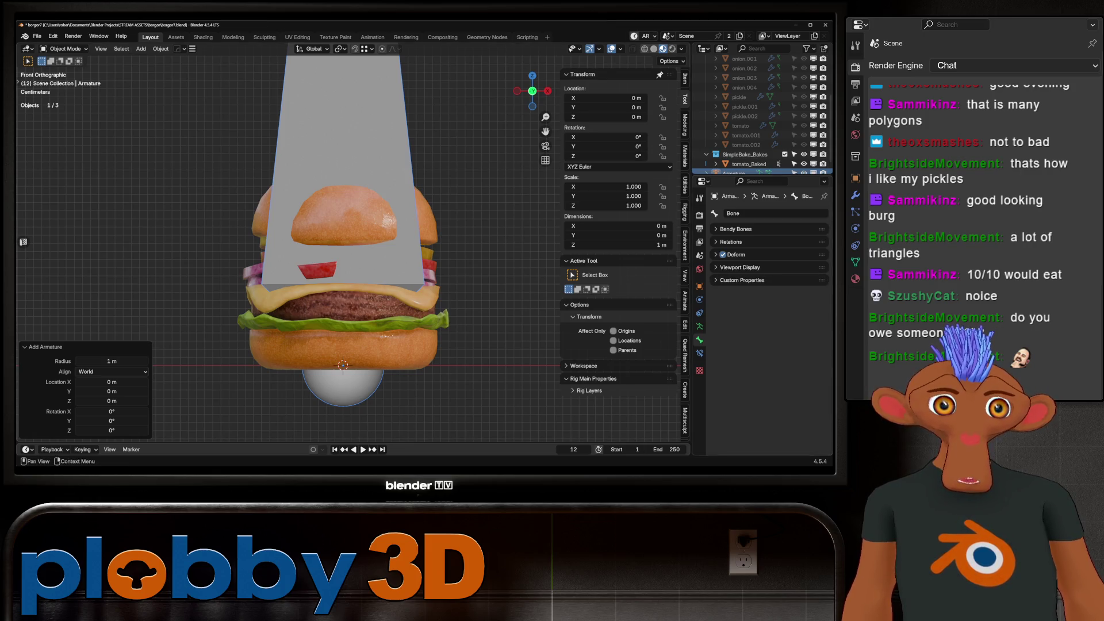
{"action": "scroll", "coordinate": [759, 126], "scroll_direction": "down", "scroll_amount": 1}
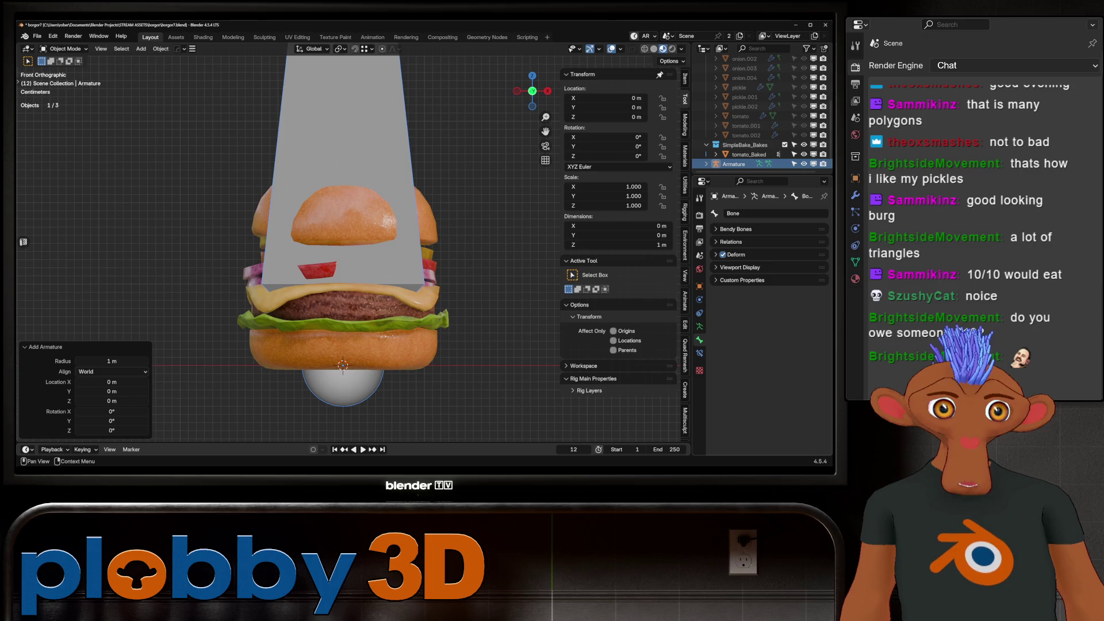
In the armature's Object Properties, enable In Front and set Display As to Wire.
{"action": "left_click", "coordinate": [699, 286]}
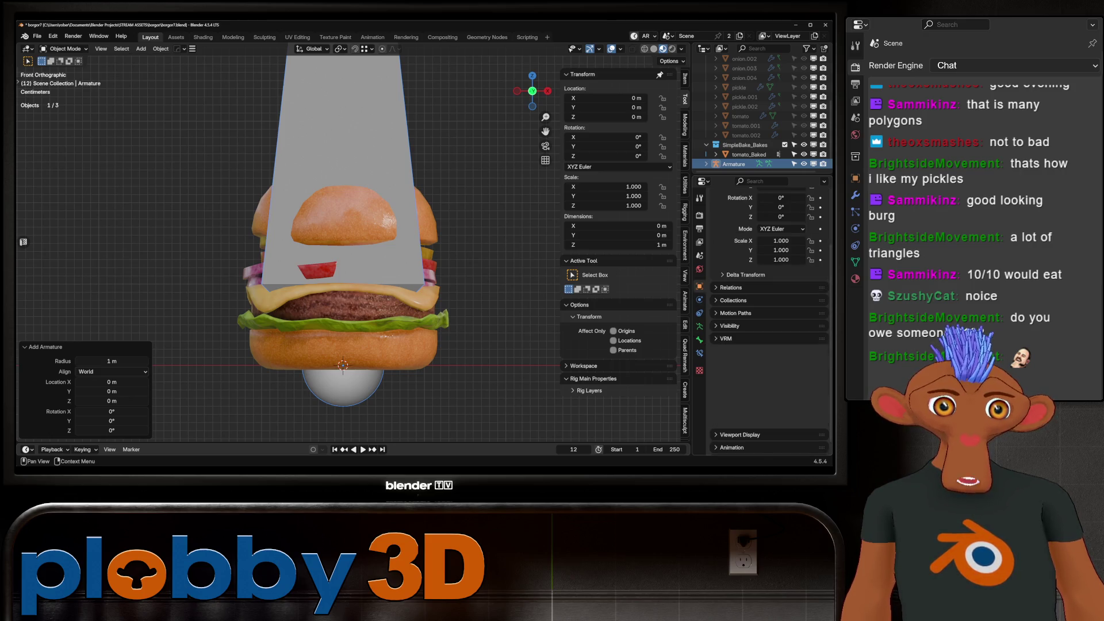
{"action": "left_click", "coordinate": [740, 423]}
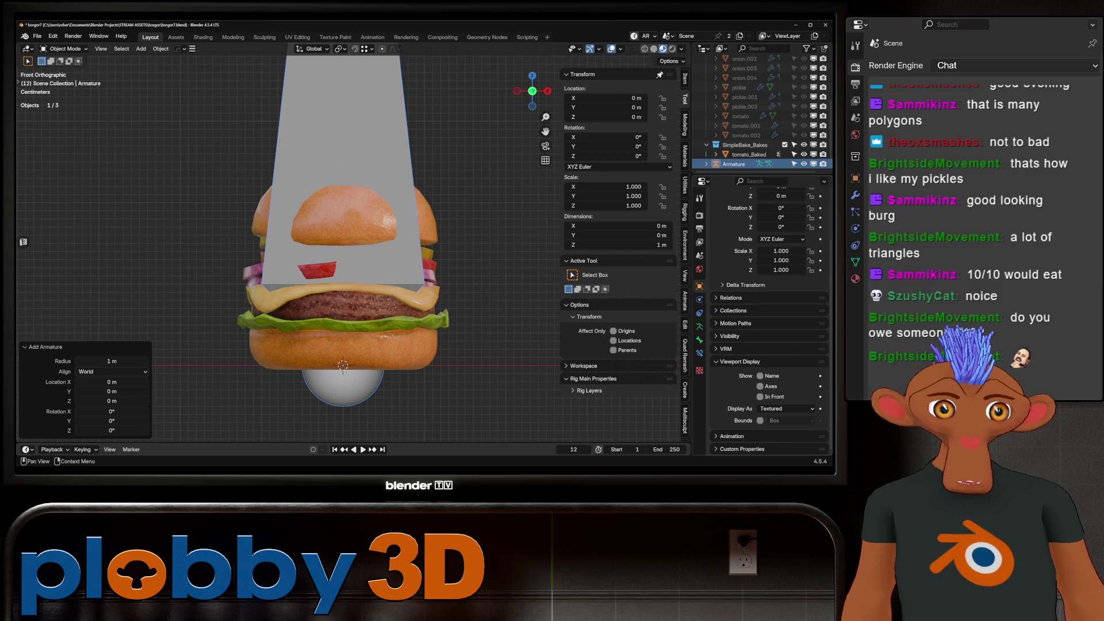
{"action": "left_click", "coordinate": [760, 397]}
{"action": "left_click", "coordinate": [785, 408]}
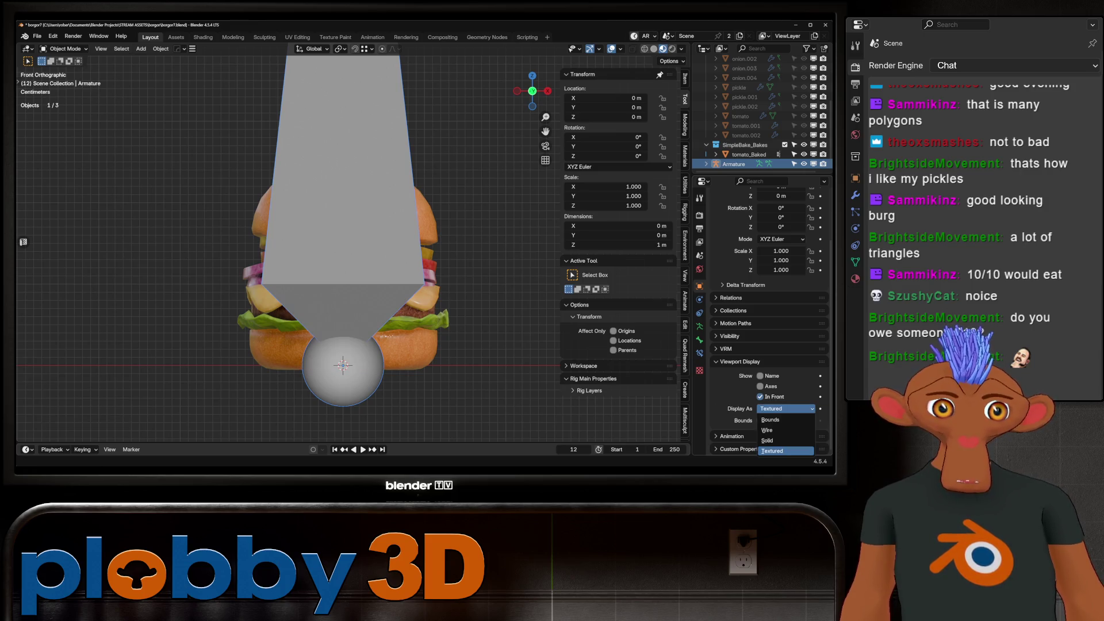
{"action": "left_click", "coordinate": [770, 430]}
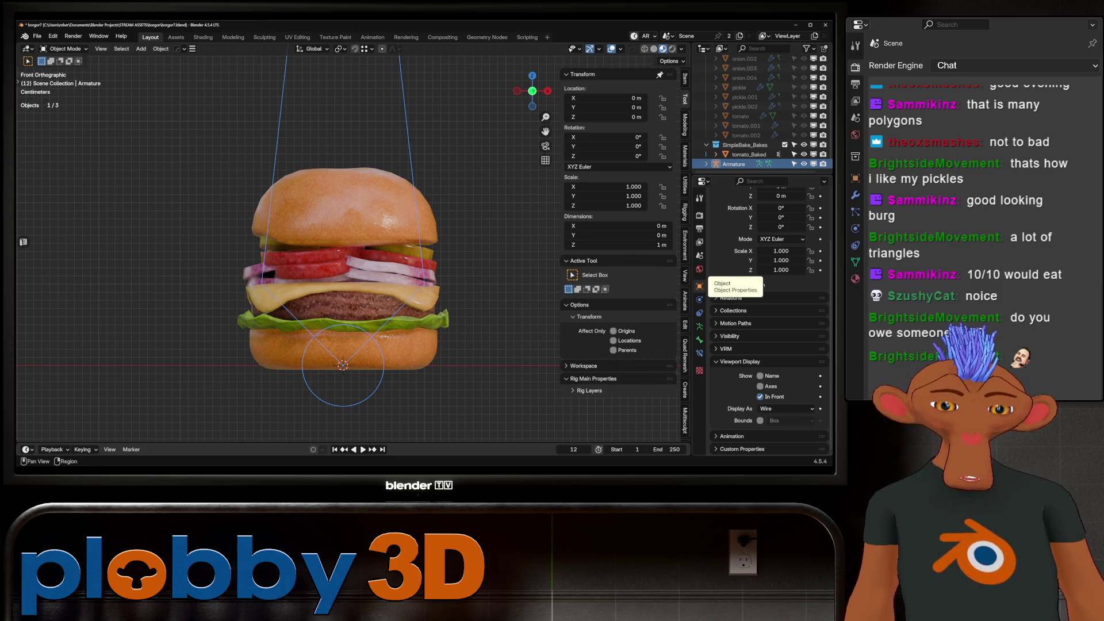
{"action": "left_click", "coordinate": [739, 361]}
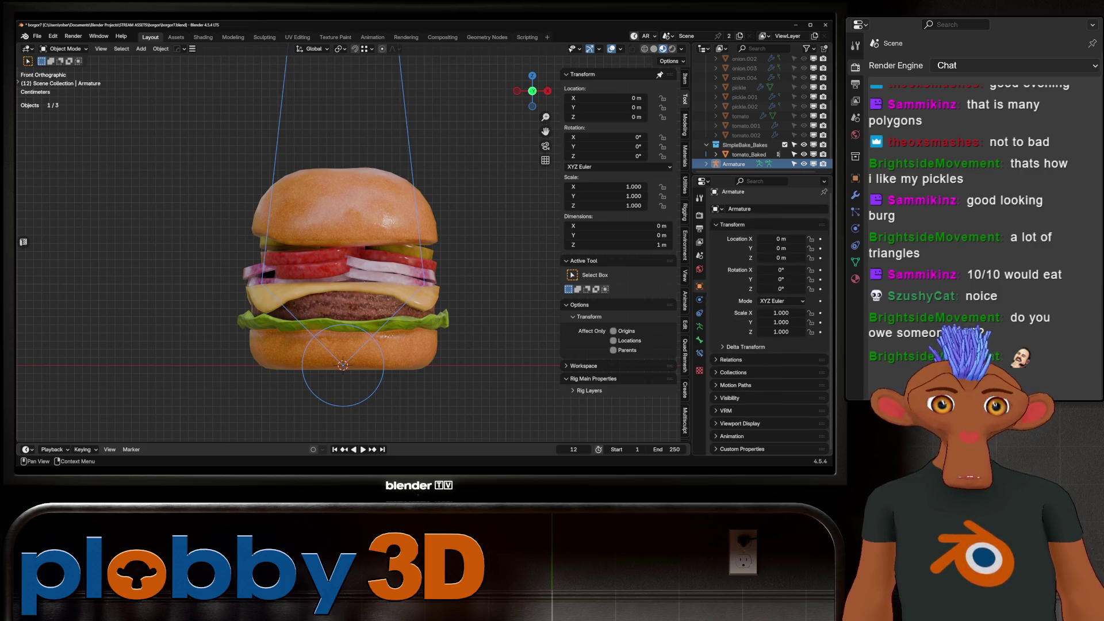
Check the bone's Viewport Display, then open the Armature Data tab showing Pose Position and Bones collection.
{"action": "left_click", "coordinate": [699, 340]}
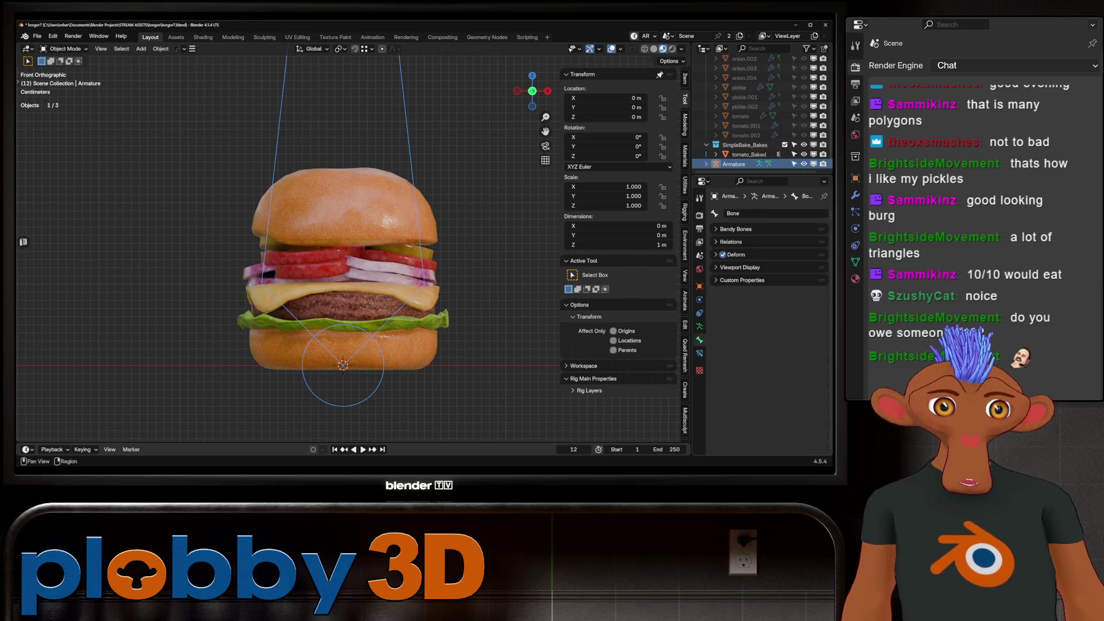
{"action": "left_click", "coordinate": [740, 267]}
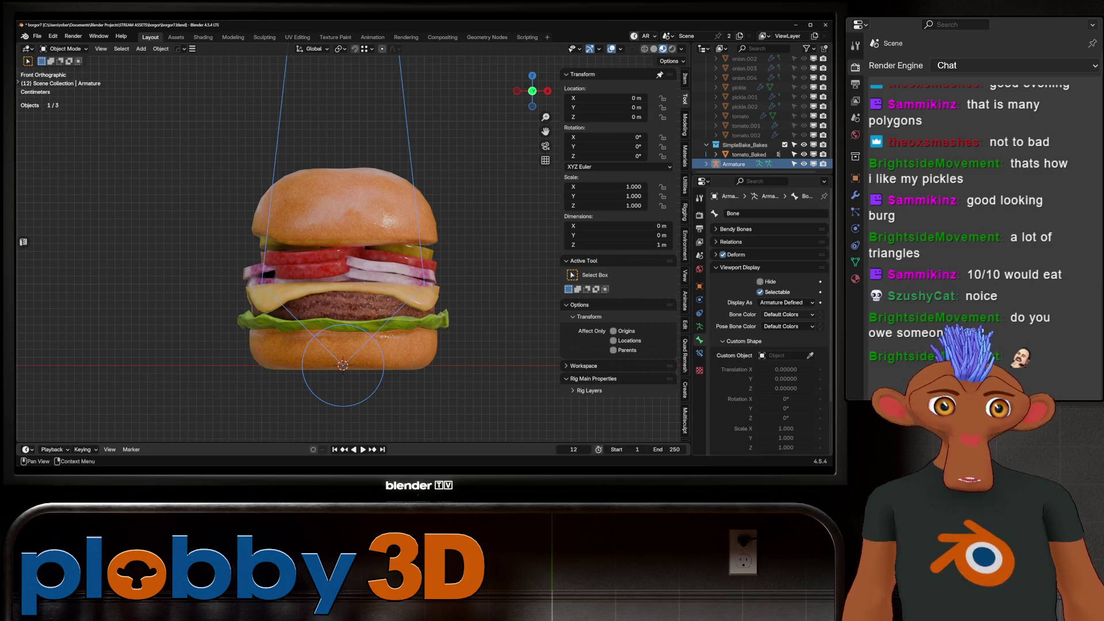
{"action": "scroll", "coordinate": [764, 316], "scroll_direction": "down", "scroll_amount": 3}
{"action": "scroll", "coordinate": [765, 316], "scroll_direction": "up", "scroll_amount": 3}
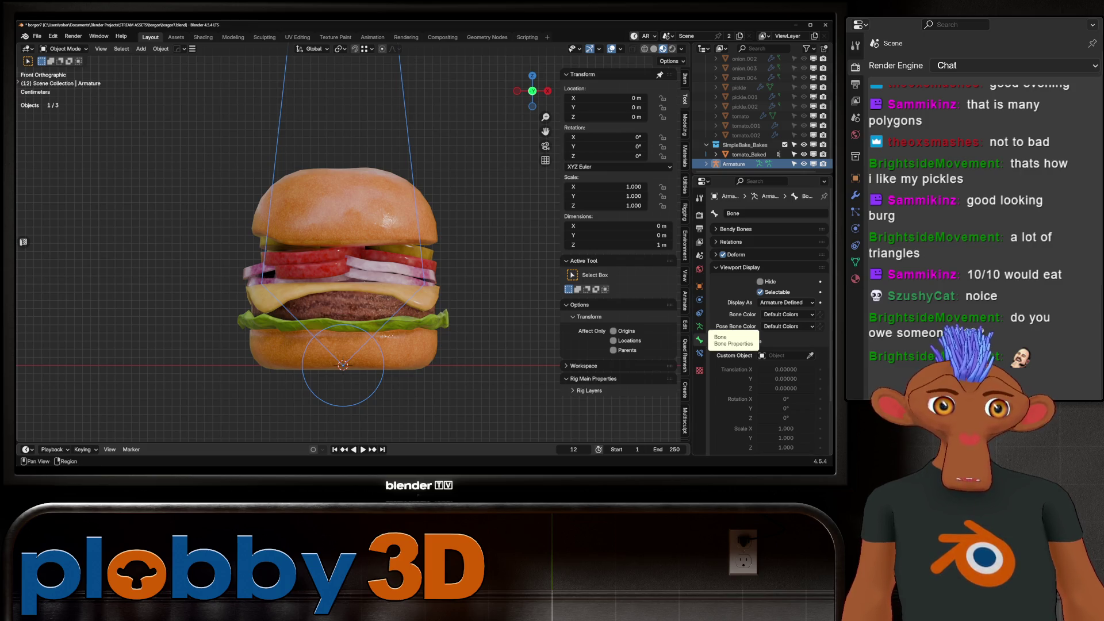
{"action": "left_click", "coordinate": [740, 267]}
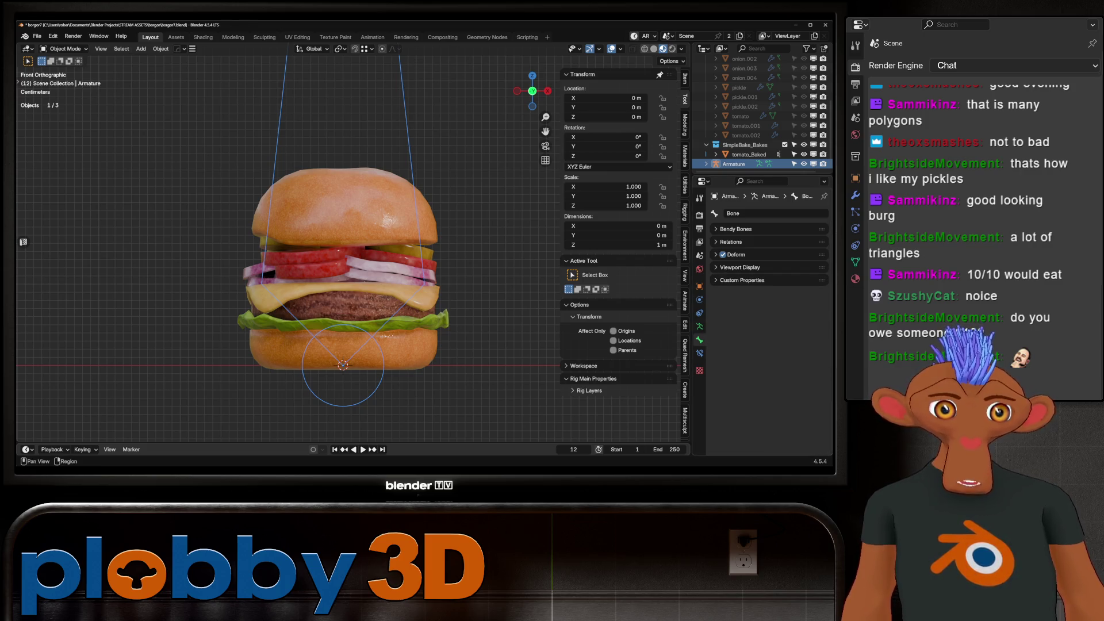
{"action": "left_click", "coordinate": [699, 326]}
{"action": "left_click", "coordinate": [740, 365]}
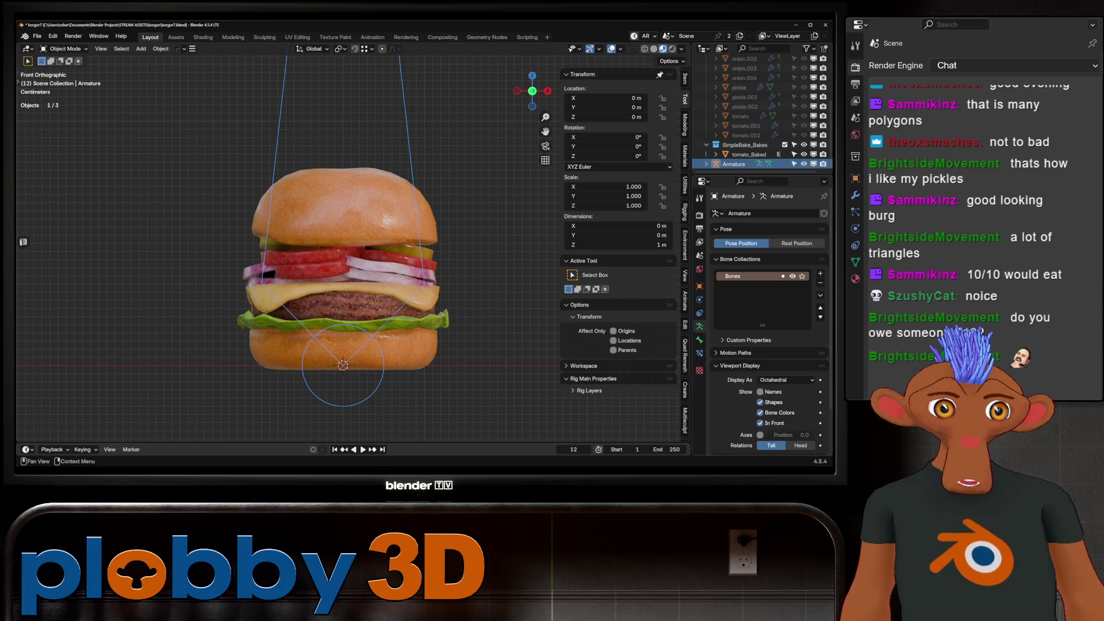
{"action": "scroll", "coordinate": [740, 365], "scroll_direction": "down", "scroll_amount": 2}
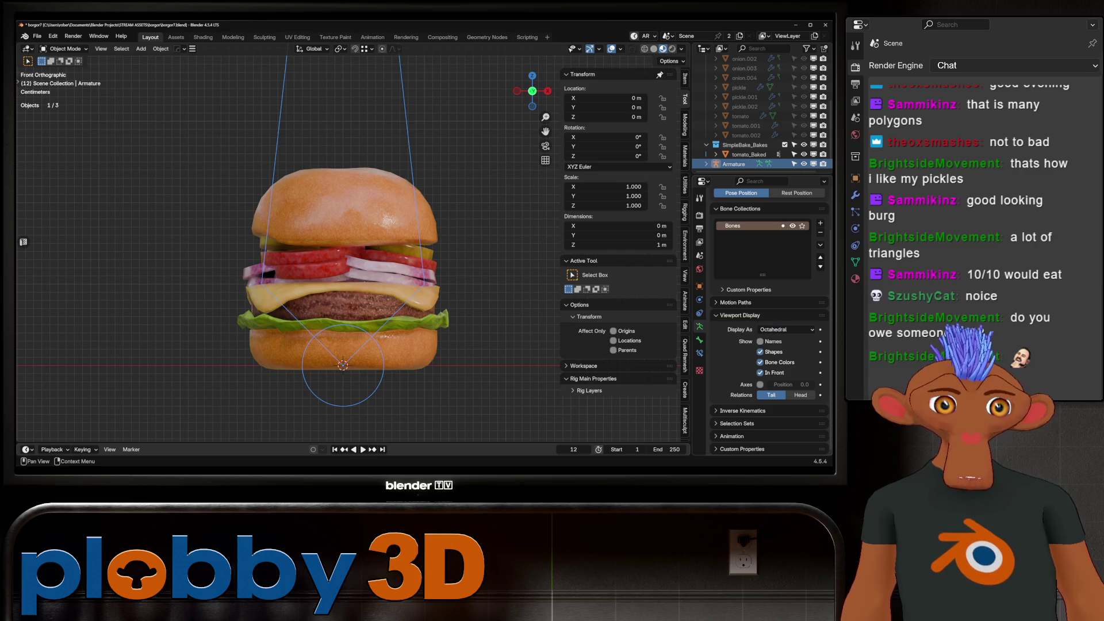
{"action": "left_click", "coordinate": [740, 315]}
{"action": "scroll", "coordinate": [360, 321], "scroll_direction": "up", "scroll_amount": 3}
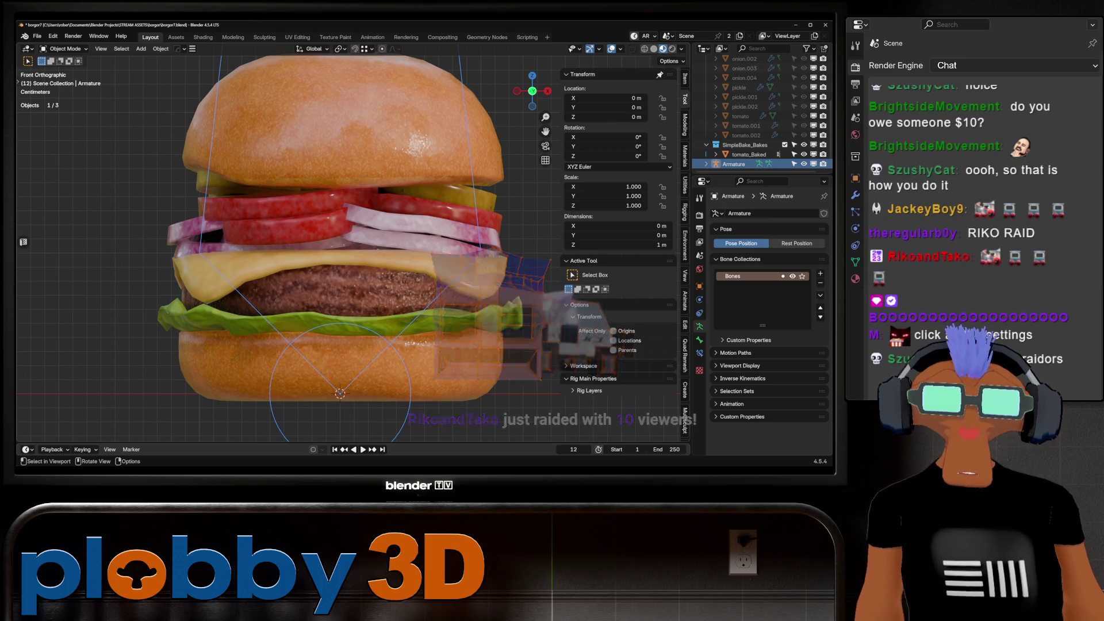
Orbit and zoom around the burger to a close front view.
{"action": "scroll", "coordinate": [287, 247], "scroll_direction": "down", "scroll_amount": 5}
{"action": "middle_click_drag", "start_coordinate": [287, 248], "coordinate": [321, 236]}
{"action": "scroll", "coordinate": [287, 248], "scroll_direction": "up", "scroll_amount": 6}
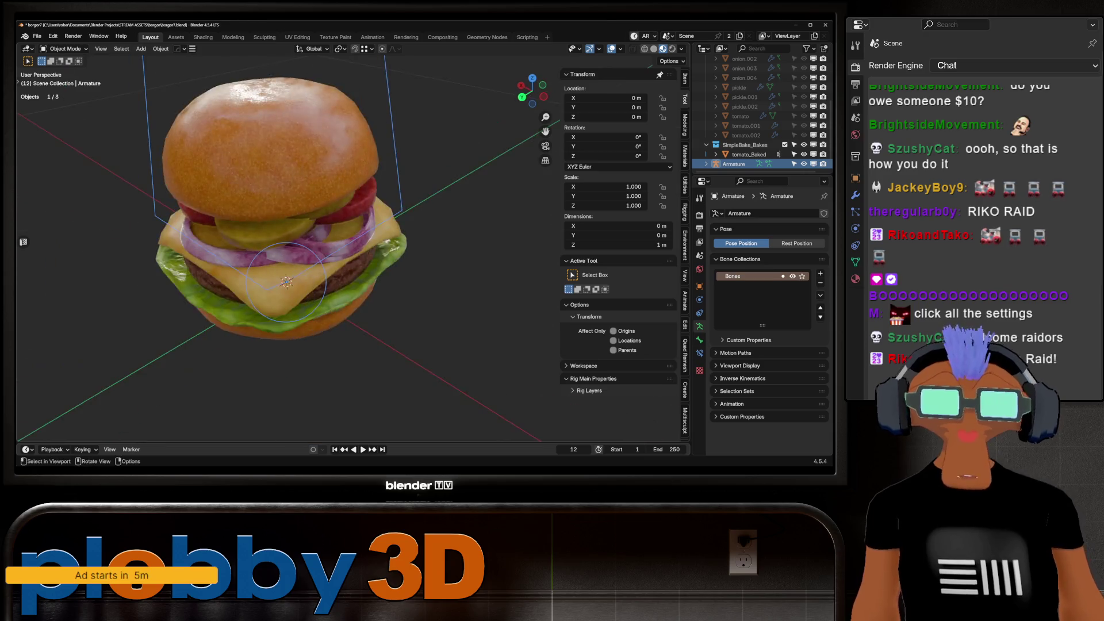
{"action": "scroll", "coordinate": [287, 247], "scroll_direction": "up", "scroll_amount": 6}
{"action": "key", "text": "w"}
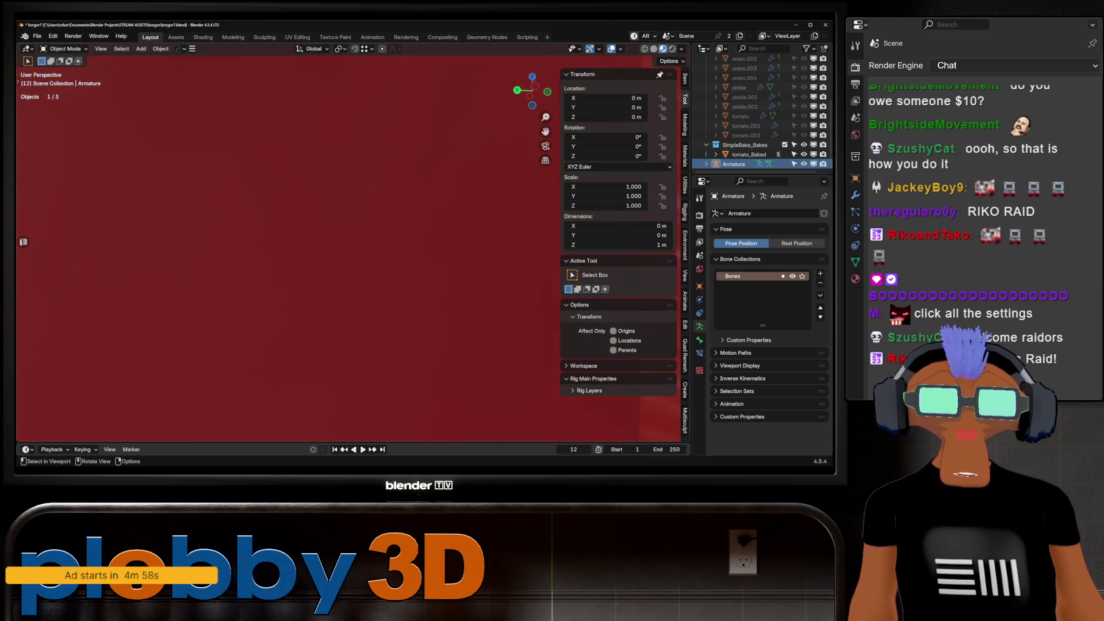
{"action": "scroll", "coordinate": [276, 247], "scroll_direction": "down", "scroll_amount": 10}
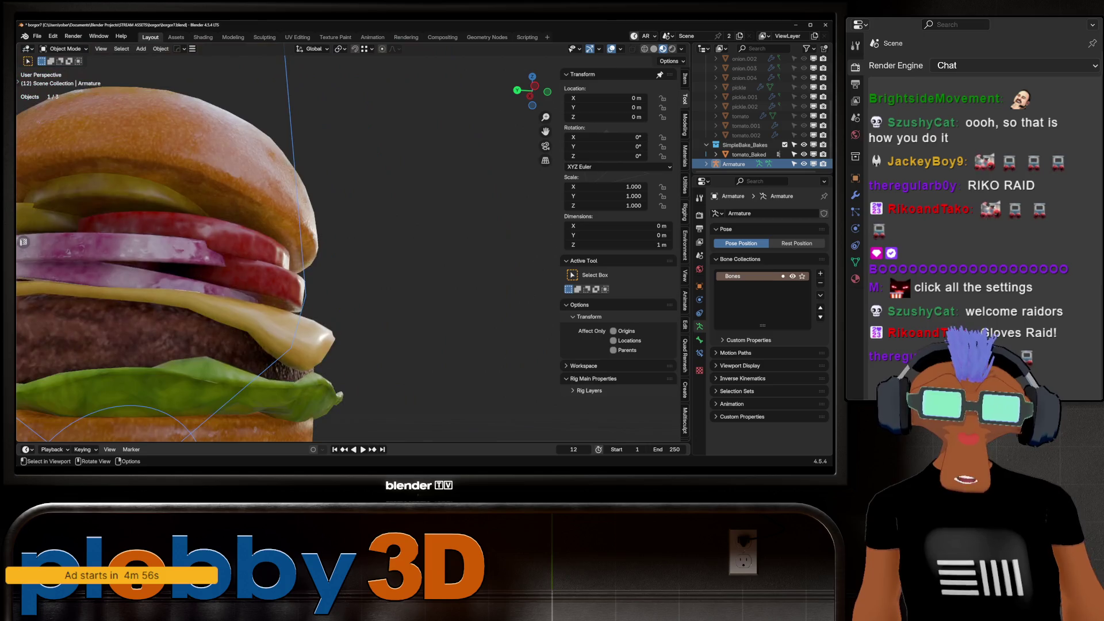
{"action": "middle_click_drag", "start_coordinate": [276, 247], "coordinate": [334, 241]}
{"action": "scroll", "coordinate": [333, 240], "scroll_direction": "up", "scroll_amount": 4}
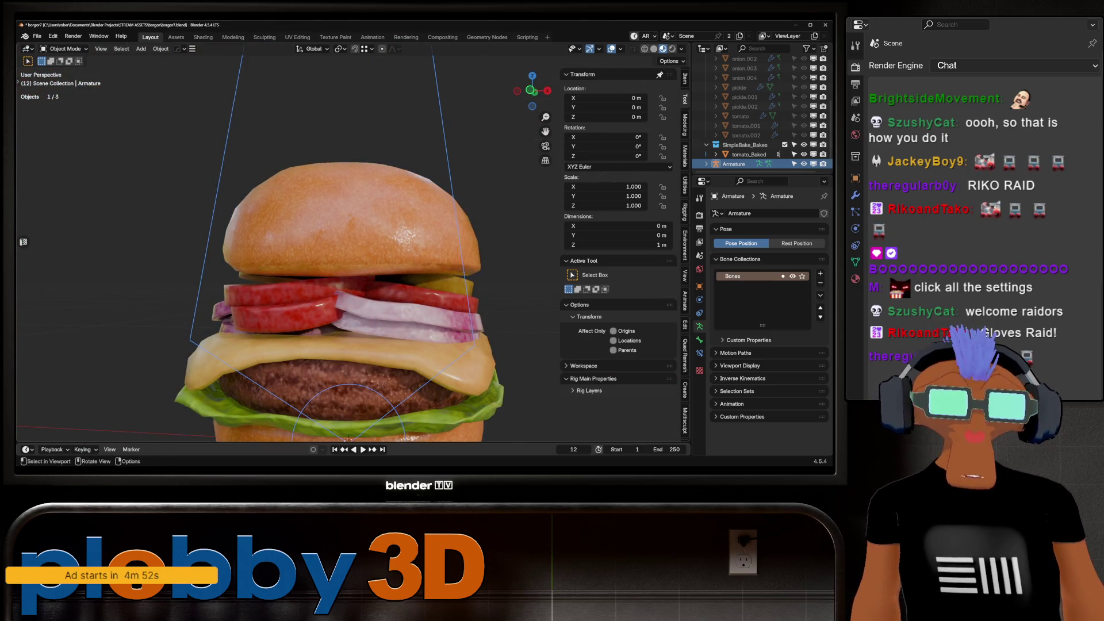
Select tomato_Baked, check it in Edit Mode, return to Object Mode, and deselect everything.
{"action": "left_click", "coordinate": [748, 154]}
{"action": "scroll", "coordinate": [327, 276], "scroll_direction": "down", "scroll_amount": 4}
{"action": "scroll", "coordinate": [327, 276], "scroll_direction": "up", "scroll_amount": 3}
{"action": "mouse_move", "coordinate": [327, 275]}
{"action": "middle_mouse_down"}
{"action": "mouse_move", "coordinate": [310, 299]}
{"action": "mouse_move", "coordinate": [331, 273]}
{"action": "mouse_move", "coordinate": [331, 321]}
{"action": "mouse_move", "coordinate": [311, 287]}
{"action": "middle_mouse_up"}
{"action": "scroll", "coordinate": [330, 274], "scroll_direction": "down", "scroll_amount": 3}
{"action": "scroll", "coordinate": [331, 273], "scroll_direction": "up", "scroll_amount": 4}
{"action": "scroll", "coordinate": [311, 287], "scroll_direction": "down", "scroll_amount": 3}
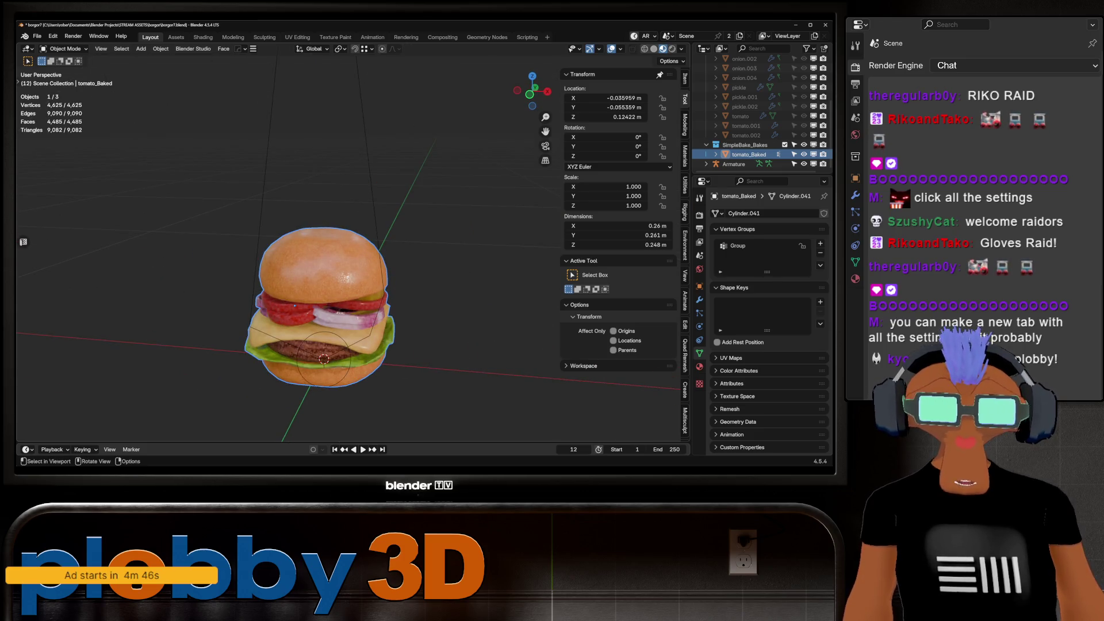
{"action": "key", "text": "Tab"}
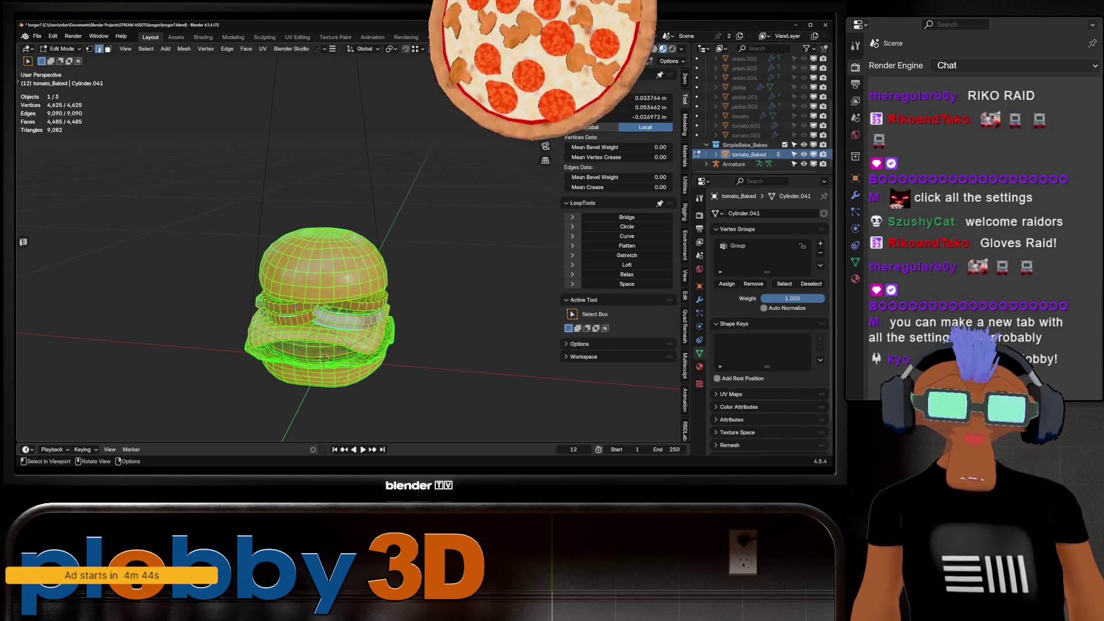
{"action": "key", "text": "Tab"}
{"action": "key", "text": "q"}
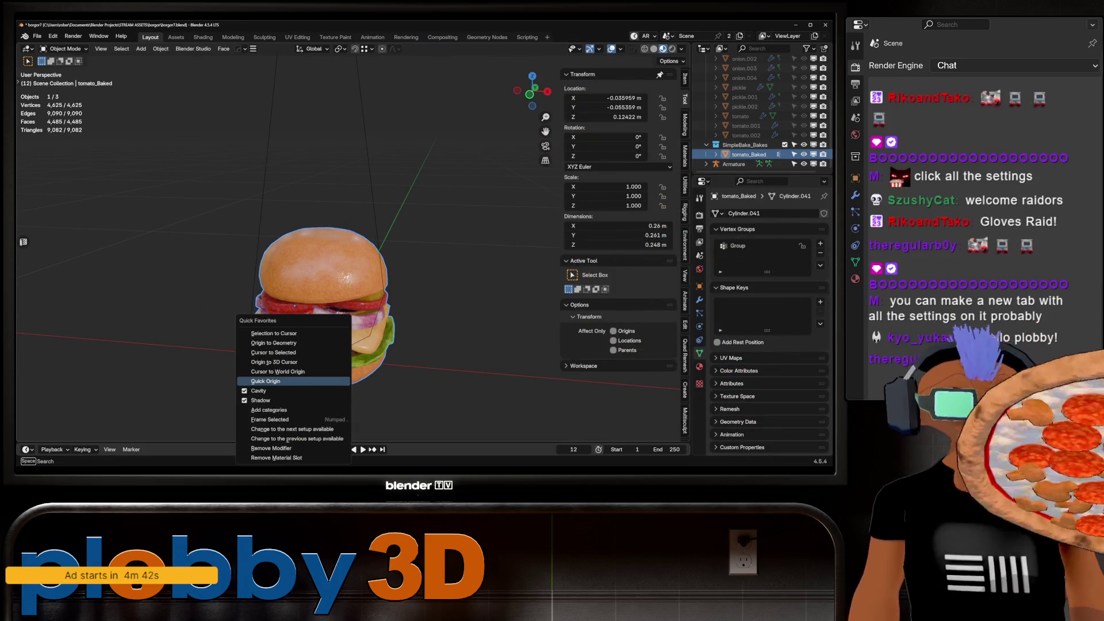
{"action": "key", "text": "Escape"}
{"action": "key", "text": "alt+a"}
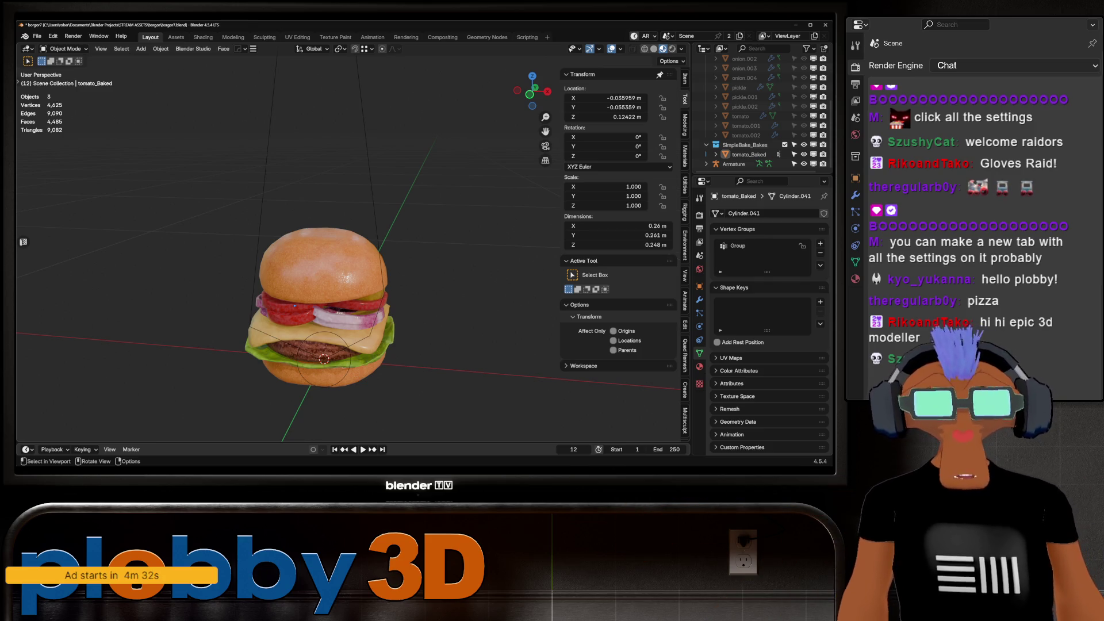
In Front Orthographic view, select the armature and set the pivot point to Active Element.
{"action": "scroll", "coordinate": [287, 247], "scroll_direction": "down", "scroll_amount": 5}
{"action": "key", "text": "KP_1"}
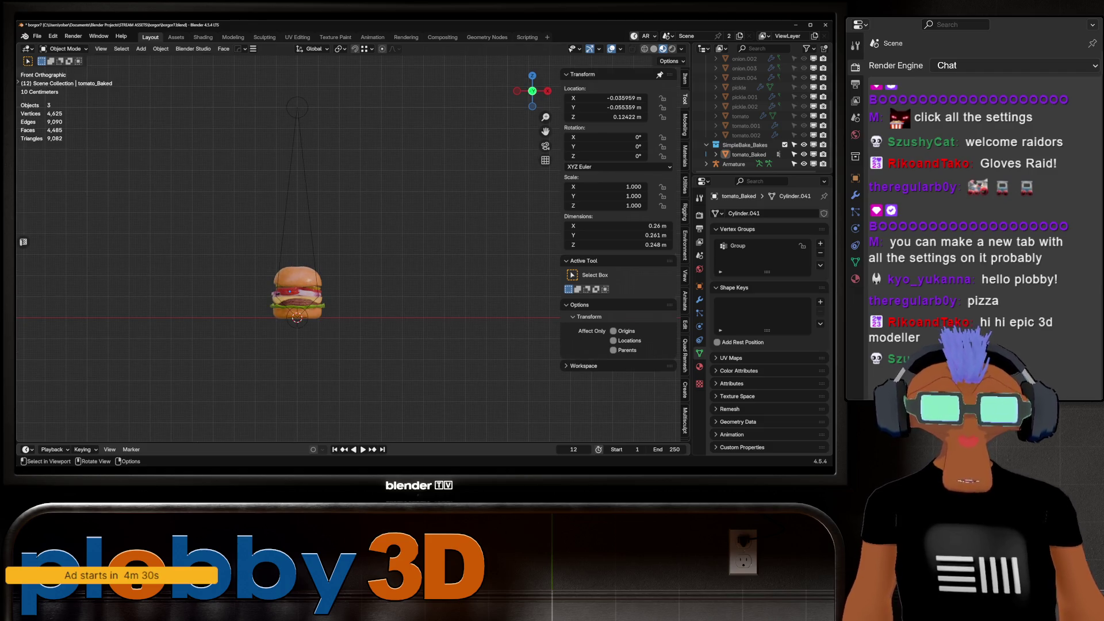
{"action": "left_click", "coordinate": [297, 109]}
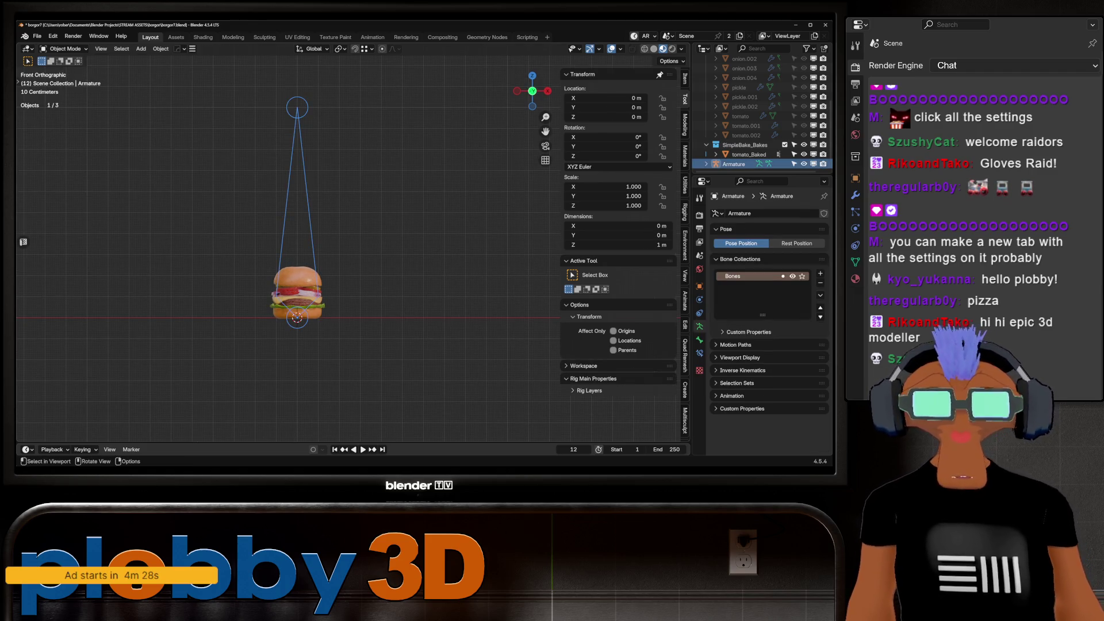
{"action": "left_click", "coordinate": [340, 49]}
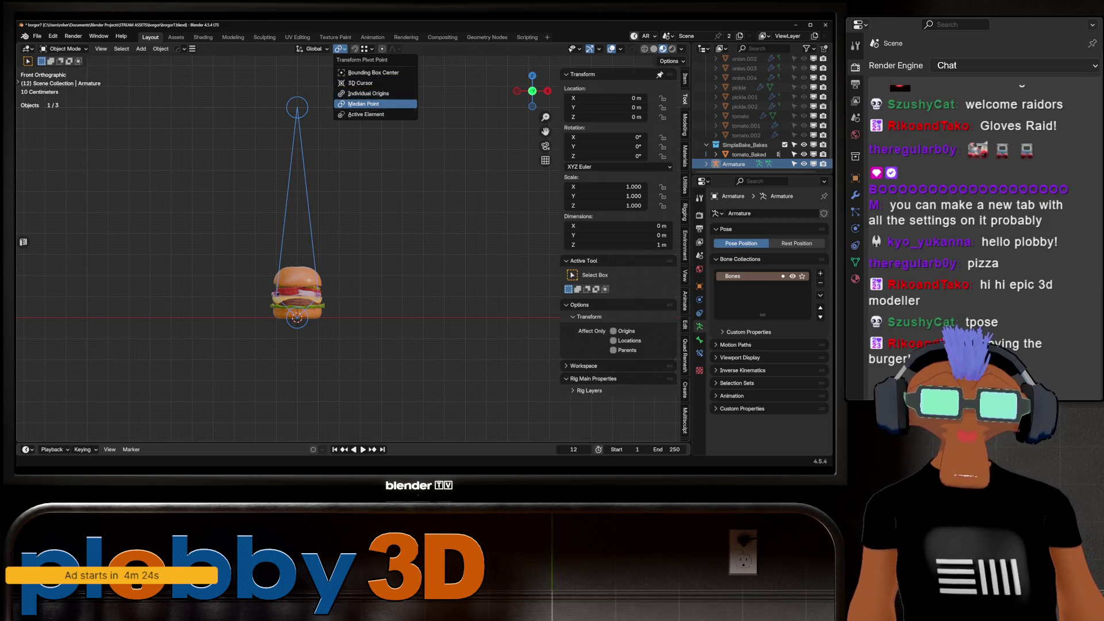
{"action": "left_click", "coordinate": [366, 113]}
{"action": "key", "text": "alt+a"}
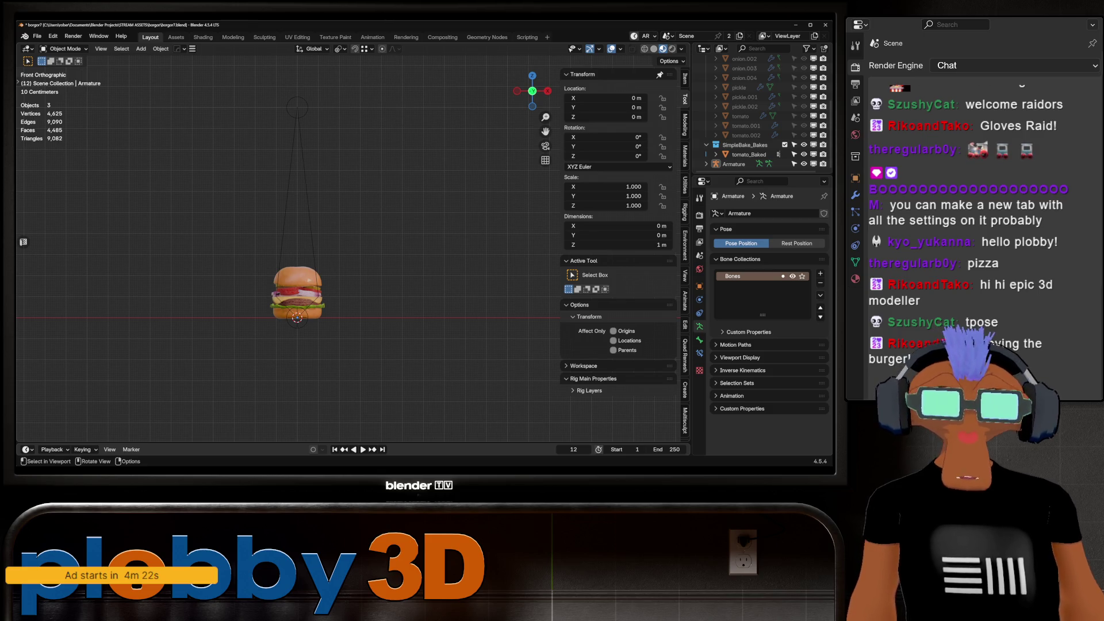
{"action": "key", "text": "ctrl+z"}
Try scaling the armature object to 0.147 and 0.414, then undo back to full size.
{"action": "key", "text": "s"}
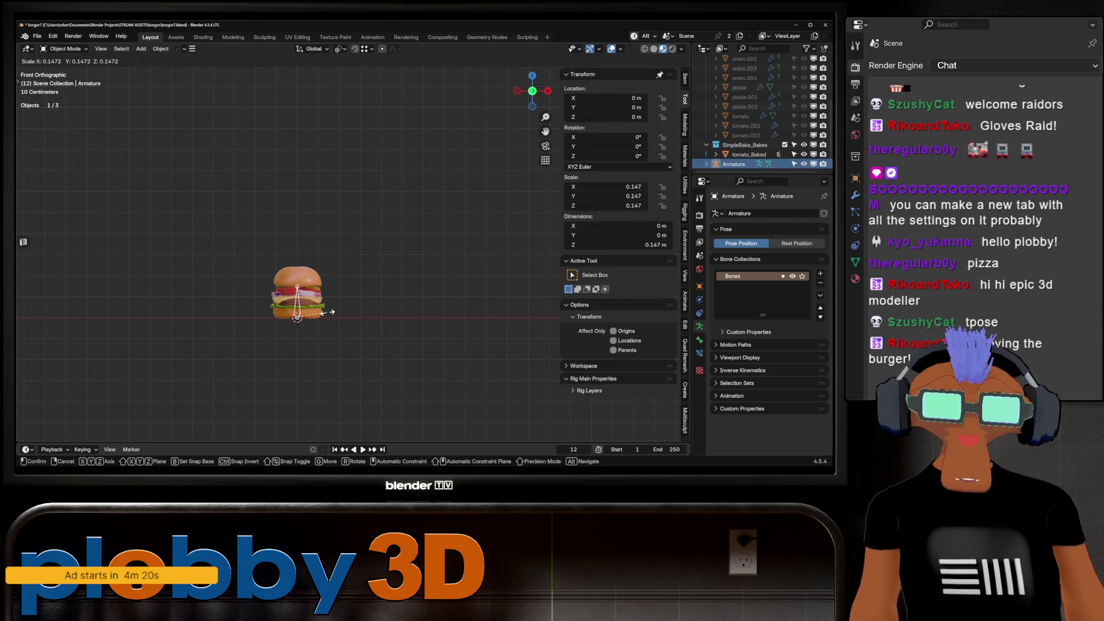
{"action": "left_click", "coordinate": [310, 308]}
{"action": "scroll", "coordinate": [307, 313], "scroll_direction": "up", "scroll_amount": 5}
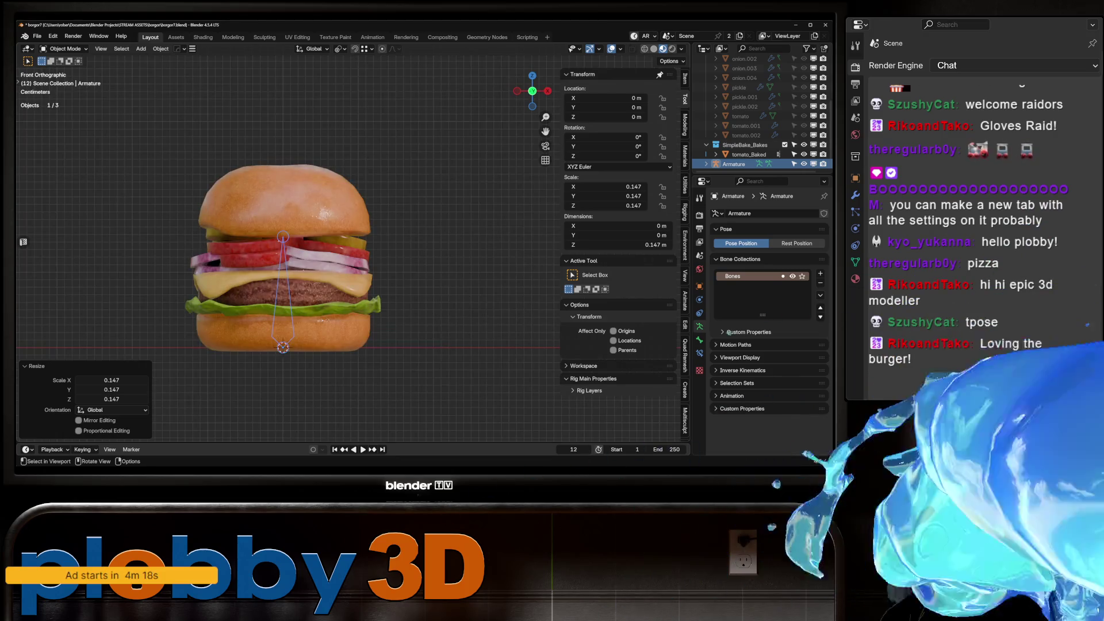
{"action": "scroll", "coordinate": [384, 360], "scroll_direction": "up", "scroll_amount": 2}
{"action": "key", "text": "s"}
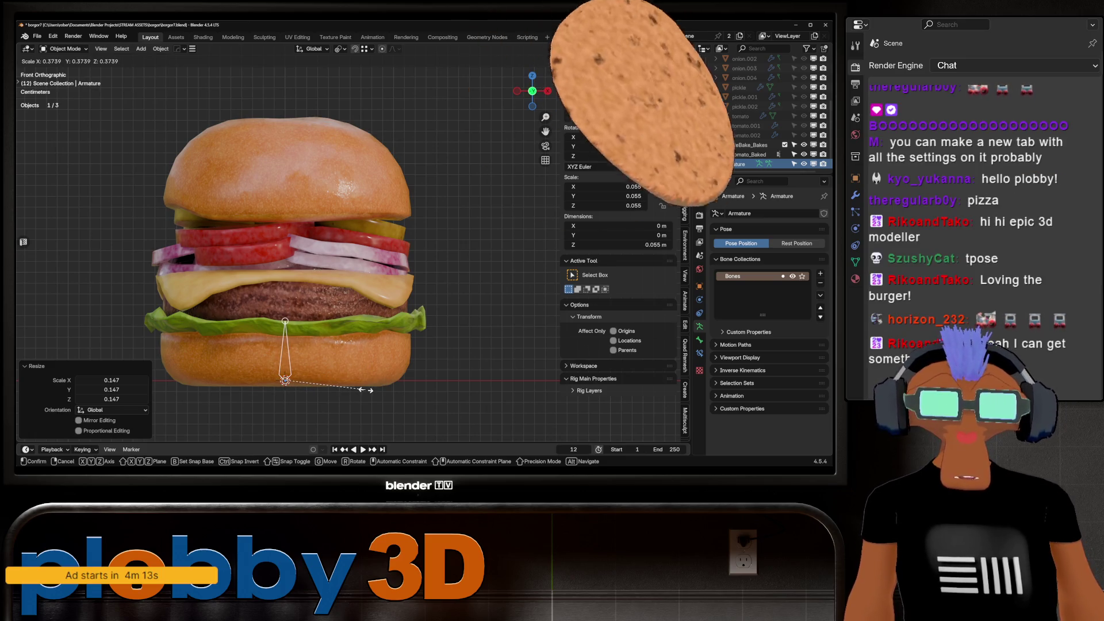
{"action": "left_click", "coordinate": [374, 389]}
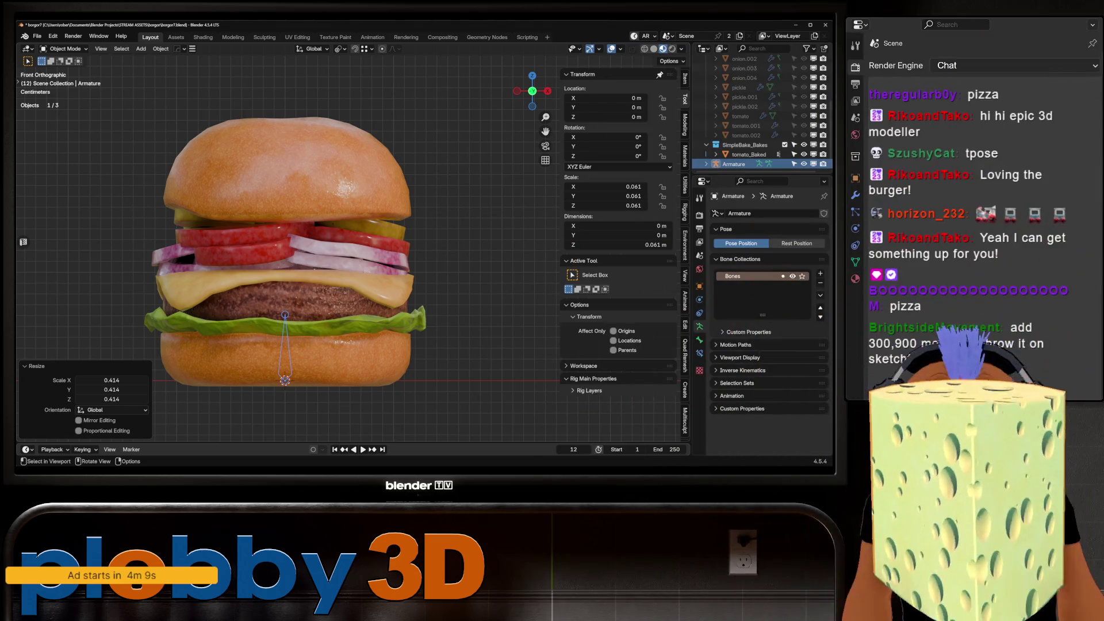
{"action": "key", "text": "ctrl+z"}
In Edit Mode, scale the bone by 0.374 then 0.687 to reach the burger's top.
{"action": "key", "text": "Tab"}
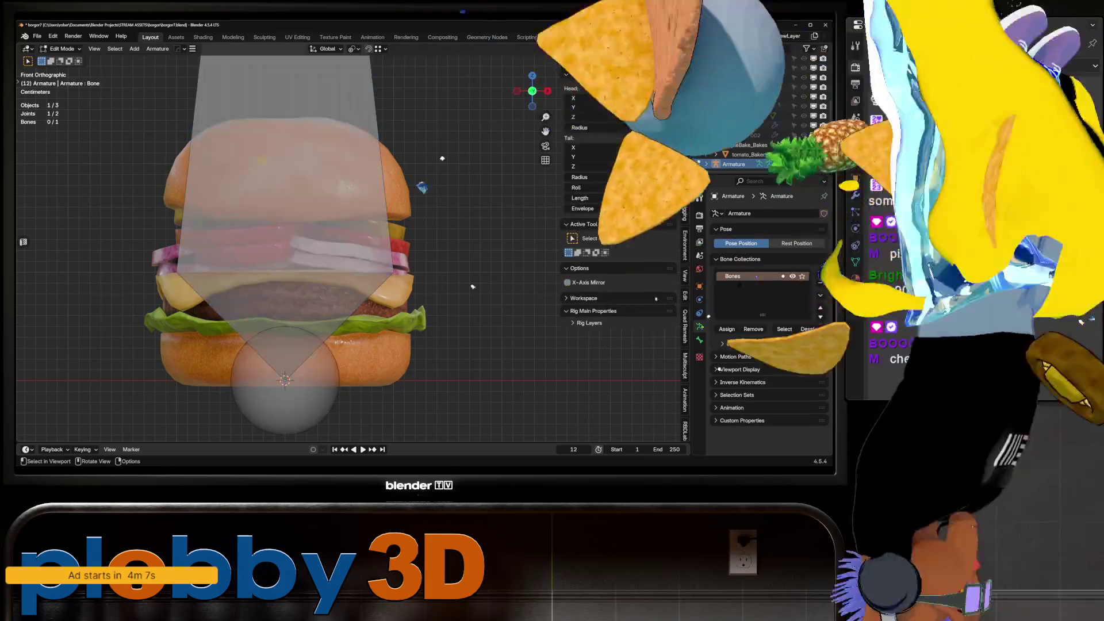
{"action": "key", "text": "s"}
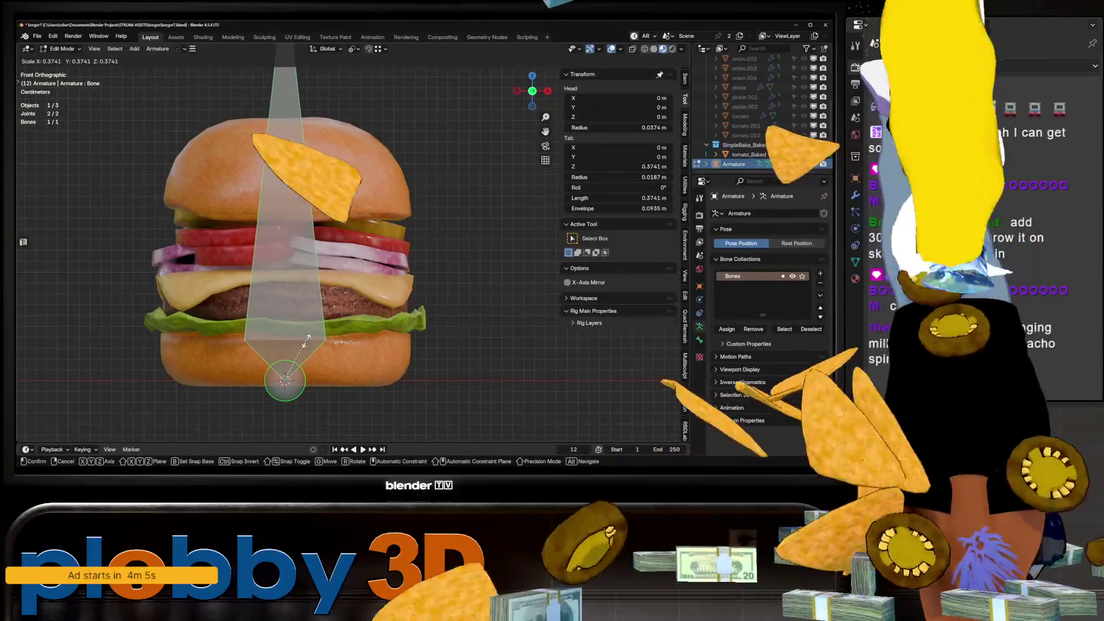
{"action": "left_click", "coordinate": [303, 341]}
{"action": "key", "text": "s"}
{"action": "left_click", "coordinate": [396, 284]}
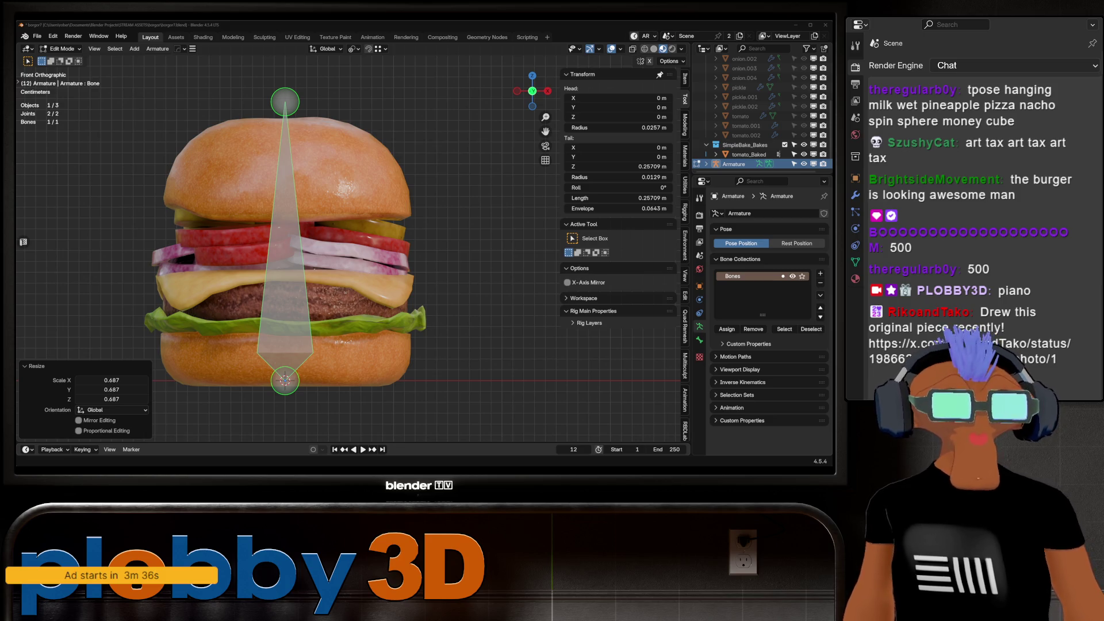
{"action": "key", "text": "alt+Tab"}
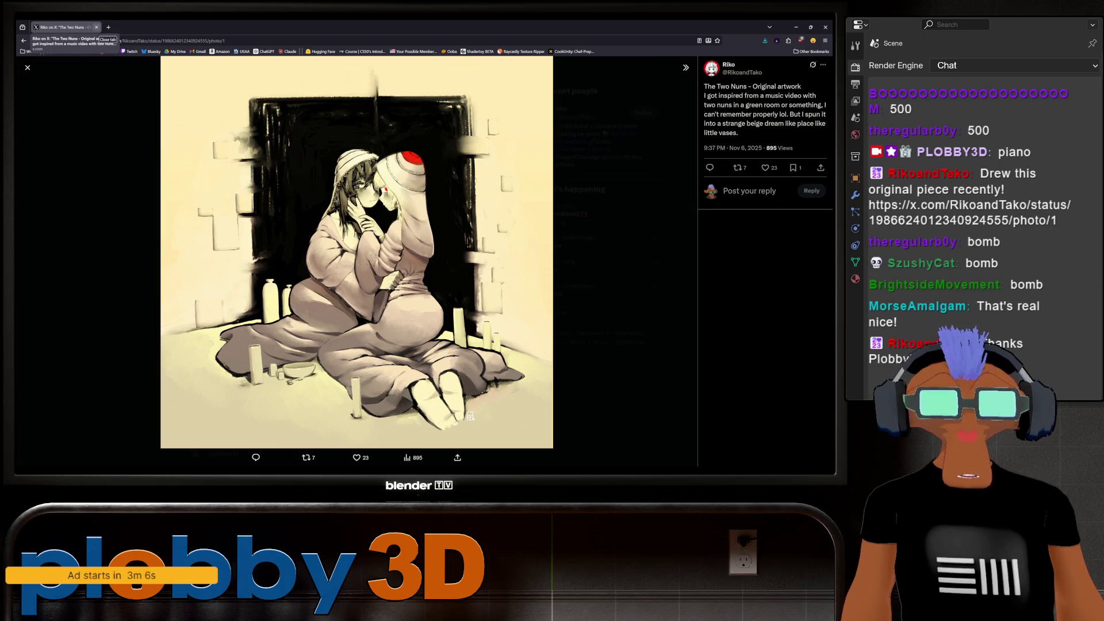
{"action": "left_click", "coordinate": [96, 27]}
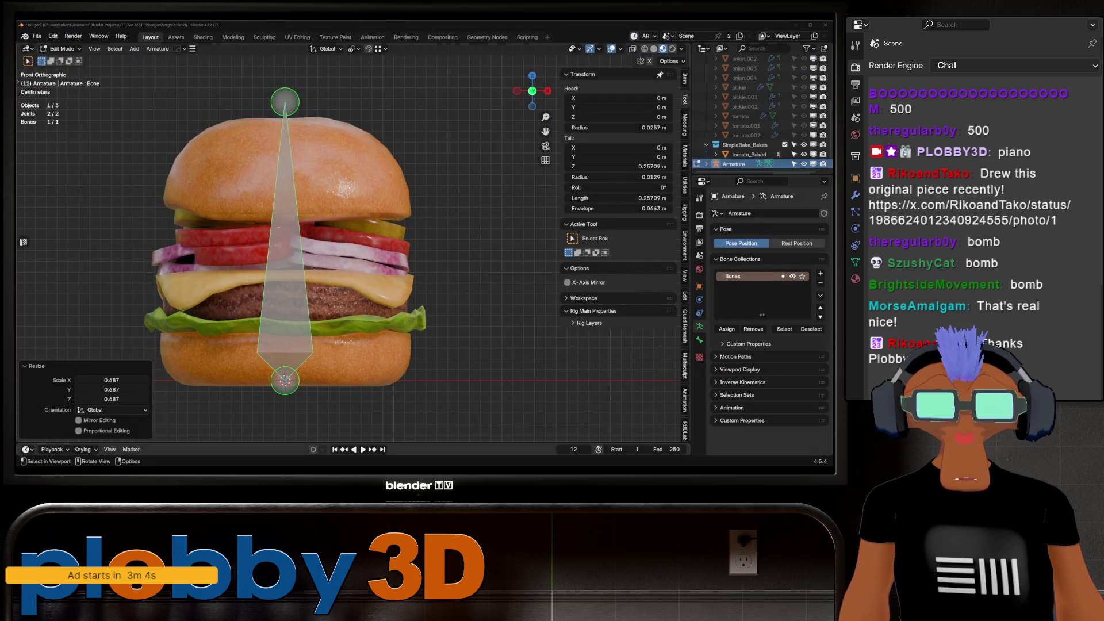
Select the first bone and scale it down to 0.232 of its size.
{"action": "left_click", "coordinate": [285, 102]}
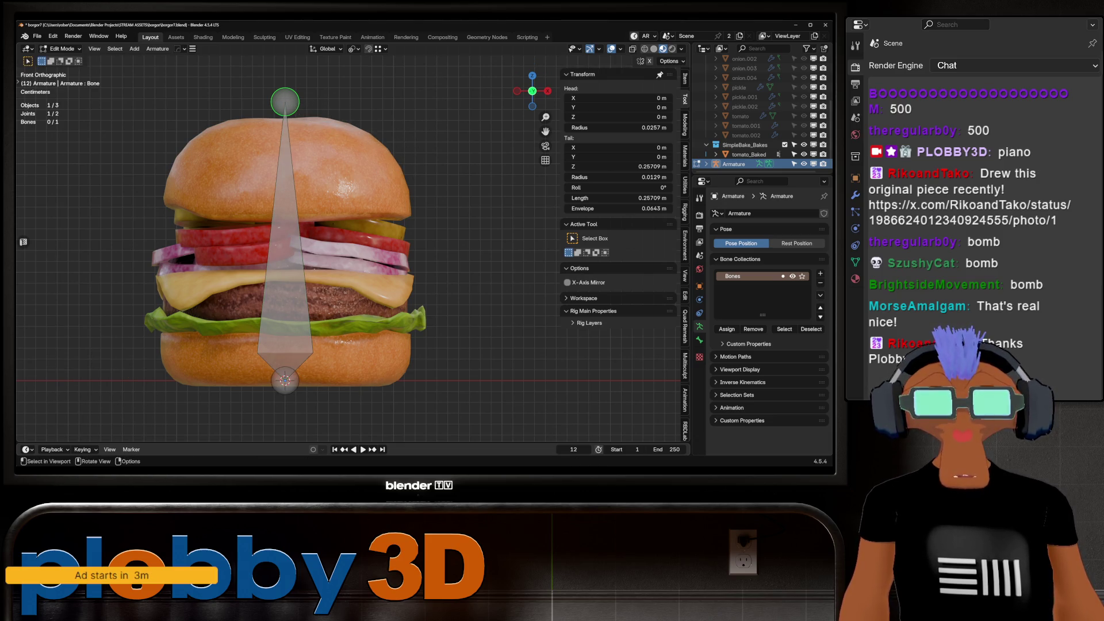
{"action": "left_click", "coordinate": [285, 135]}
{"action": "key", "text": "s"}
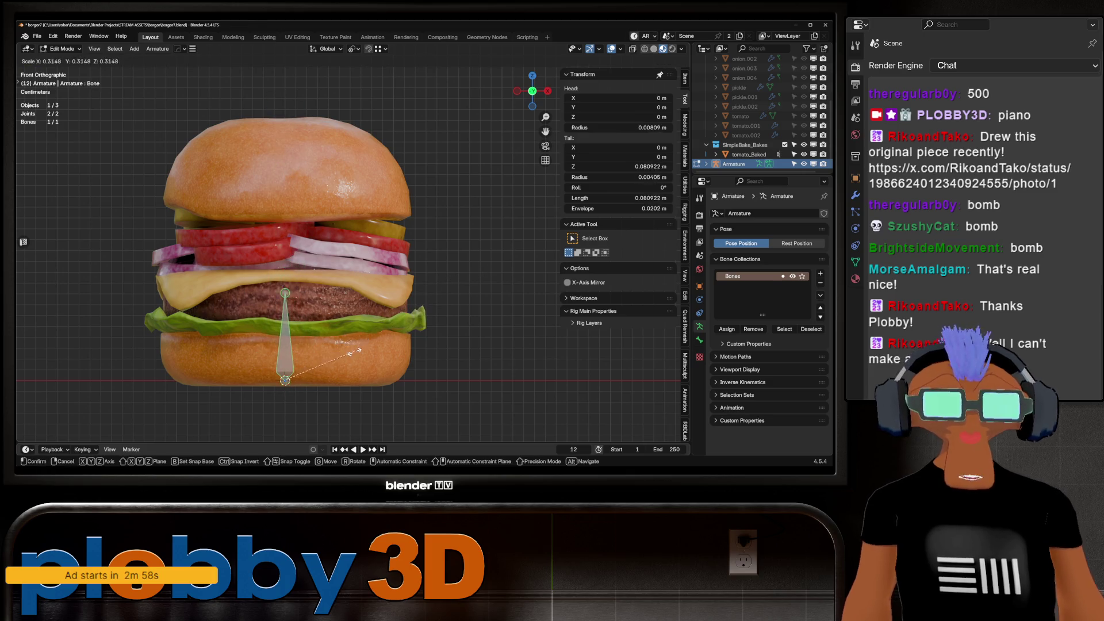
{"action": "left_click", "coordinate": [339, 322]}
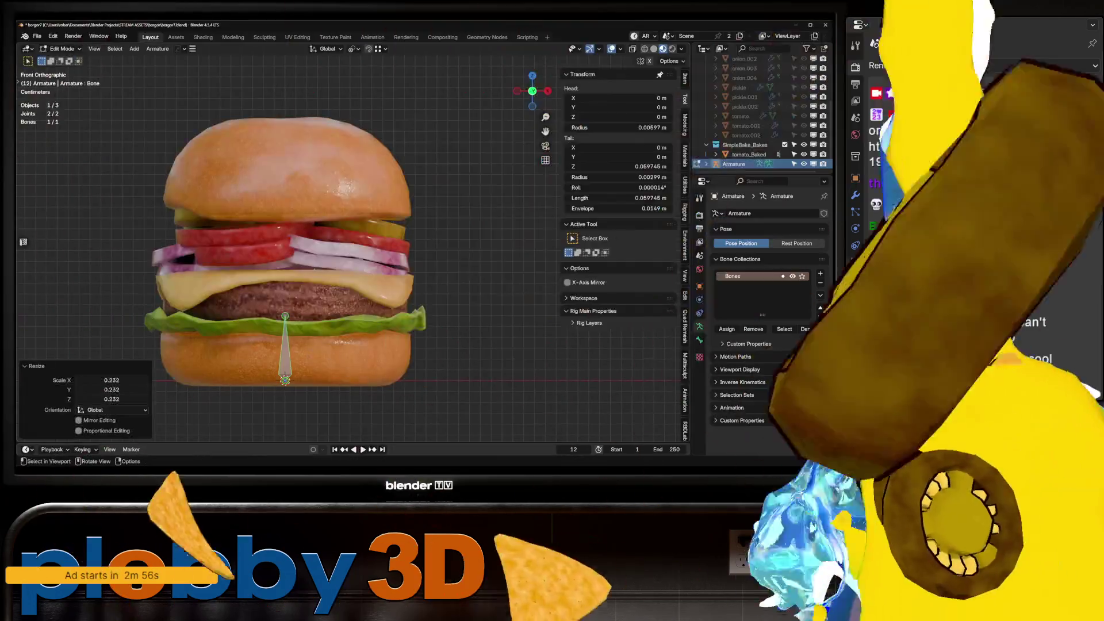
{"action": "middle_click_drag", "start_coordinate": [339, 322], "coordinate": [387, 317], "text": "shift"}
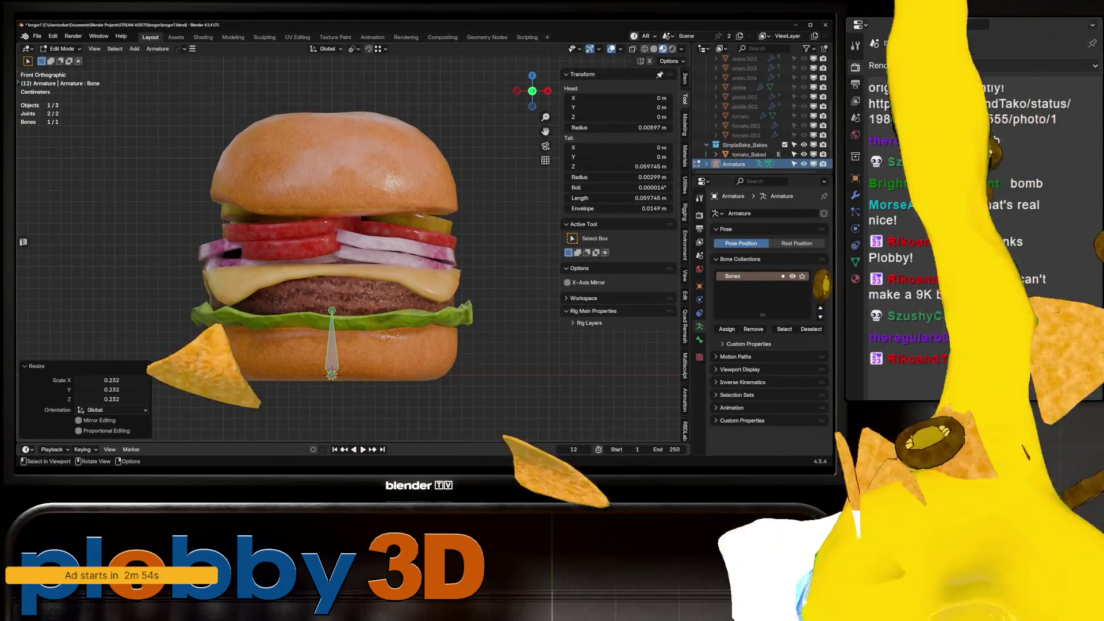
Extrude three more bones upward in a chain, the fourth, Bone.003, reaching into the top bun.
{"action": "key", "text": "e"}
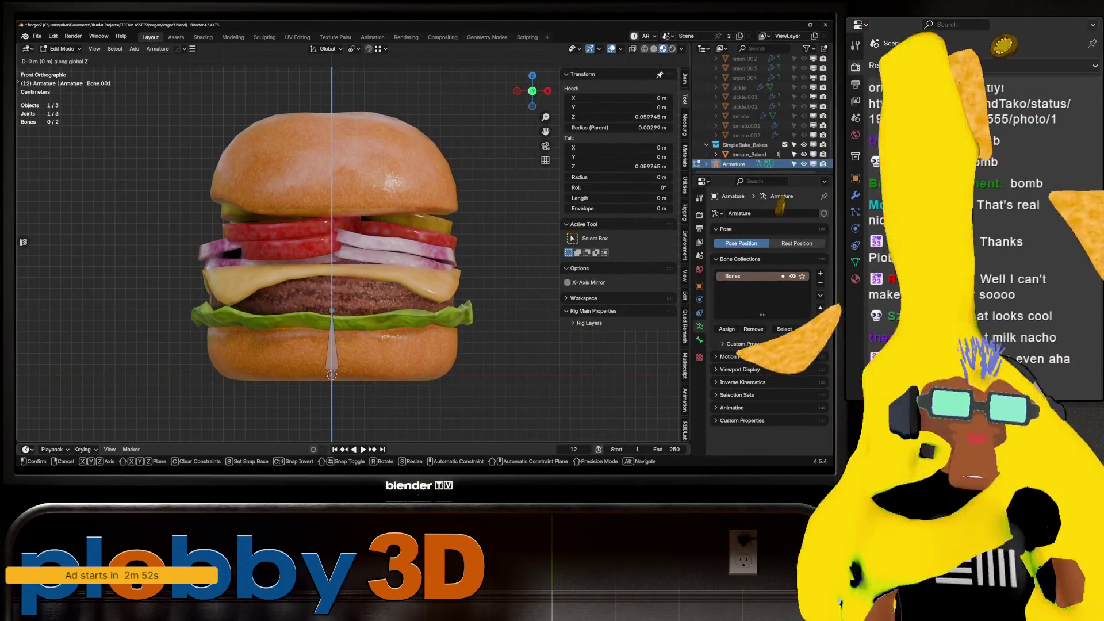
{"action": "key", "text": "Return"}
{"action": "key", "text": "e"}
{"action": "key", "text": "Return"}
{"action": "key", "text": "e"}
{"action": "key", "text": "Return"}
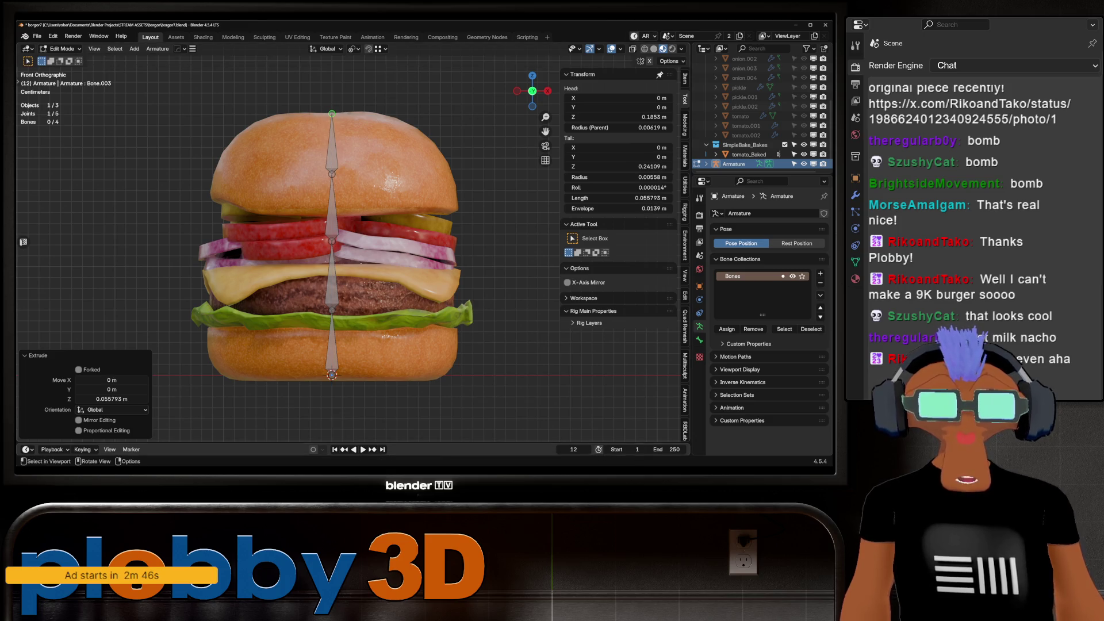
{"action": "mouse_move", "coordinate": [344, 259]}
{"action": "middle_mouse_down"}
{"action": "mouse_move", "coordinate": [368, 230]}
{"action": "mouse_move", "coordinate": [348, 261]}
{"action": "mouse_move", "coordinate": [355, 256]}
{"action": "middle_mouse_up"}
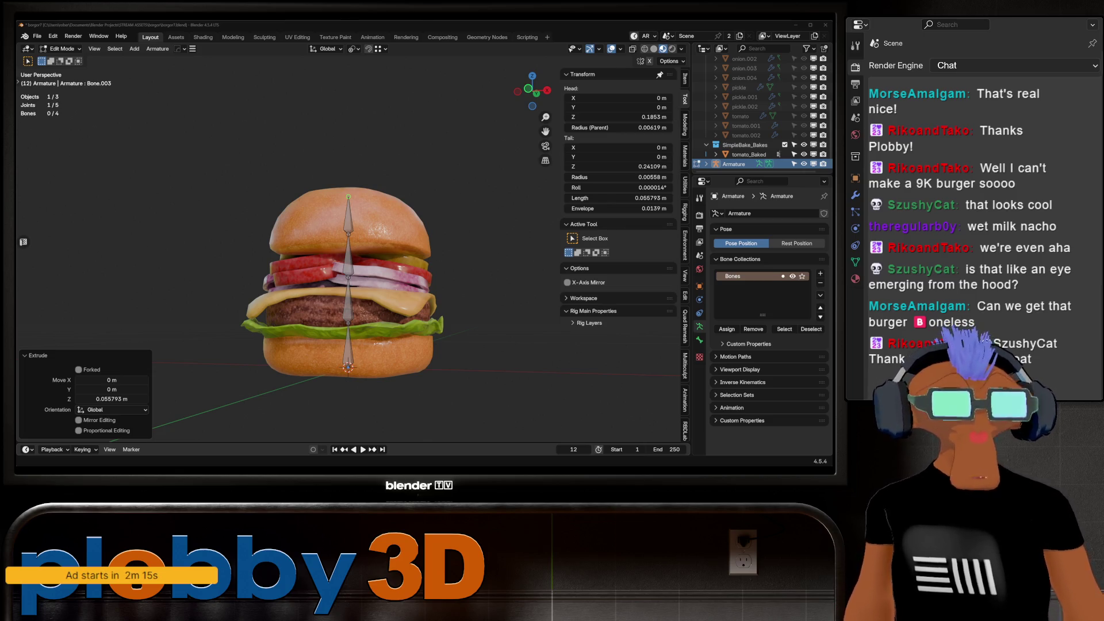
Switch from Blender to the browser showing the X post of 'The Two Nuns' artwork.
{"action": "key", "text": "alt+Tab"}
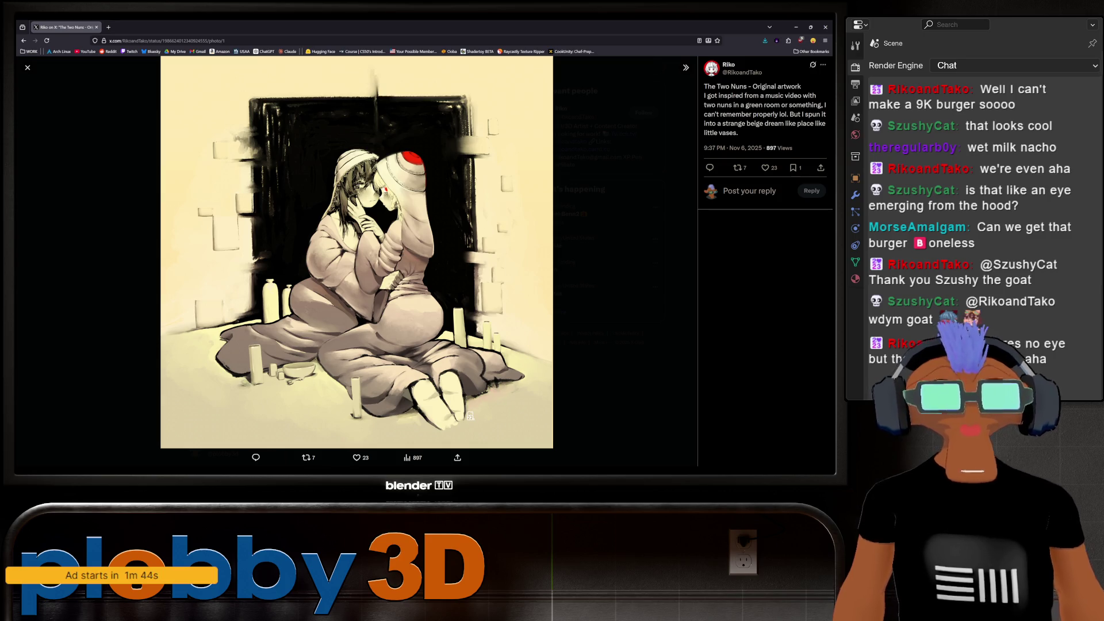
Search Google Images for 'fullmetal alchemist eye' and preview one eye poster result.
{"action": "key", "text": "ctrl+l"}
{"action": "type", "text": "fu"}
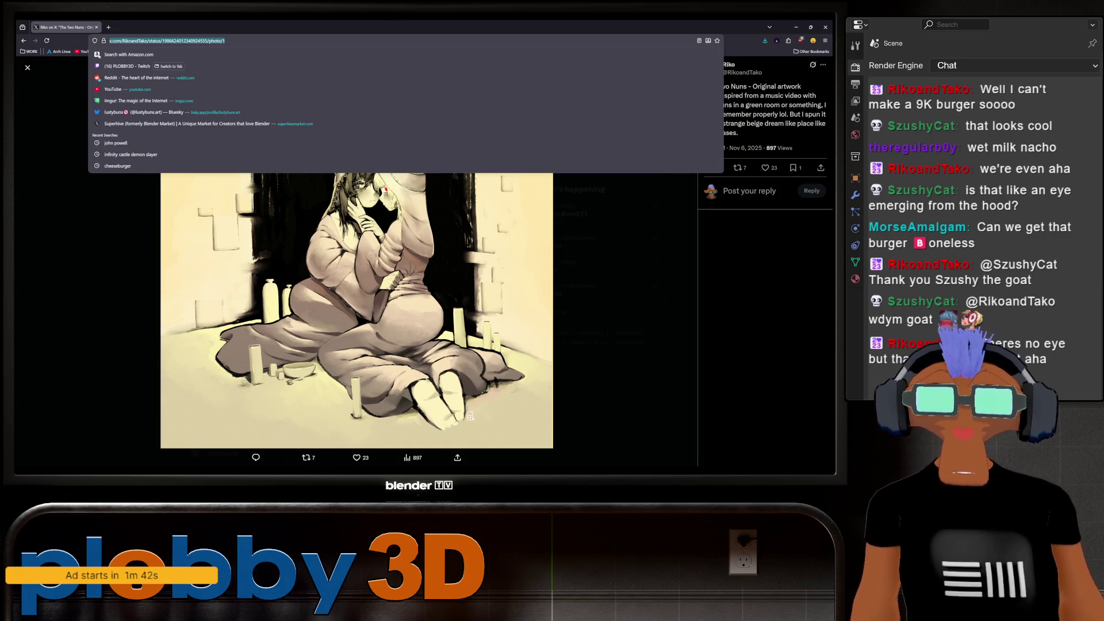
{"action": "type", "text": "llmet"}
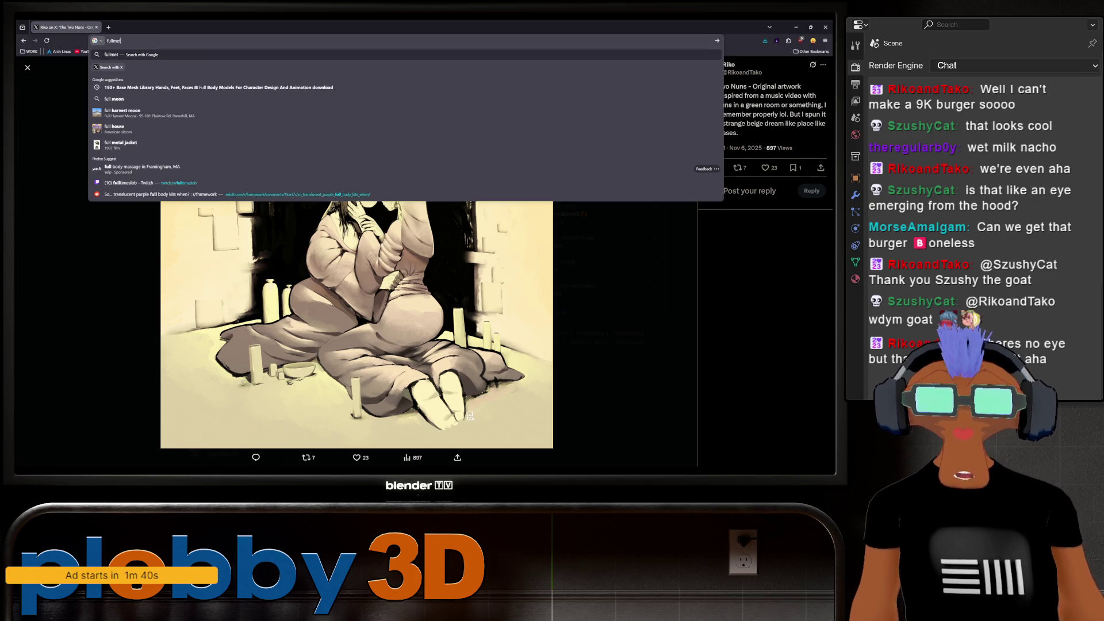
{"action": "type", "text": "al alchemist"}
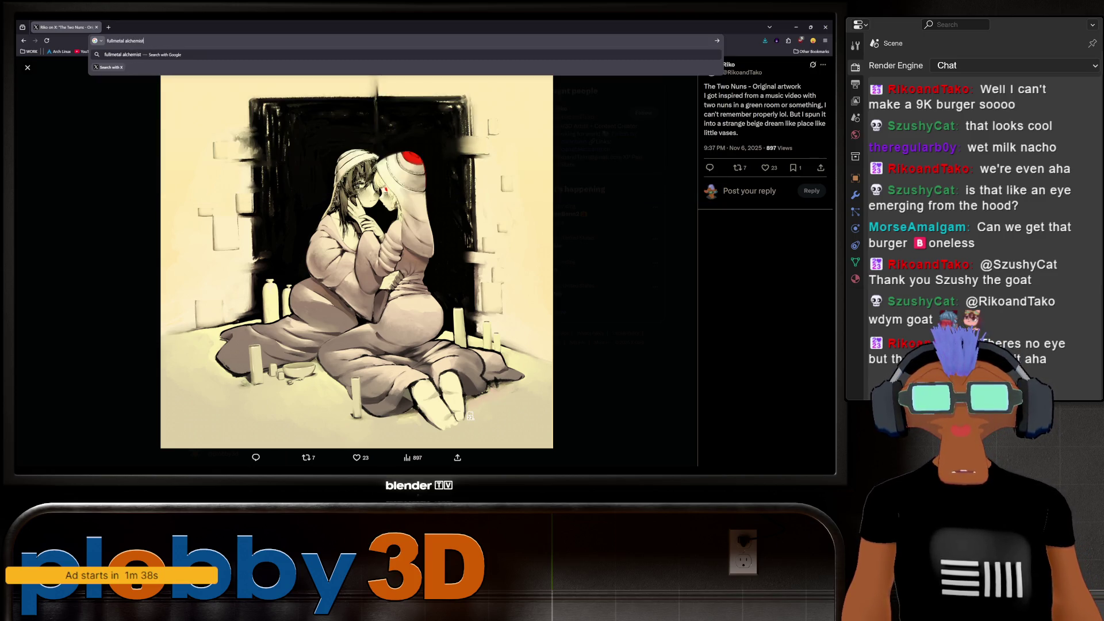
{"action": "type", "text": "eye"}
{"action": "key", "text": "Return"}
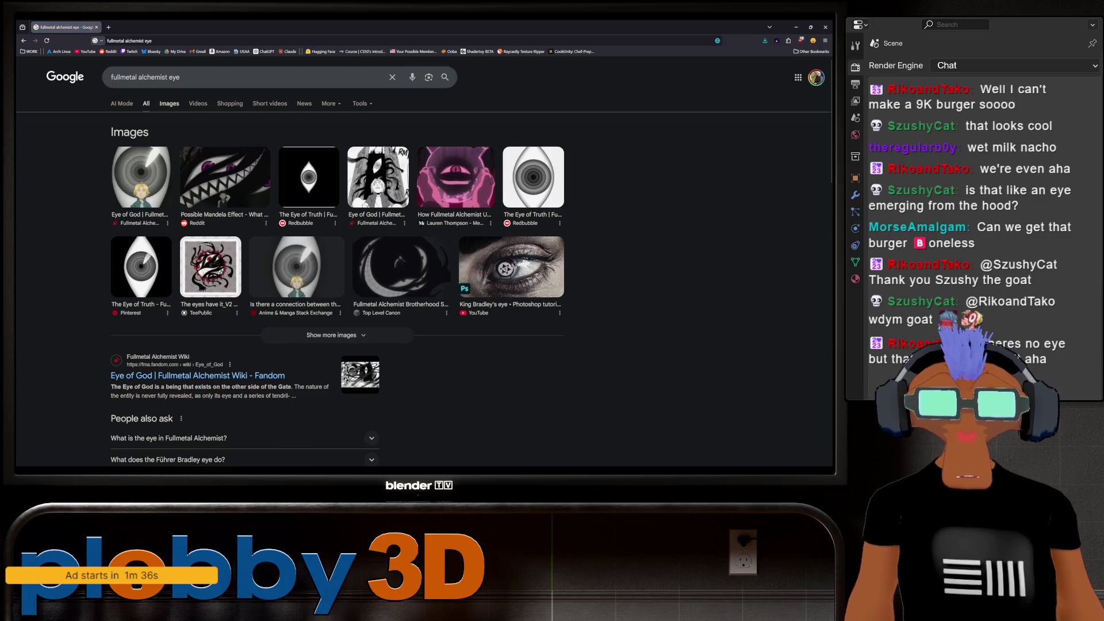
{"action": "left_click", "coordinate": [169, 104]}
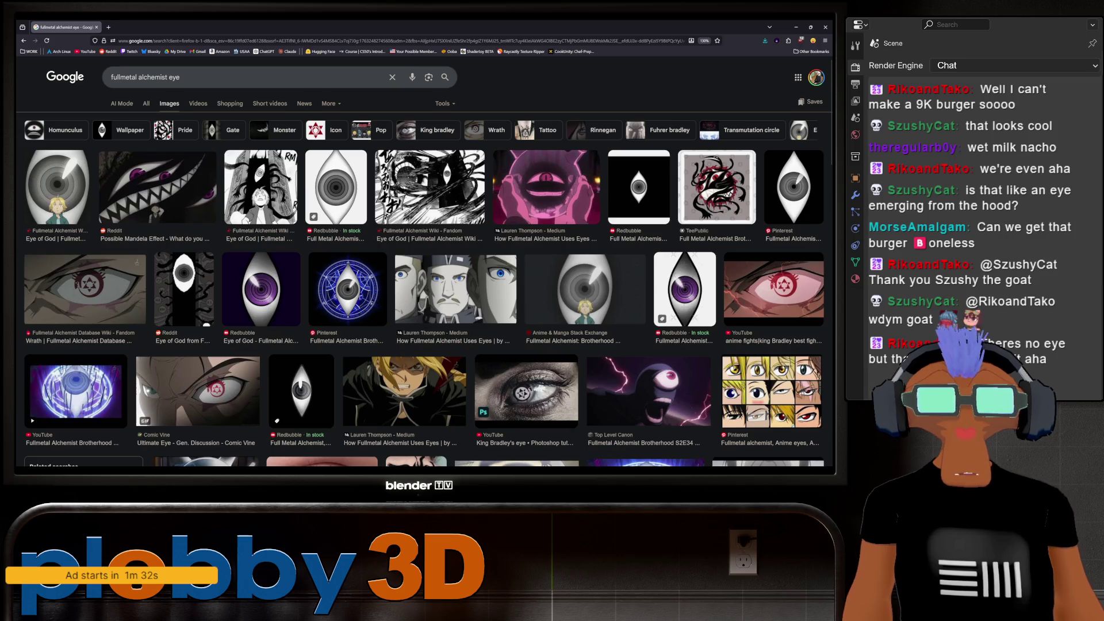
{"action": "left_click", "coordinate": [794, 187]}
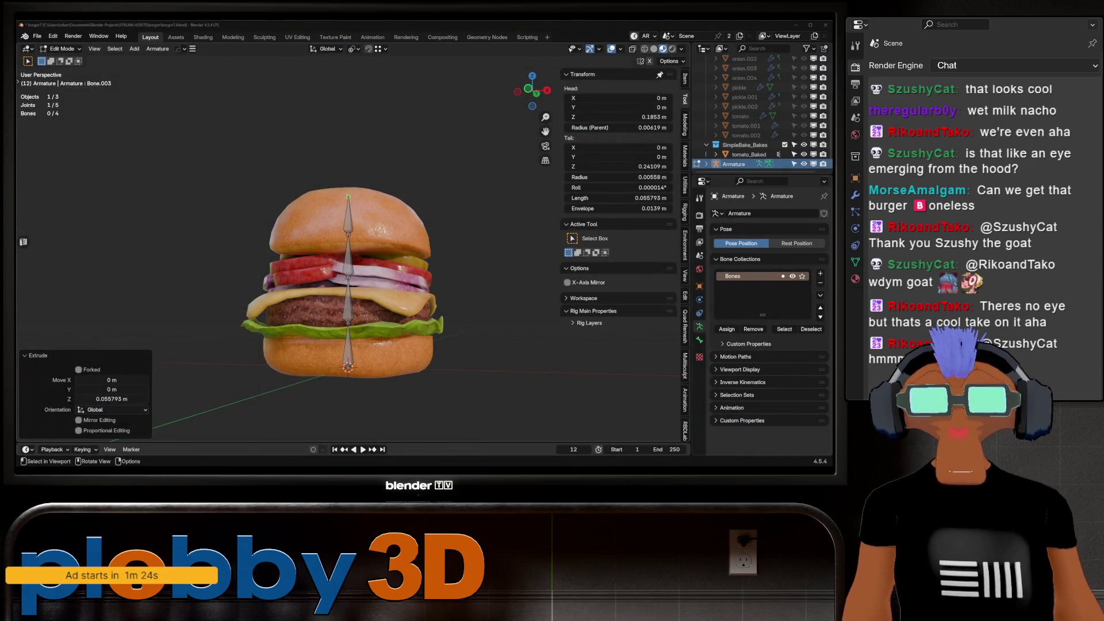
Inspect the tomato_Baked burger mesh in Edit Mode from its underside and side.
{"action": "key", "text": "Tab"}
{"action": "mouse_move", "coordinate": [345, 287]}
{"action": "middle_mouse_down"}
{"action": "mouse_move", "coordinate": [362, 288]}
{"action": "mouse_move", "coordinate": [348, 302]}
{"action": "mouse_move", "coordinate": [354, 336]}
{"action": "mouse_move", "coordinate": [356, 299]}
{"action": "middle_mouse_up"}
{"action": "left_click", "coordinate": [350, 265]}
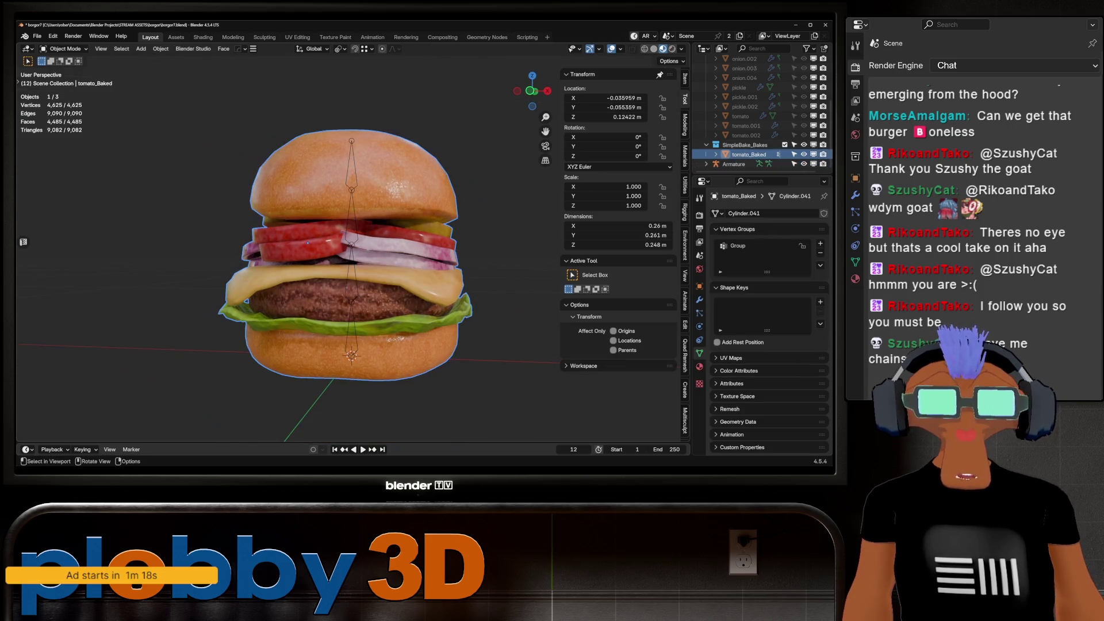
{"action": "key", "text": "Tab"}
{"action": "mouse_move", "coordinate": [307, 242]}
{"action": "middle_mouse_down"}
{"action": "mouse_move", "coordinate": [309, 221]}
{"action": "mouse_move", "coordinate": [349, 219]}
{"action": "middle_mouse_up"}
{"action": "scroll", "coordinate": [345, 259], "scroll_direction": "down", "scroll_amount": 2}
{"action": "mouse_move", "coordinate": [345, 259]}
{"action": "middle_mouse_down"}
{"action": "mouse_move", "coordinate": [368, 260]}
{"action": "mouse_move", "coordinate": [323, 259]}
{"action": "middle_mouse_up"}
{"action": "scroll", "coordinate": [345, 259], "scroll_direction": "up", "scroll_amount": 3}
{"action": "key", "text": "Tab"}
{"action": "scroll", "coordinate": [322, 264], "scroll_direction": "down", "scroll_amount": 3}
{"action": "scroll", "coordinate": [323, 260], "scroll_direction": "up", "scroll_amount": 3}
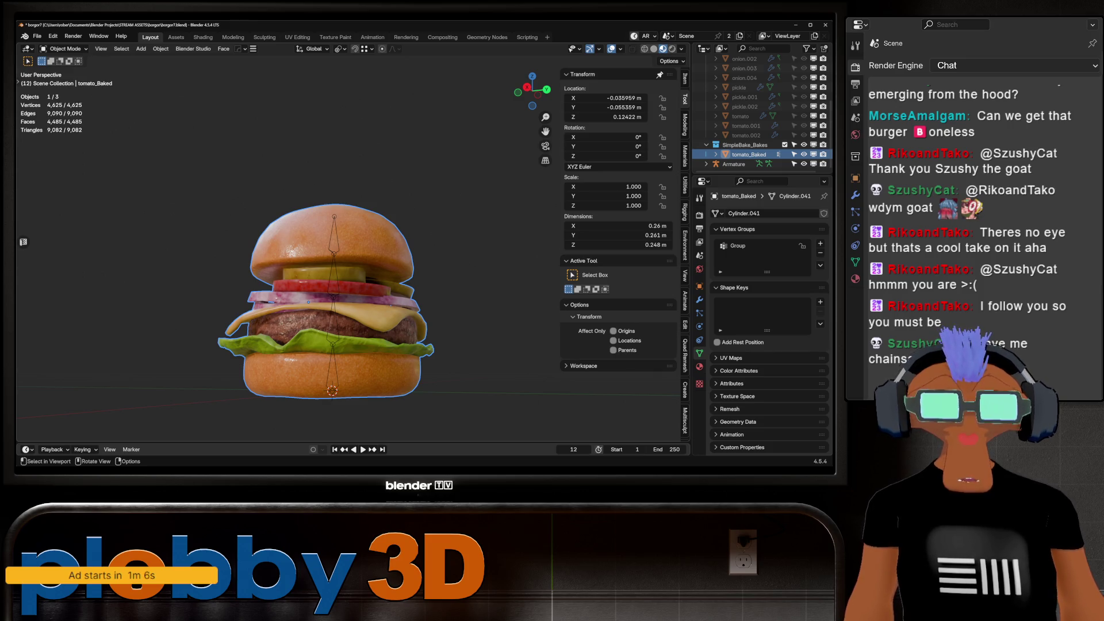
Parent tomato_Baked to the armature using Ctrl+P With Automatic Weights.
{"action": "left_click", "coordinate": [733, 164]}
{"action": "left_click", "coordinate": [748, 154]}
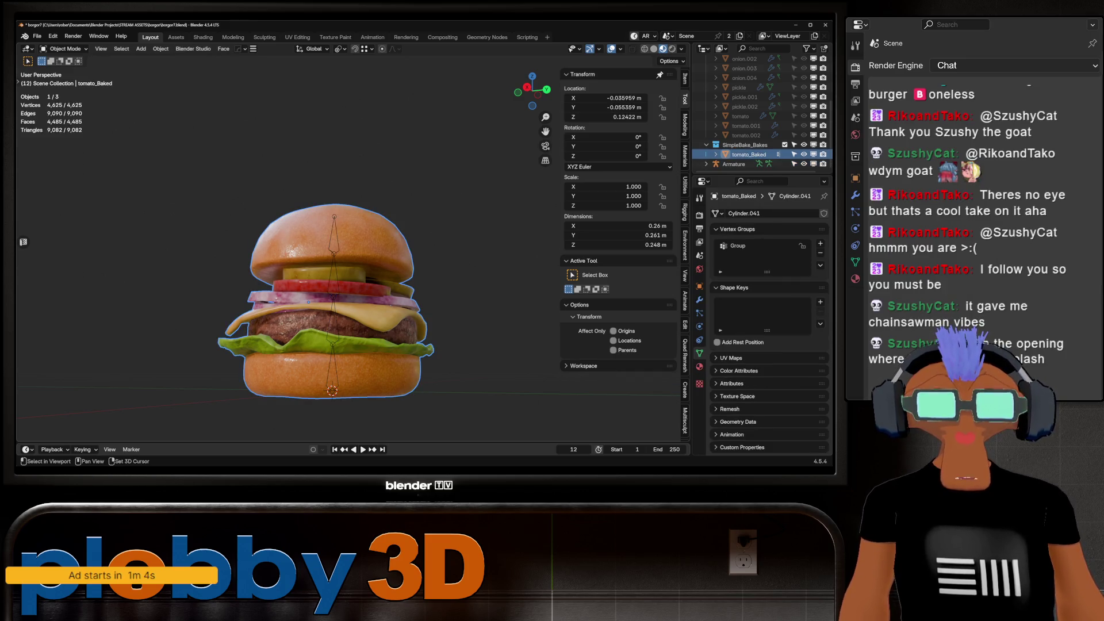
{"action": "left_click", "coordinate": [734, 163], "text": "ctrl"}
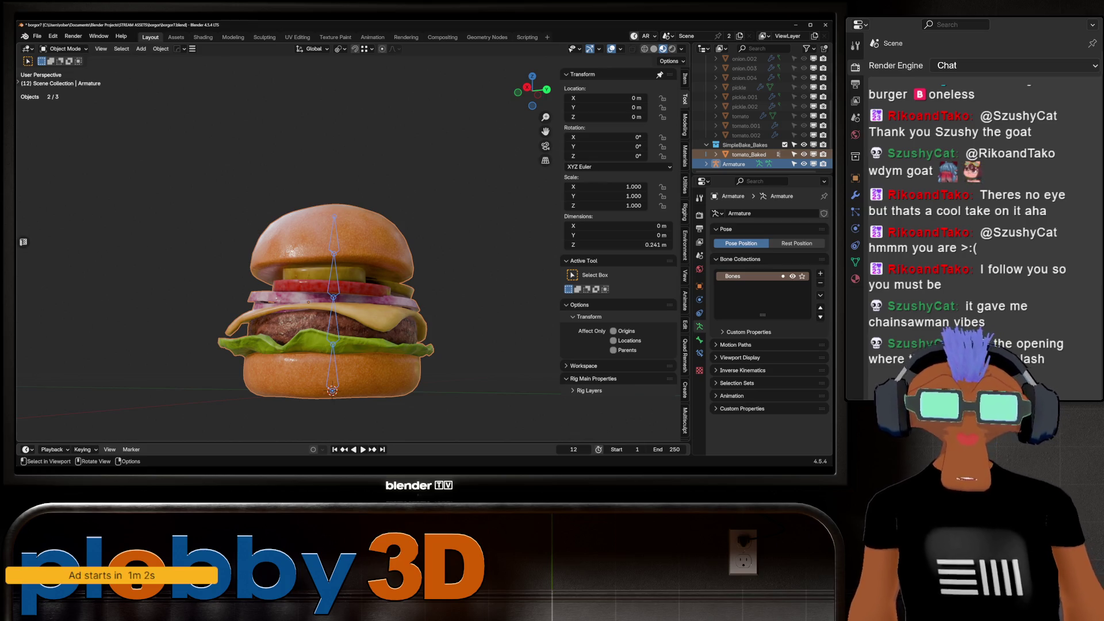
{"action": "key", "text": "ctrl+p"}
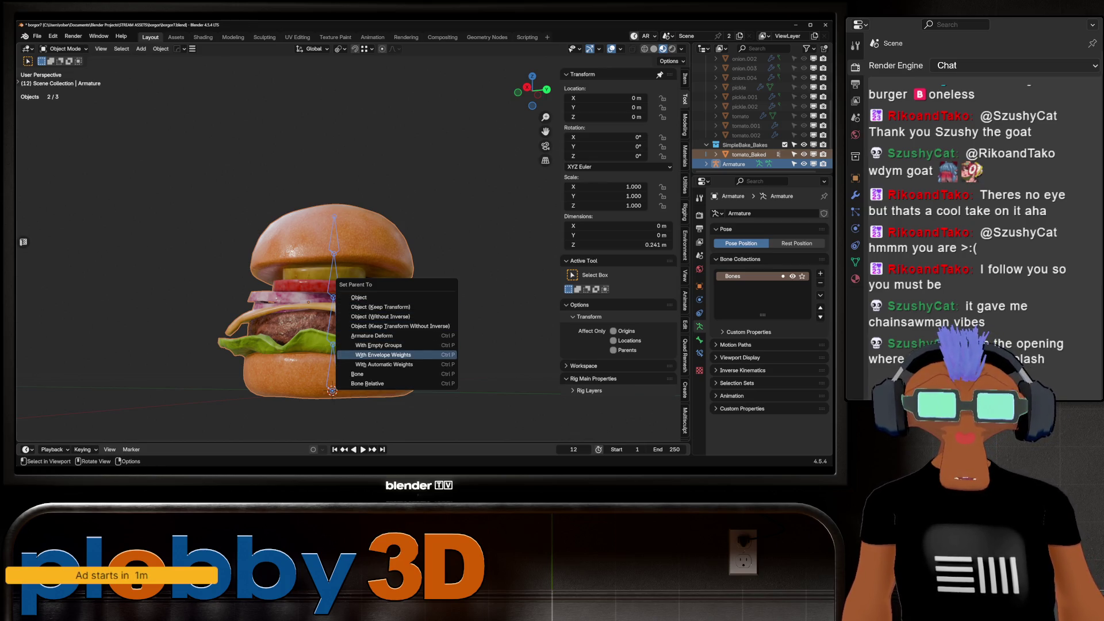
{"action": "left_click", "coordinate": [384, 364]}
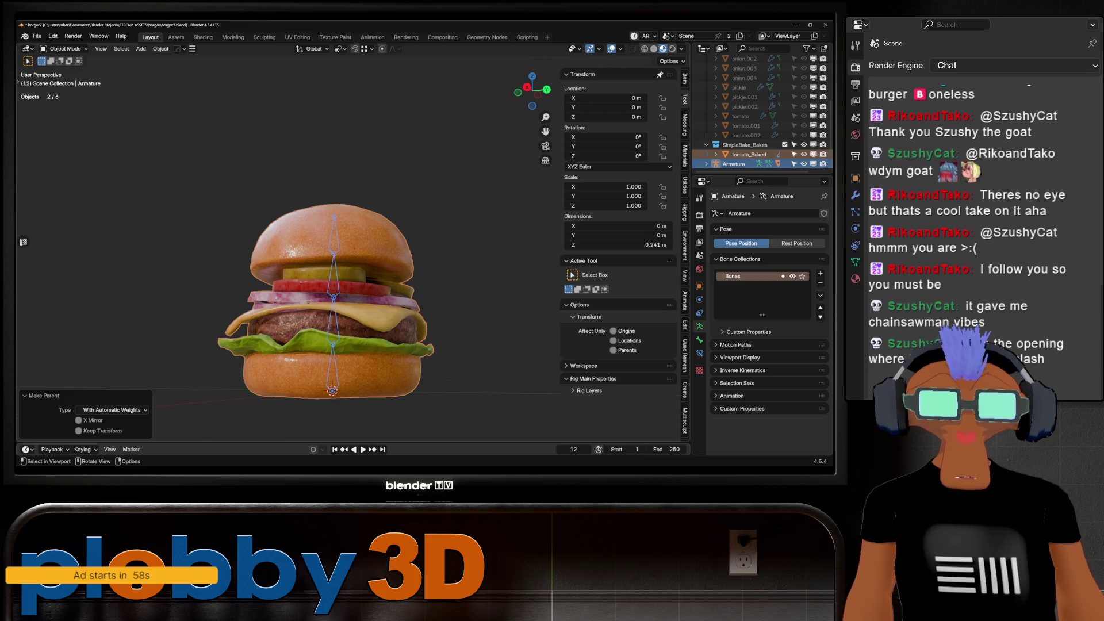
Test the skinning in Pose Mode by rotating Bone.002, cancelling back to the rest pose.
{"action": "left_click", "coordinate": [333, 298]}
{"action": "left_click", "coordinate": [65, 48]}
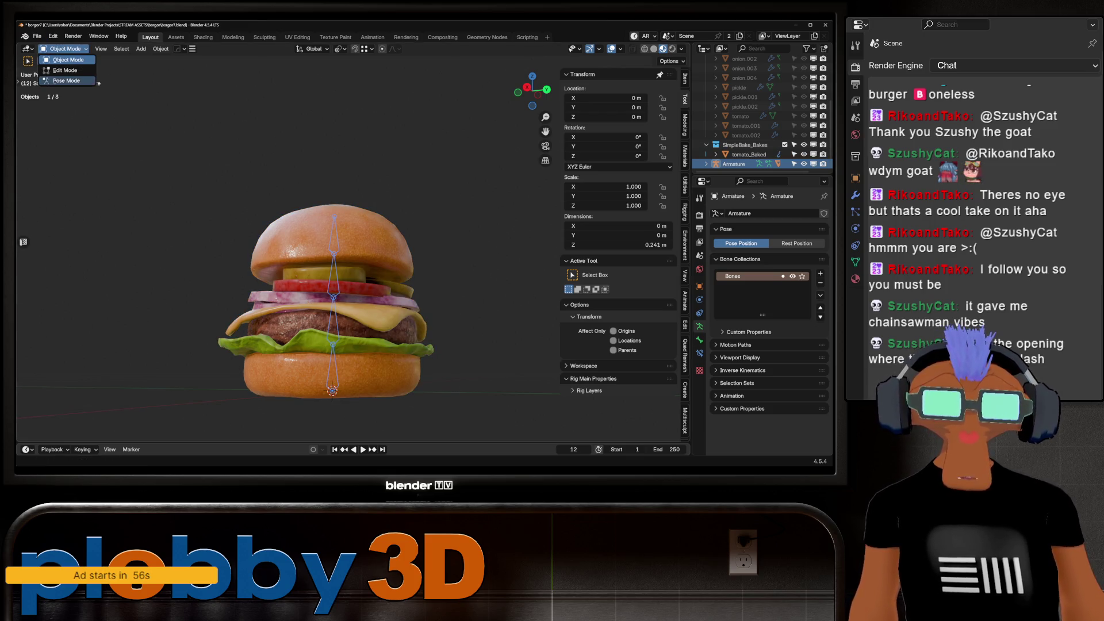
{"action": "left_click", "coordinate": [66, 80]}
{"action": "middle_click_drag", "start_coordinate": [345, 287], "coordinate": [368, 285]}
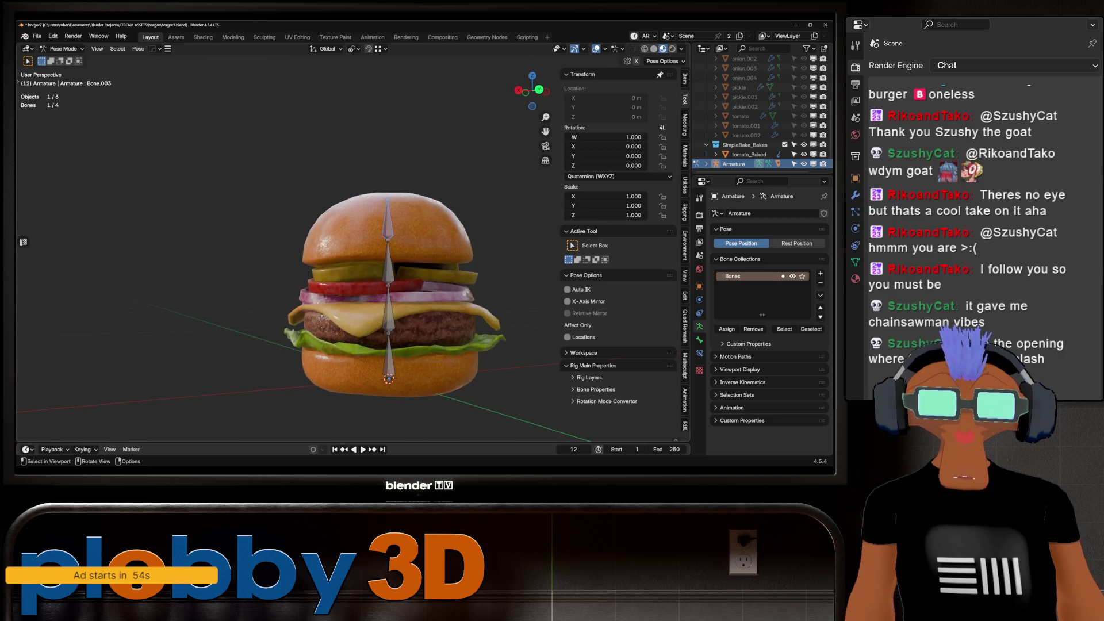
{"action": "key", "text": "r"}
{"action": "key", "text": "Escape"}
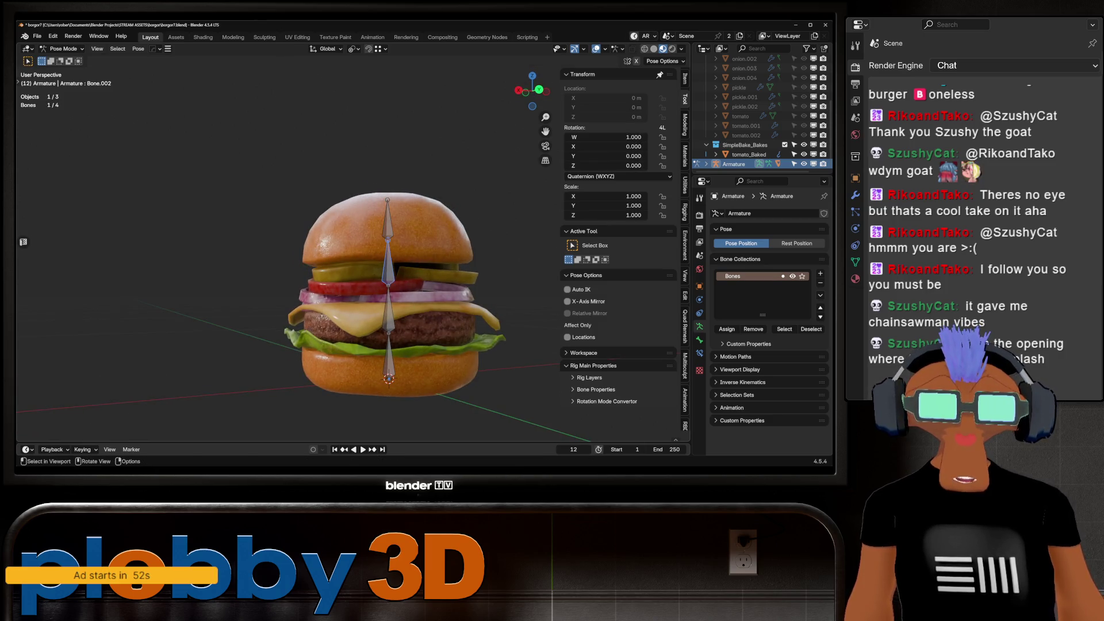
{"action": "left_click", "coordinate": [389, 264]}
{"action": "key", "text": "r"}
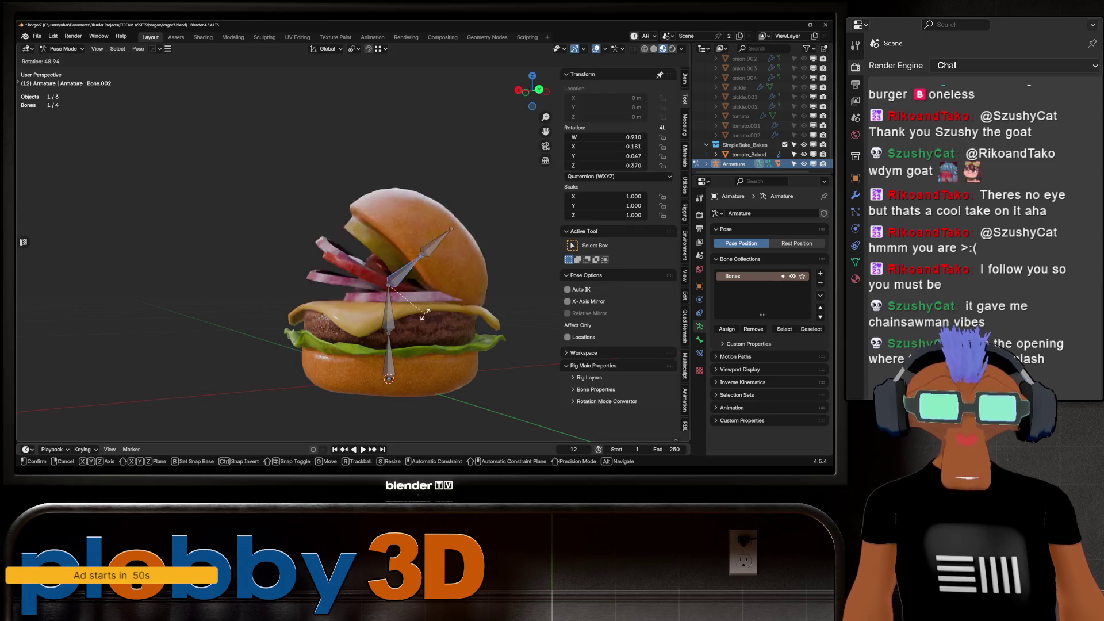
{"action": "key", "text": "Escape"}
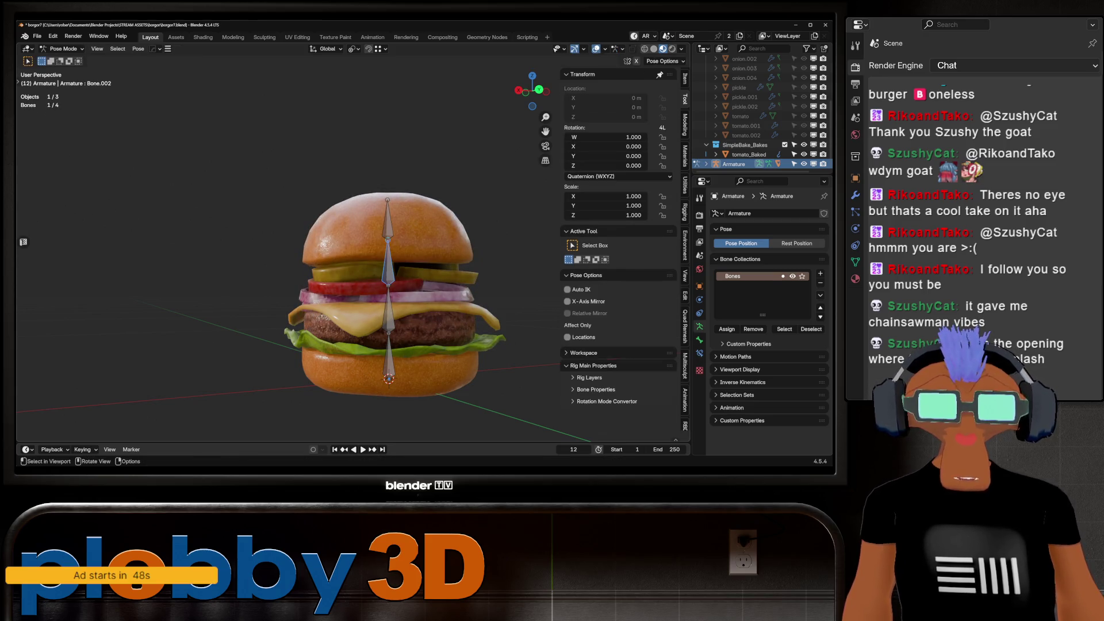
{"action": "key", "text": "ctrl+Tab"}
{"action": "left_click", "coordinate": [391, 316], "text": "shift"}
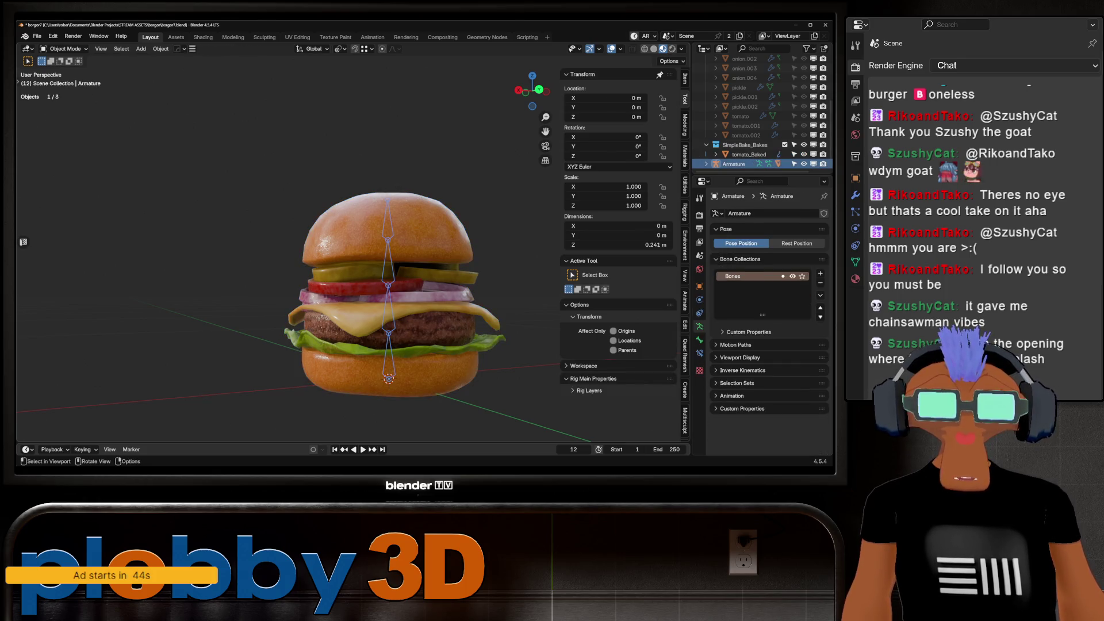
Clear the burger mesh's parent with Keep Transformation and reselect it with the armature.
{"action": "left_click", "coordinate": [391, 317]}
{"action": "key", "text": "alt+p"}
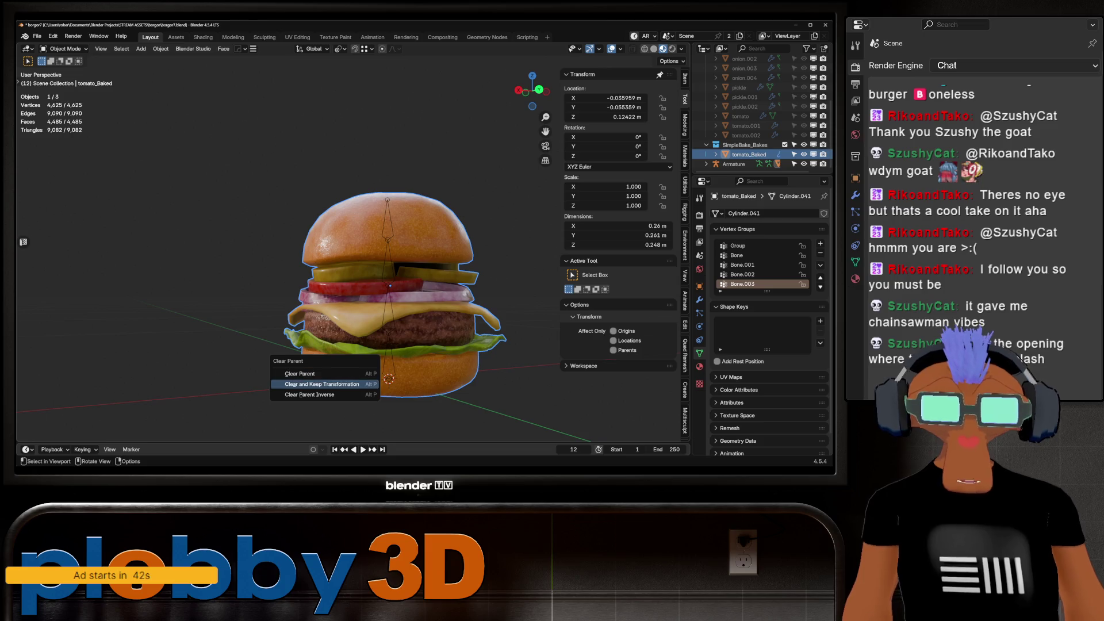
{"action": "left_click", "coordinate": [345, 381]}
{"action": "middle_click_drag", "start_coordinate": [389, 287], "coordinate": [340, 291]}
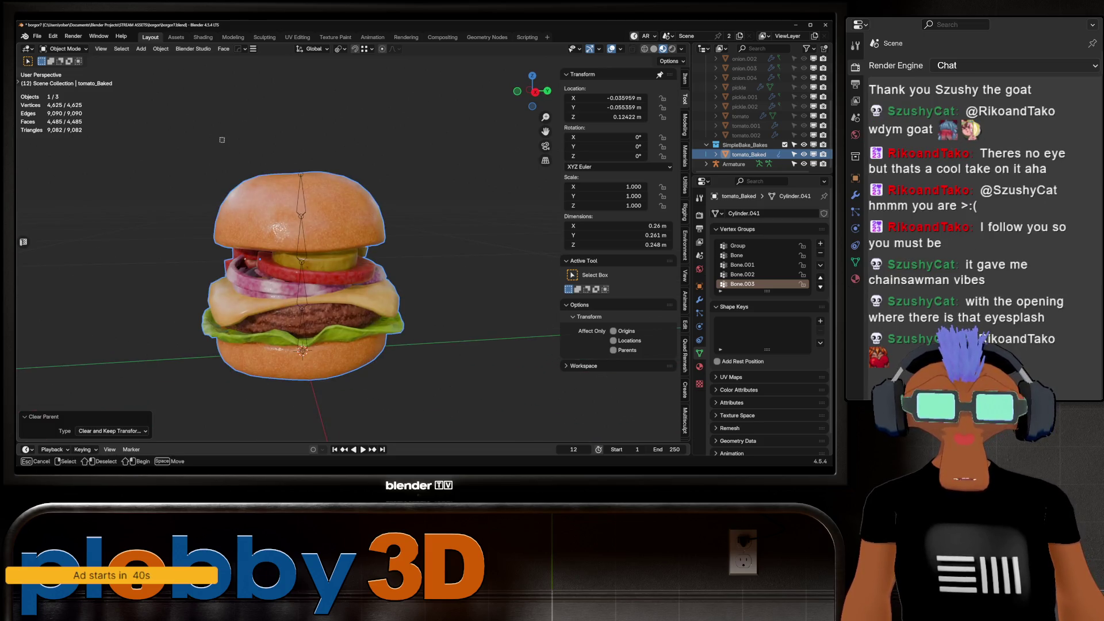
{"action": "key", "text": "ctrl+z"}
{"action": "key", "text": "ctrl+z"}
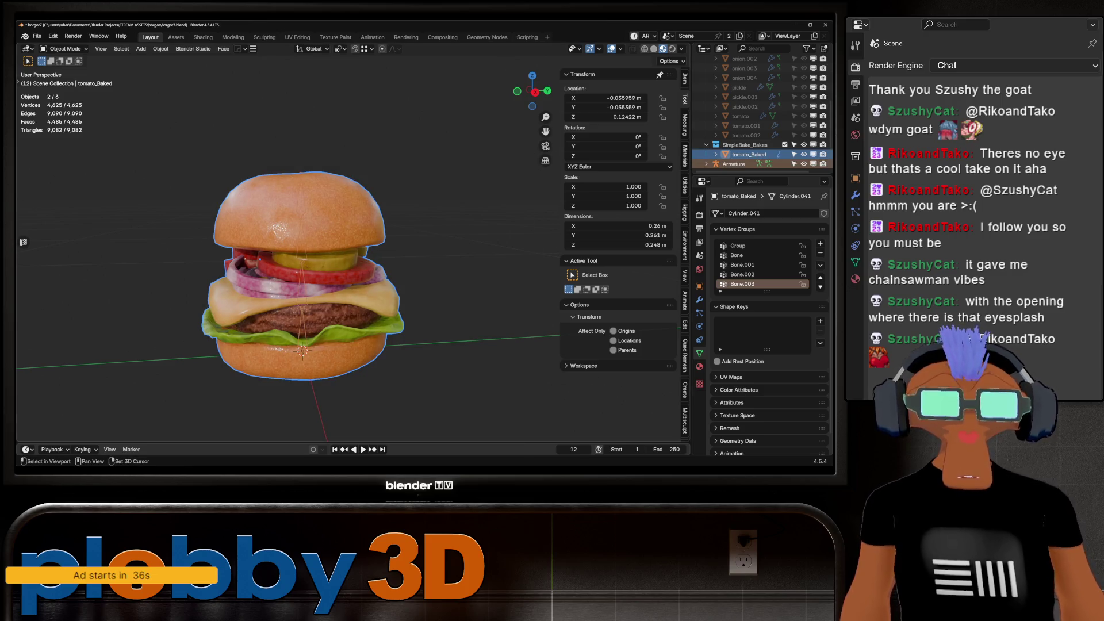
{"action": "key", "text": "ctrl+z"}
{"action": "middle_click_drag", "start_coordinate": [322, 287], "coordinate": [379, 288]}
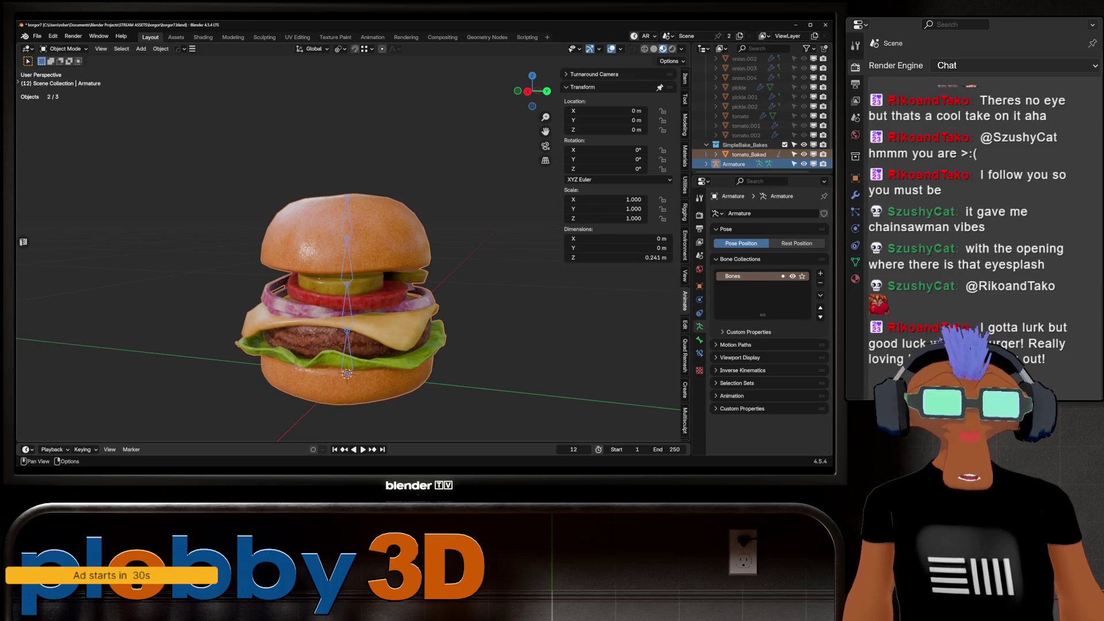
Run Voxel Heat Diffuse Skinning from the Rigging sidebar, at 128 resolution and 8 influence bones.
{"action": "left_click", "coordinate": [685, 212]}
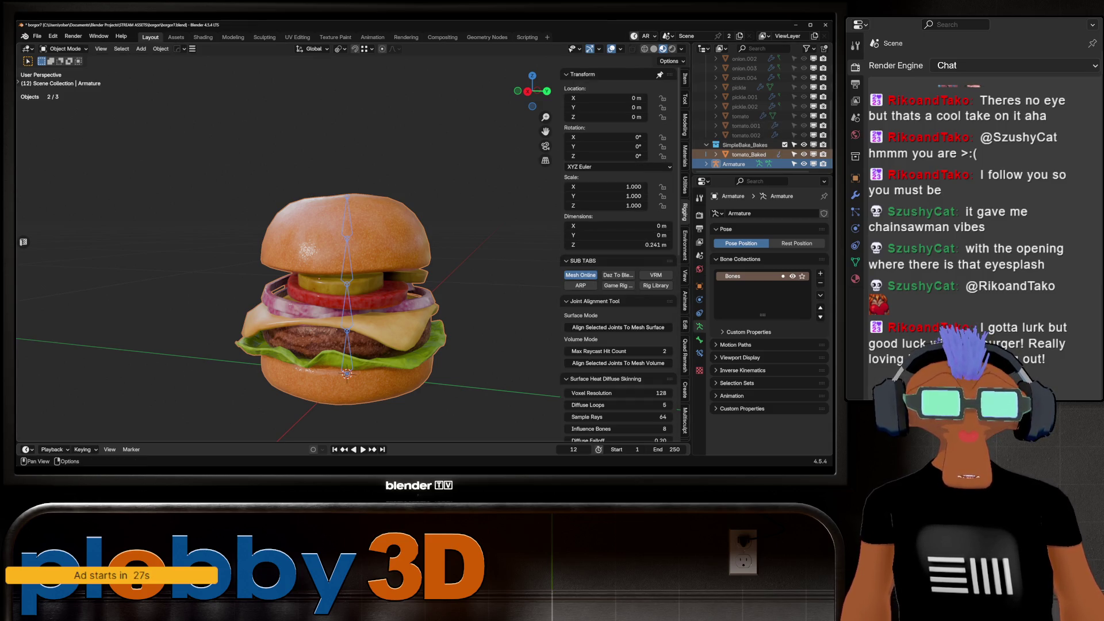
{"action": "scroll", "coordinate": [618, 287], "scroll_direction": "down", "scroll_amount": 5}
{"action": "scroll", "coordinate": [618, 259], "scroll_direction": "down", "scroll_amount": 6}
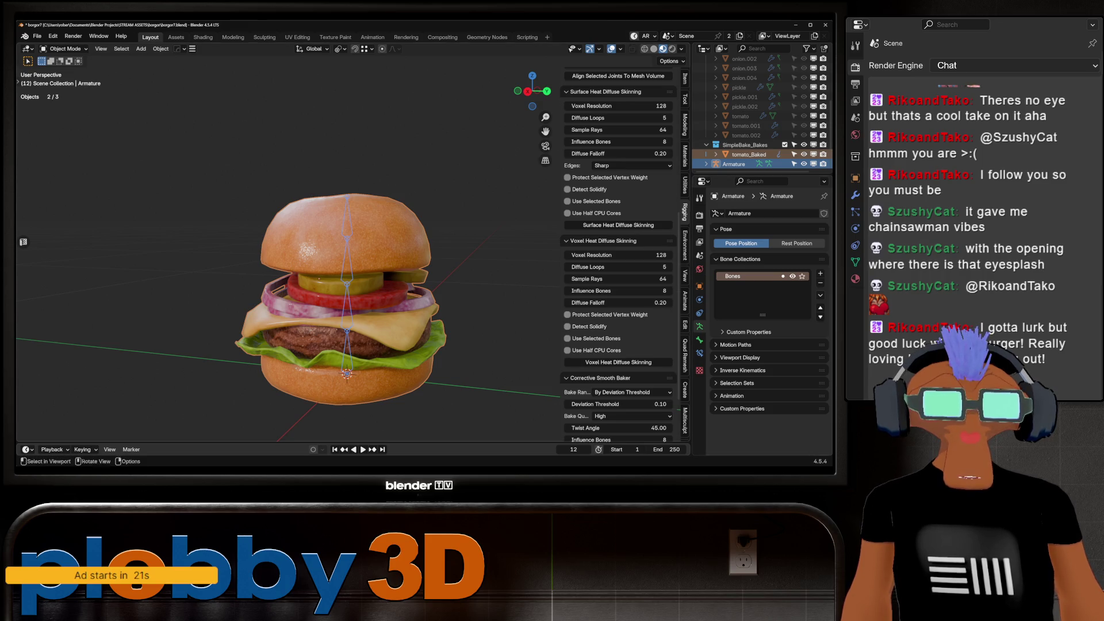
{"action": "left_click", "coordinate": [618, 362]}
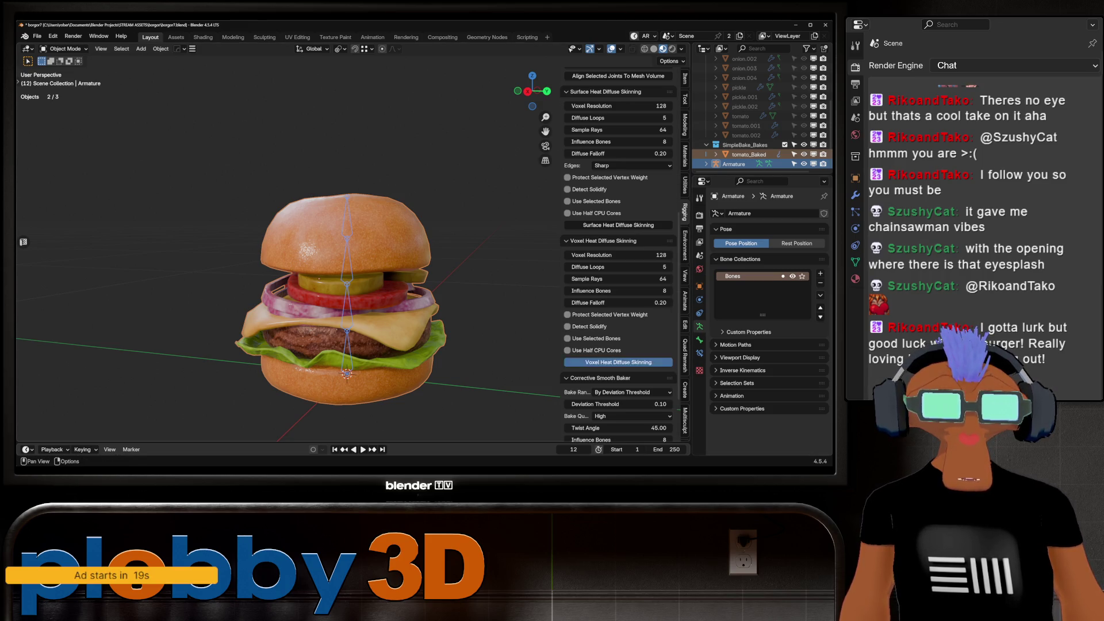
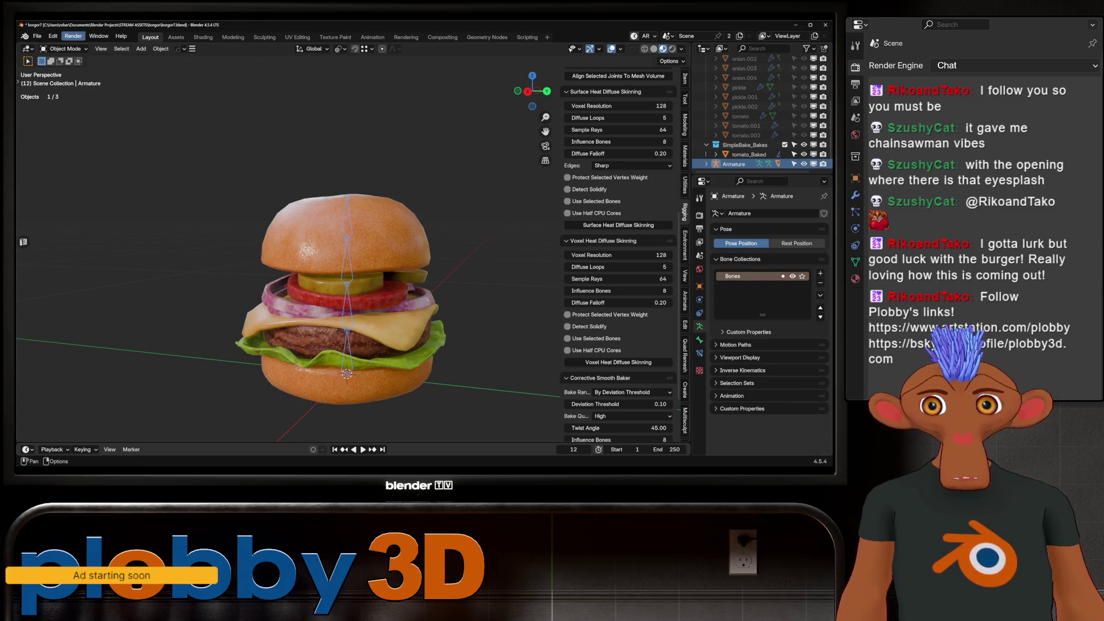
Put the armature in Pose Mode and test-rotate the top bone on X, cancelling each try.
{"action": "left_click", "coordinate": [65, 49]}
{"action": "left_click", "coordinate": [66, 80]}
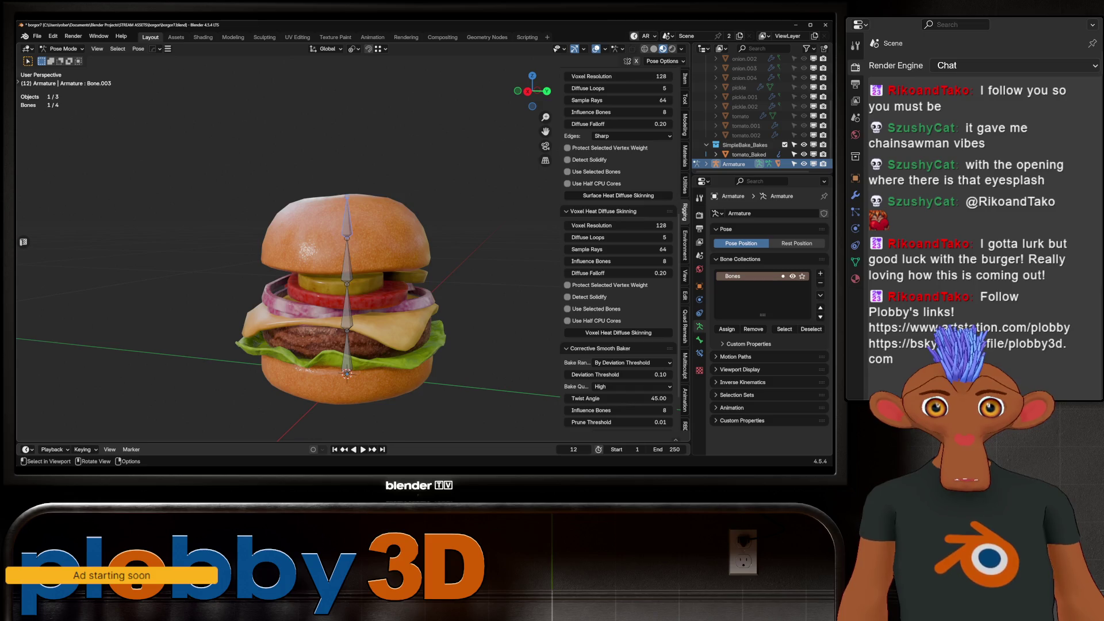
{"action": "middle_click_drag", "start_coordinate": [402, 190], "coordinate": [426, 178]}
{"action": "key", "text": "r"}
{"action": "key", "text": "x"}
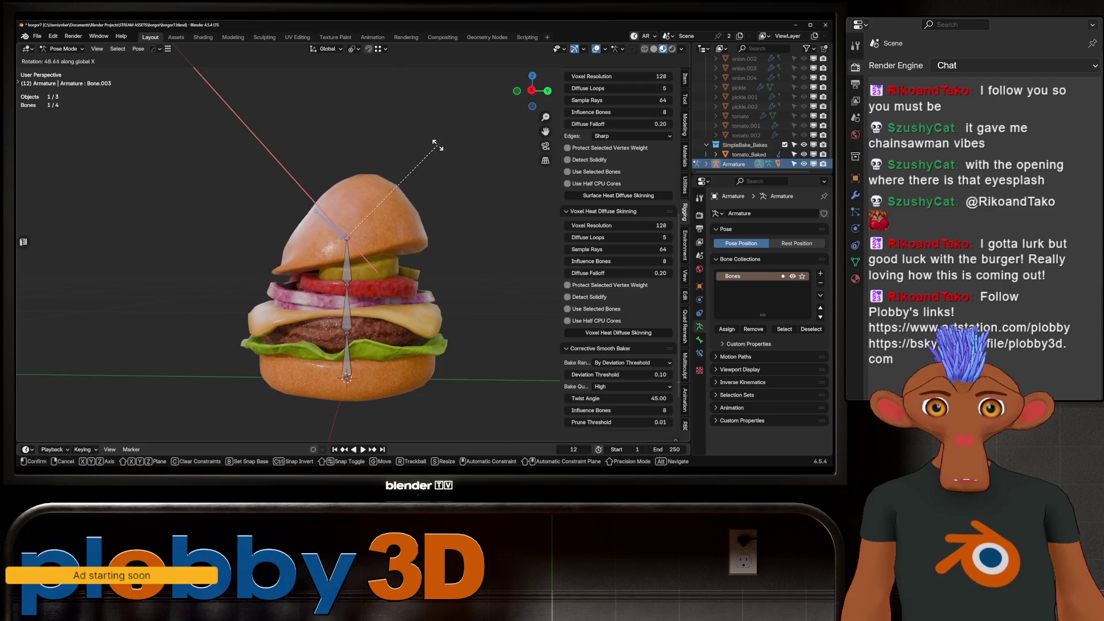
{"action": "key", "text": "Escape"}
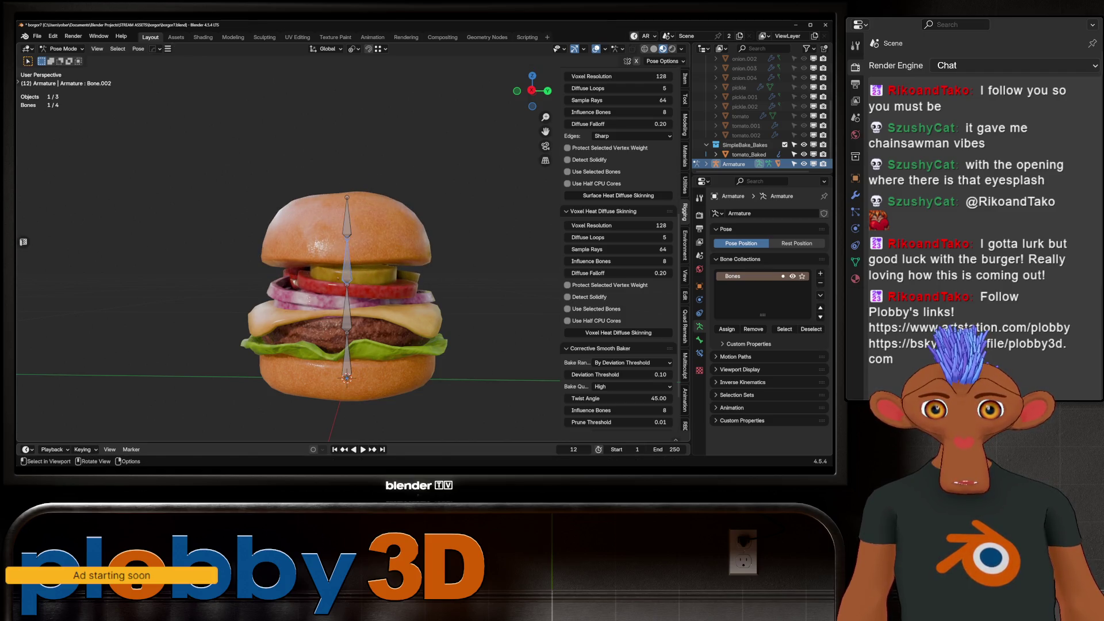
{"action": "key", "text": "r"}
{"action": "key", "text": "x"}
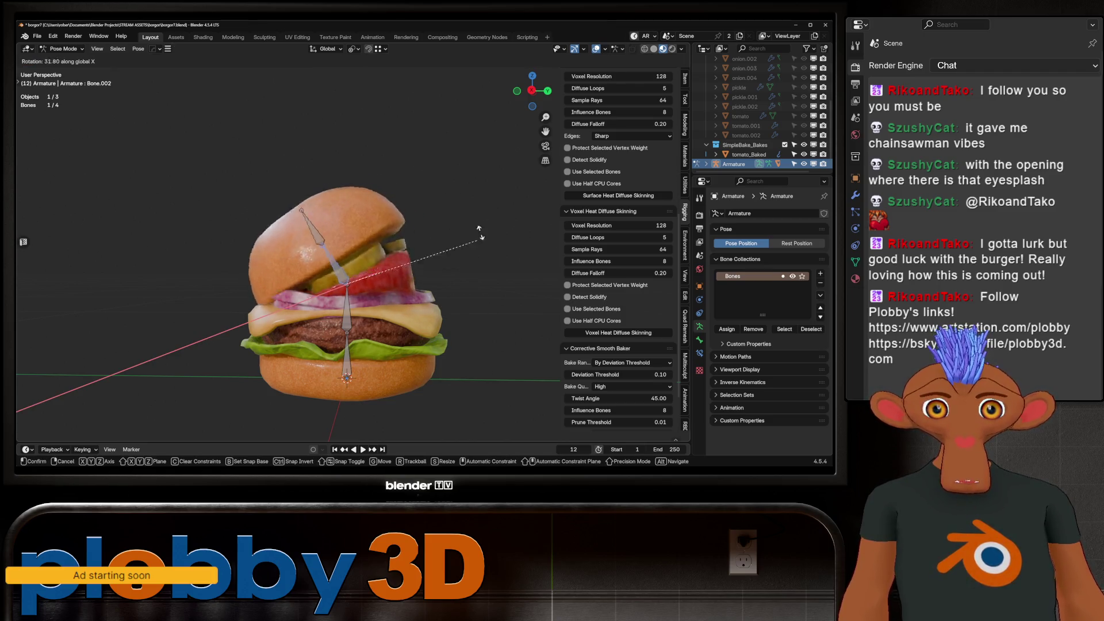
{"action": "key", "text": "Escape"}
Test-rotate Bone.001 and the bottom bone, cancel both rotations, and deselect all bones.
{"action": "left_click", "coordinate": [346, 305]}
{"action": "key", "text": "r"}
{"action": "key", "text": "x"}
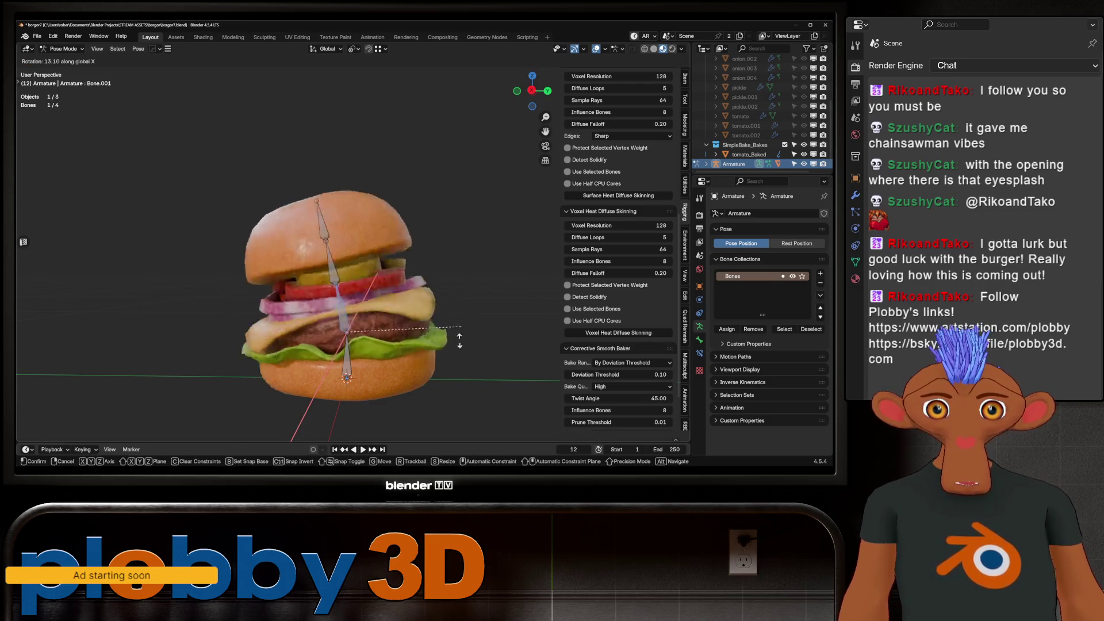
{"action": "key", "text": "Escape"}
{"action": "left_click", "coordinate": [347, 353]}
{"action": "key", "text": "r"}
{"action": "key", "text": "Escape"}
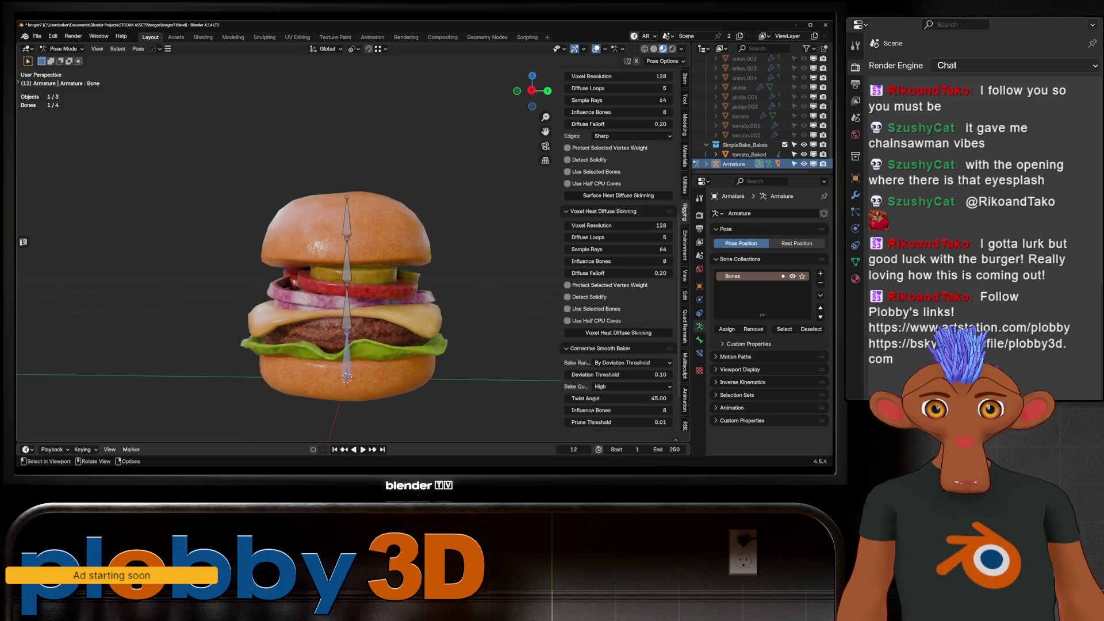
{"action": "key", "text": "alt+a"}
Select all bones and return the armature to Object Mode.
{"action": "mouse_move", "coordinate": [345, 288]}
{"action": "middle_mouse_down"}
{"action": "mouse_move", "coordinate": [403, 287]}
{"action": "mouse_move", "coordinate": [391, 259]}
{"action": "middle_mouse_up"}
{"action": "scroll", "coordinate": [345, 259], "scroll_direction": "up", "scroll_amount": 3}
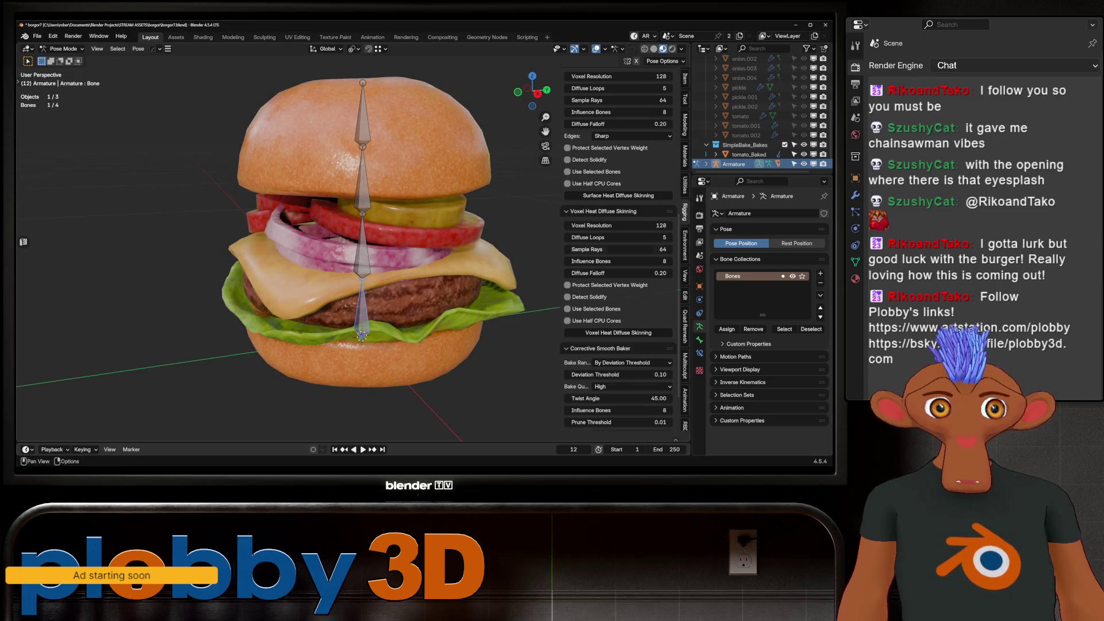
{"action": "scroll", "coordinate": [357, 241], "scroll_direction": "down", "scroll_amount": 2}
{"action": "middle_click_drag", "start_coordinate": [356, 259], "coordinate": [386, 241]}
{"action": "key", "text": "a"}
{"action": "key", "text": "ctrl+Tab"}
{"action": "middle_click_drag", "start_coordinate": [345, 259], "coordinate": [402, 253]}
{"action": "scroll", "coordinate": [402, 253], "scroll_direction": "up", "scroll_amount": 2}
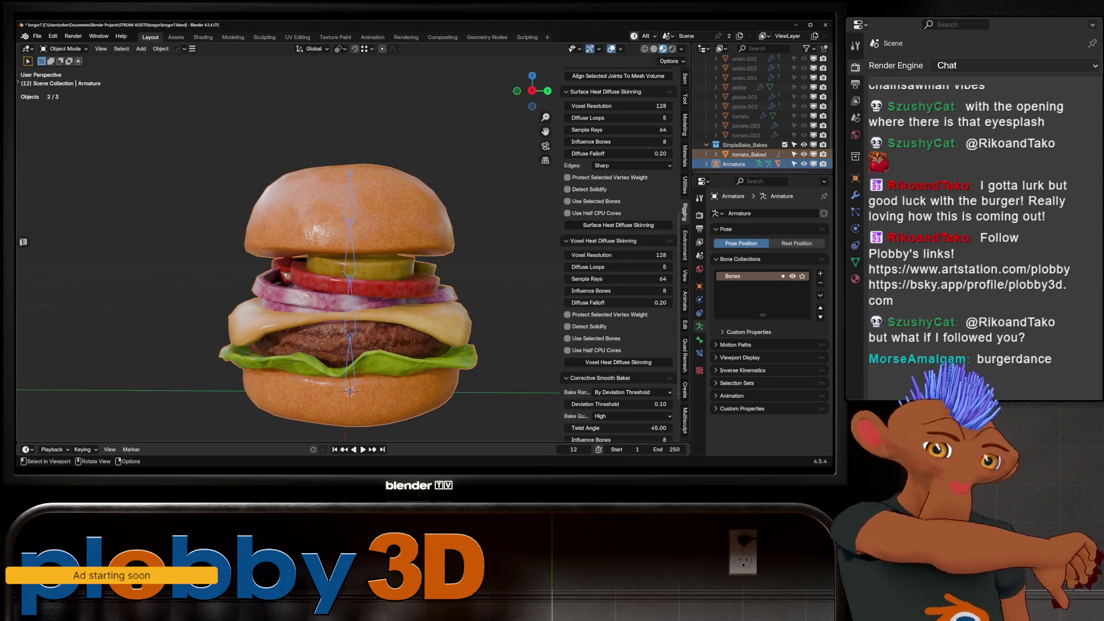
{"action": "scroll", "coordinate": [618, 259], "scroll_direction": "down", "scroll_amount": 3}
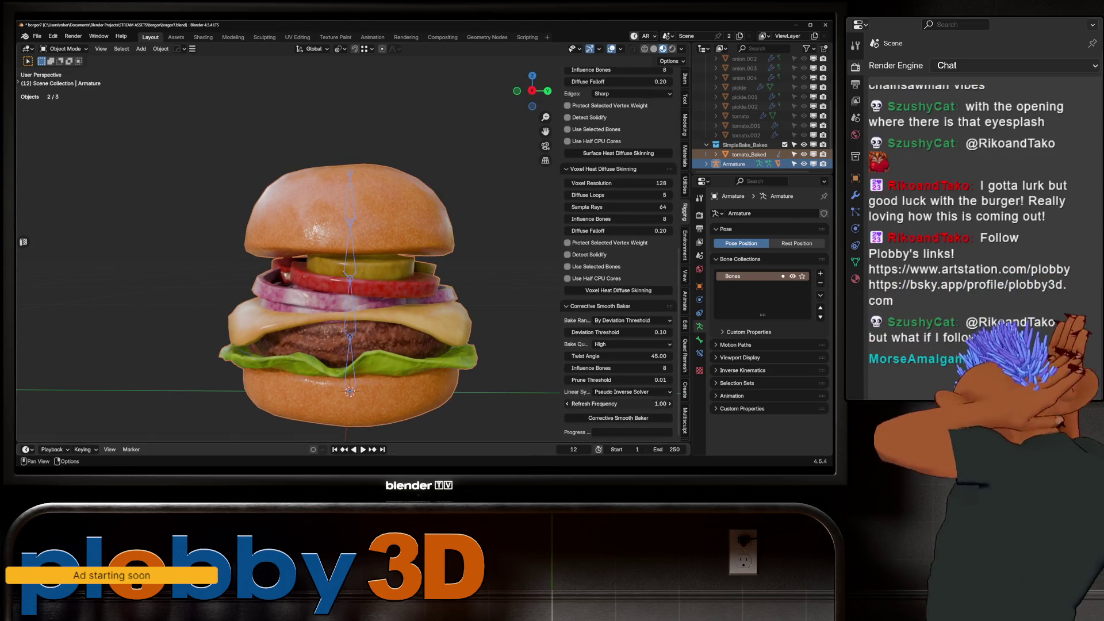
Give tomato_Baked a Length Weight Corrective Smooth modifier above Armature, then run the corrective smooth bake.
{"action": "left_click", "coordinate": [743, 154]}
{"action": "left_click", "coordinate": [699, 299]}
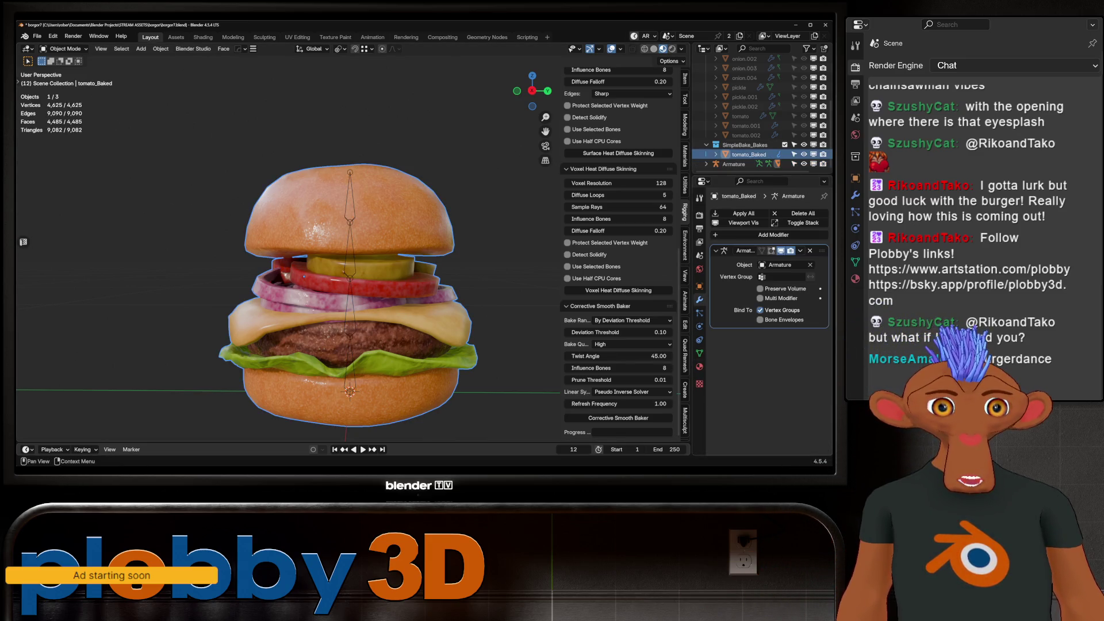
{"action": "left_click", "coordinate": [741, 210]}
{"action": "mouse_move", "coordinate": [741, 278]}
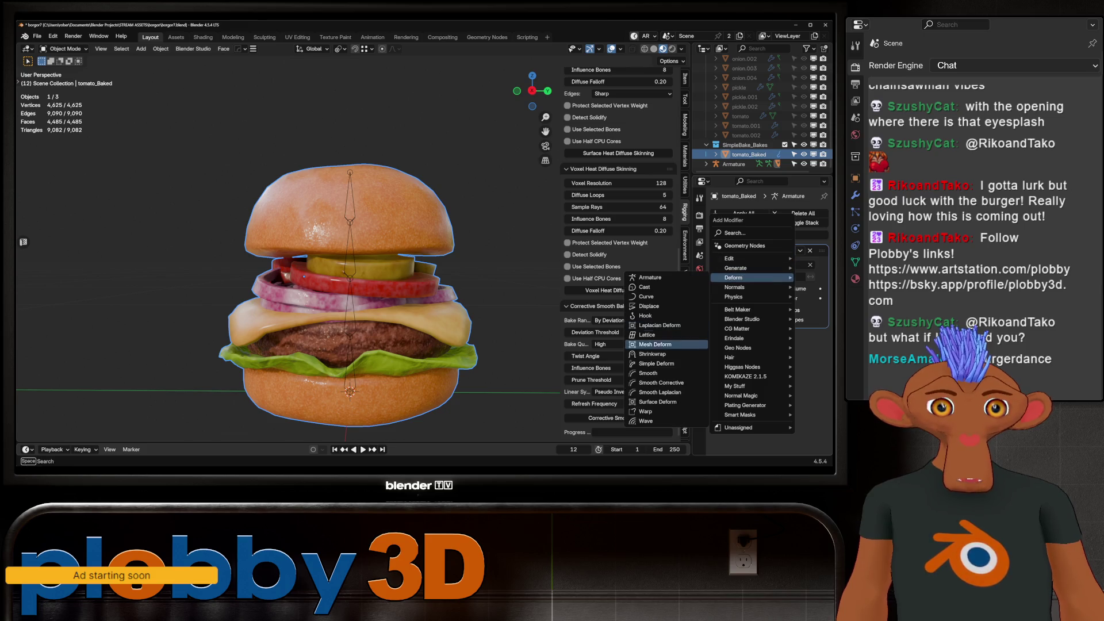
{"action": "left_click", "coordinate": [661, 383]}
{"action": "left_click_drag", "start_coordinate": [820, 336], "coordinate": [820, 251]}
{"action": "left_click", "coordinate": [786, 300]}
{"action": "left_click", "coordinate": [785, 322]}
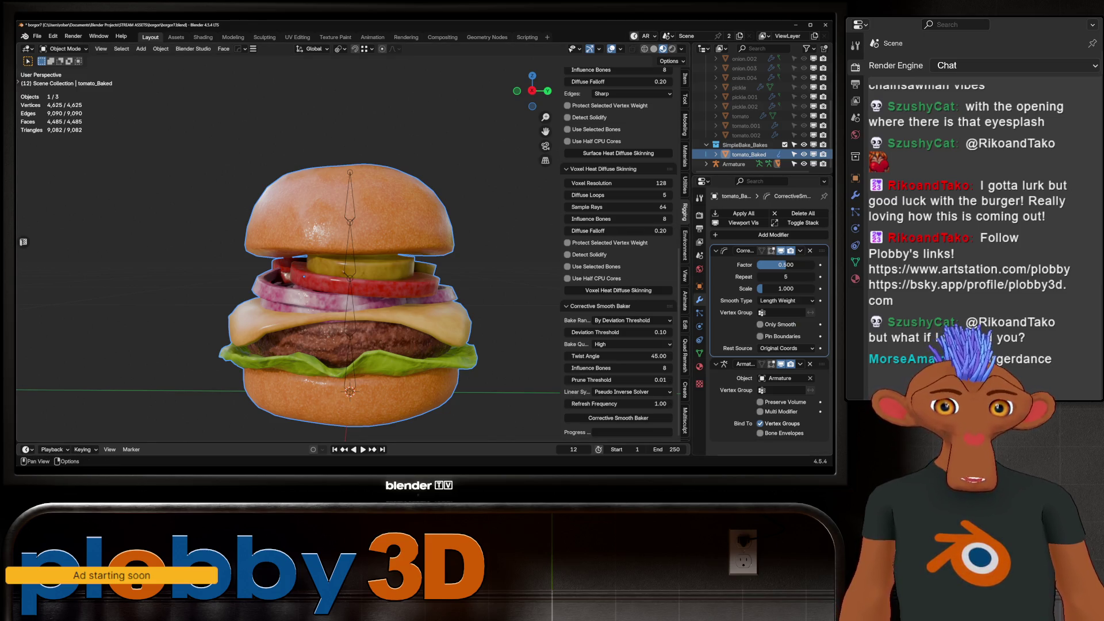
{"action": "left_click", "coordinate": [734, 164], "text": "ctrl"}
{"action": "left_click", "coordinate": [618, 418]}
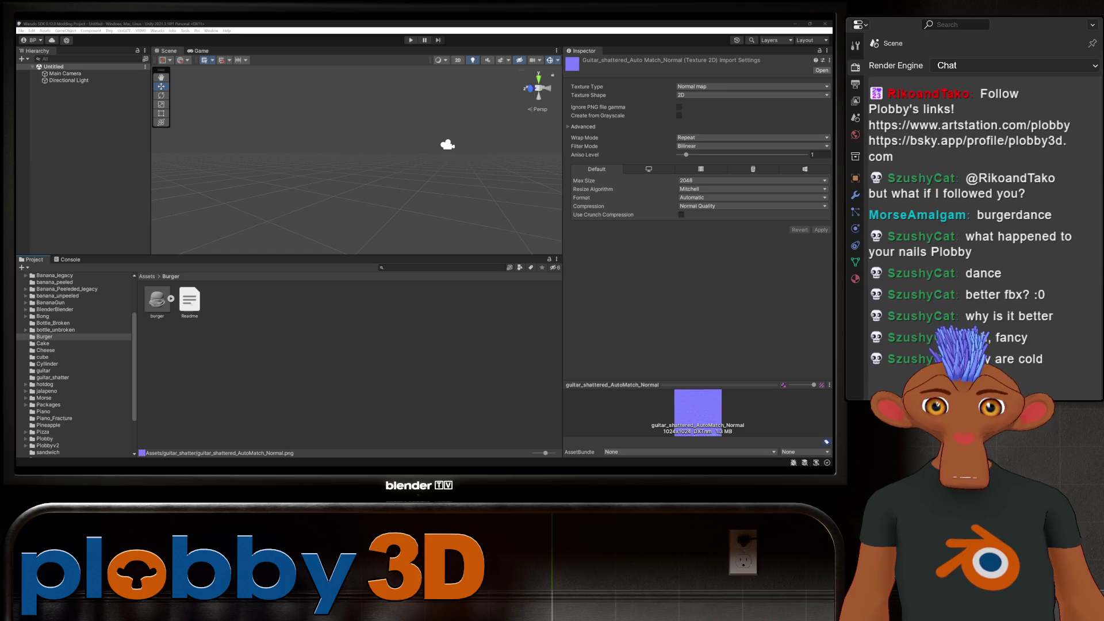
Extract burger.fbx's textures and burger_Baked material into the Burger folder.
{"action": "left_click", "coordinate": [157, 299]}
{"action": "left_click", "coordinate": [752, 113]}
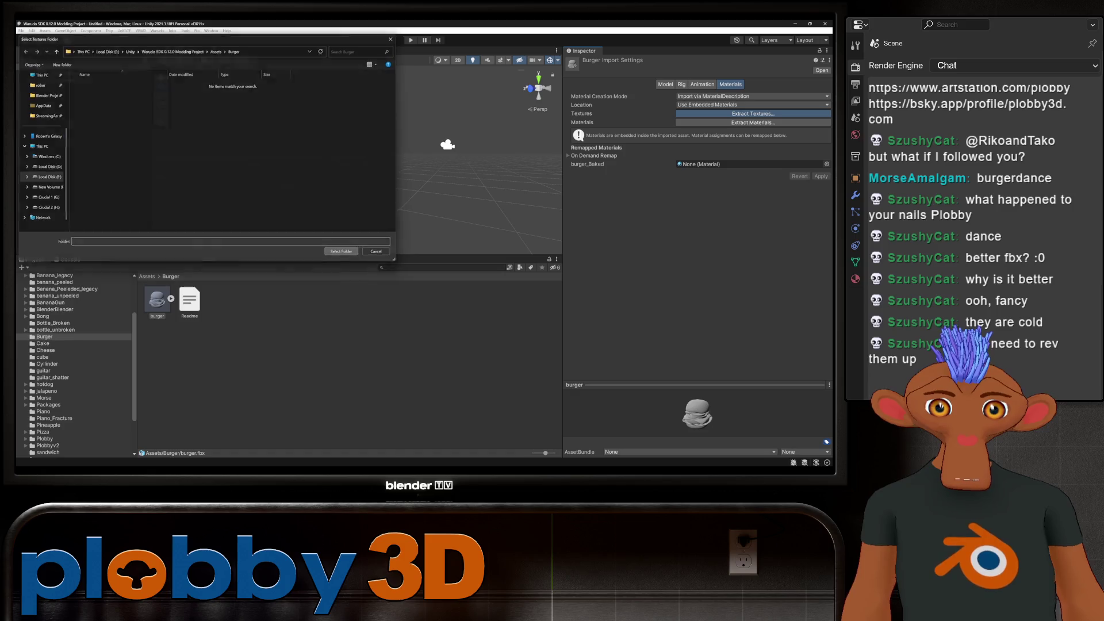
{"action": "left_click", "coordinate": [342, 252]}
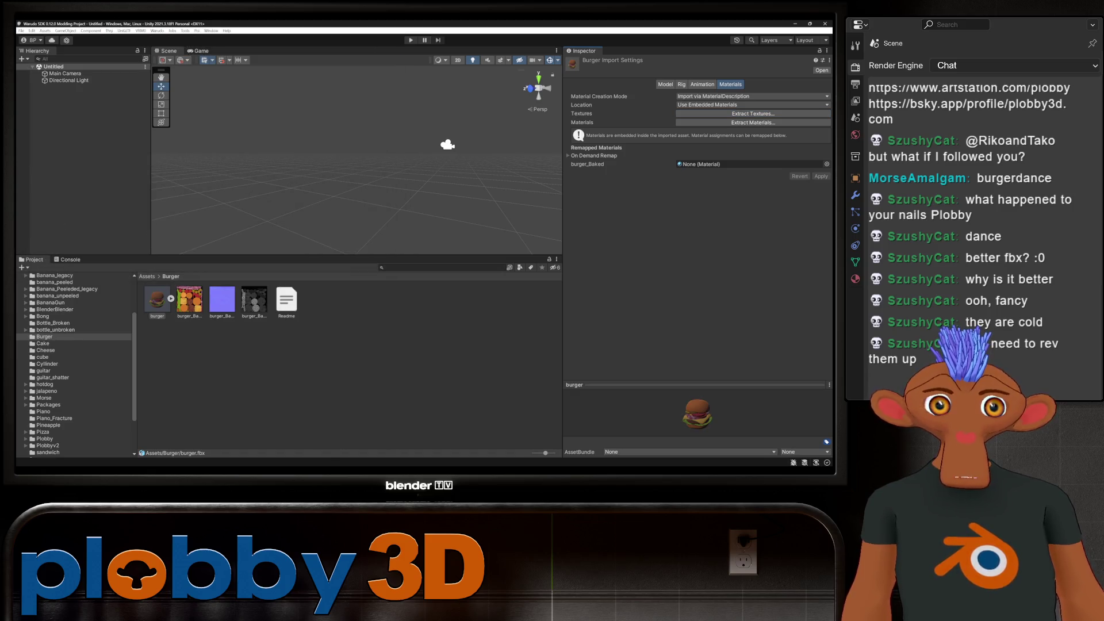
{"action": "left_click", "coordinate": [753, 123]}
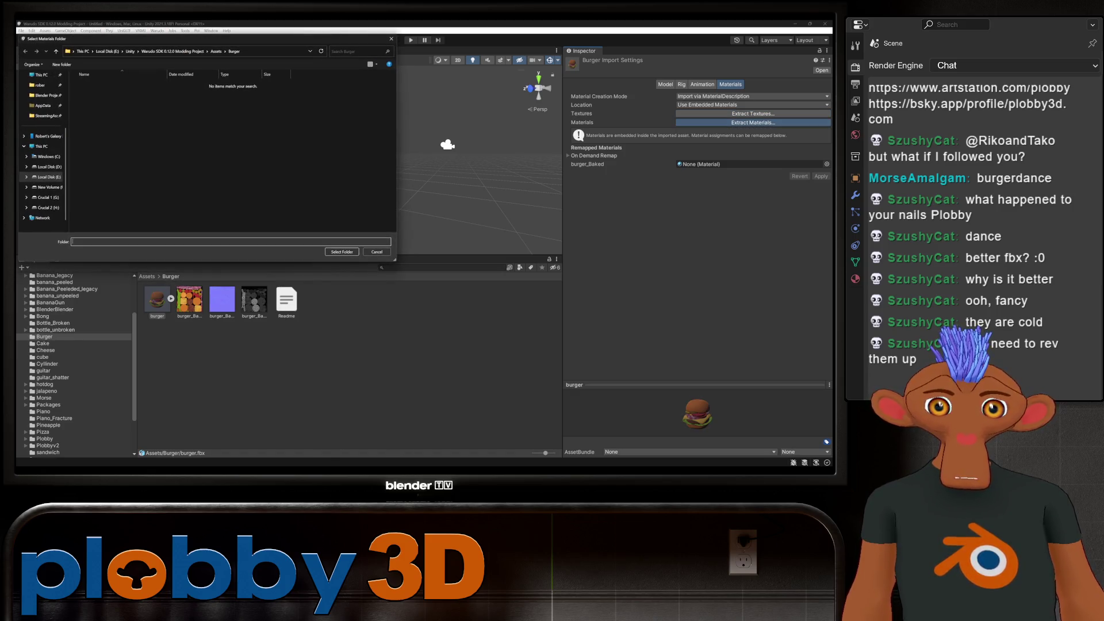
{"action": "key", "text": "Return"}
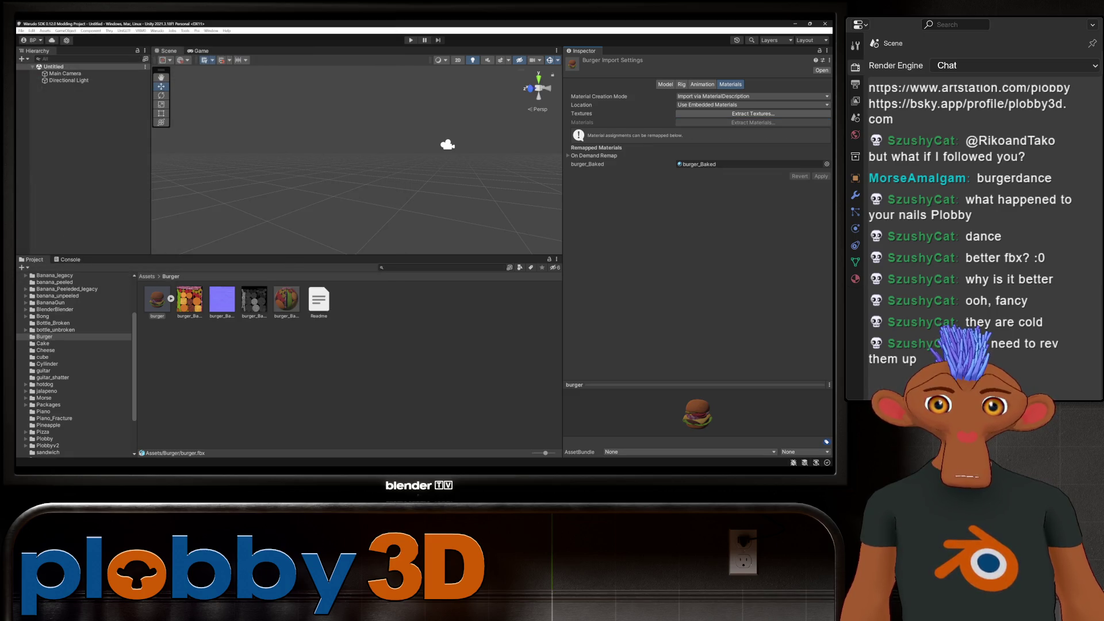
Place the burger model in the scene at the origin and frame it.
{"action": "left_click_drag", "start_coordinate": [157, 299], "coordinate": [57, 87]}
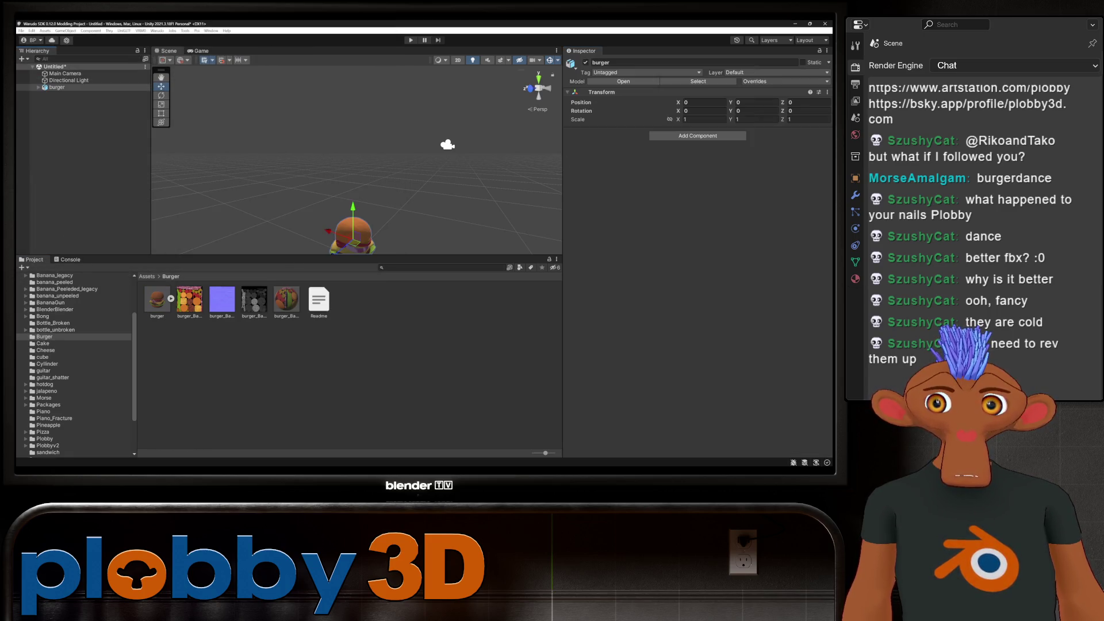
{"action": "key", "text": "f"}
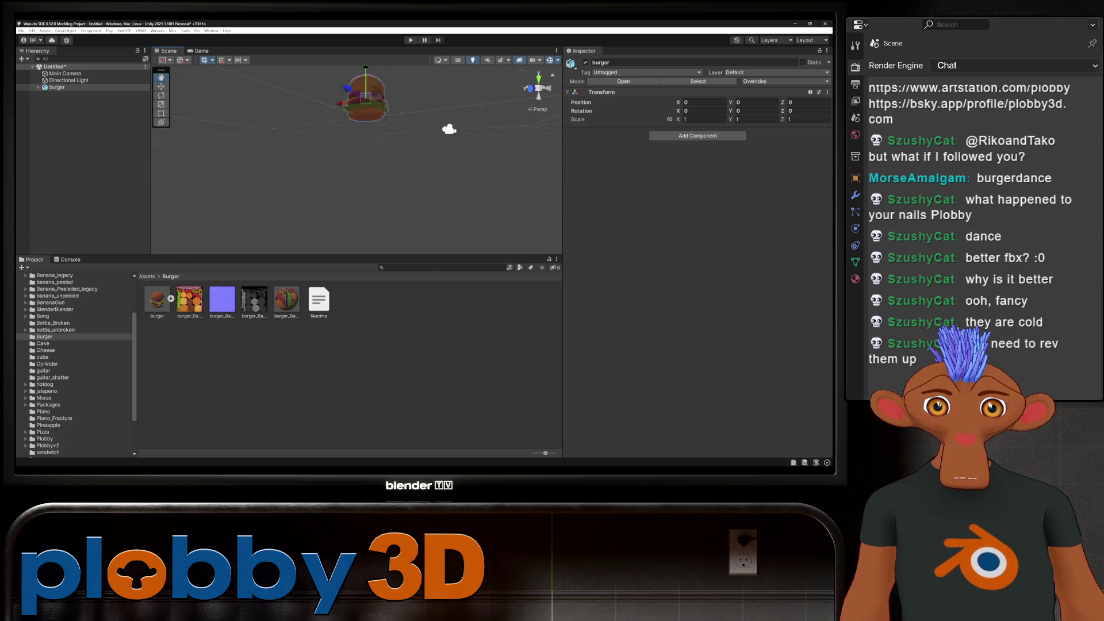
{"action": "key", "text": "f"}
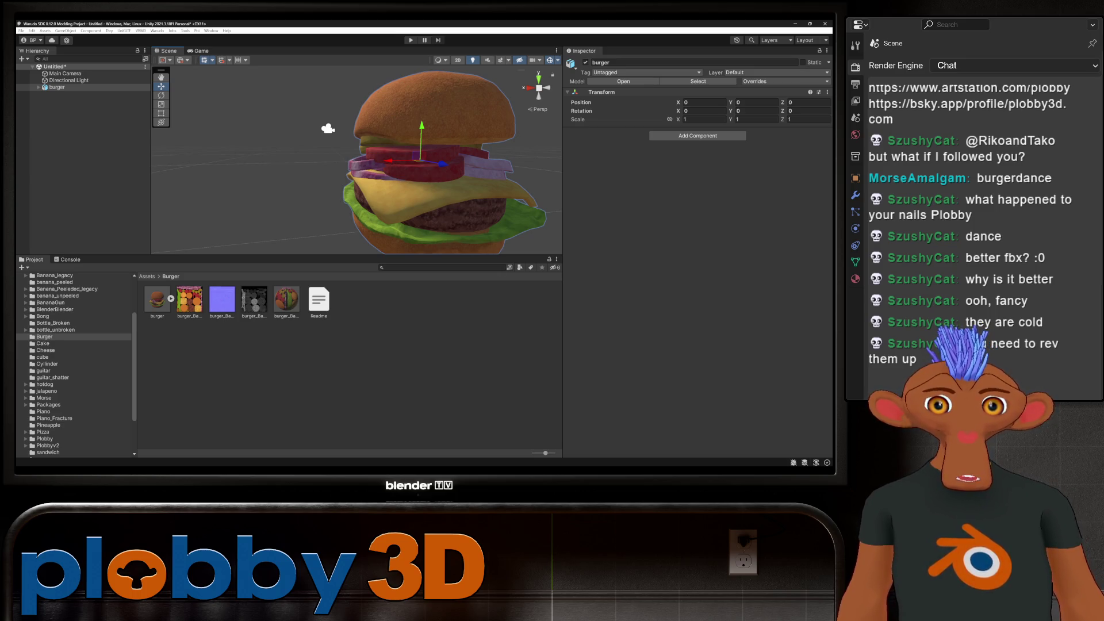
{"action": "left_click", "coordinate": [286, 299]}
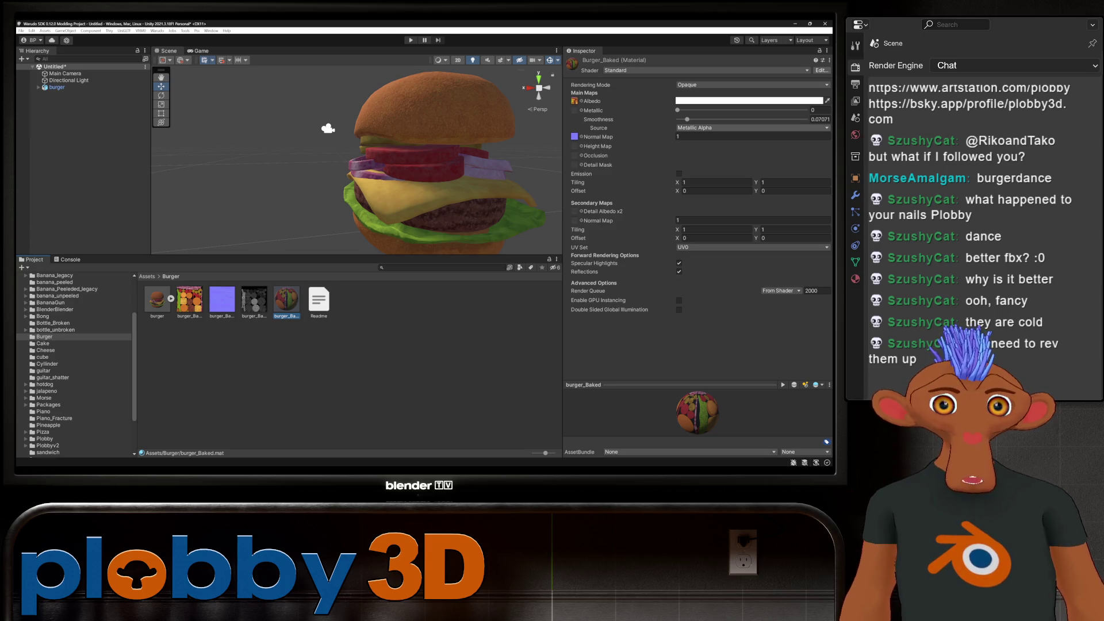
Browse the Custom and CloverUI shader categories, then close the shader list unchanged.
{"action": "left_click", "coordinate": [747, 85]}
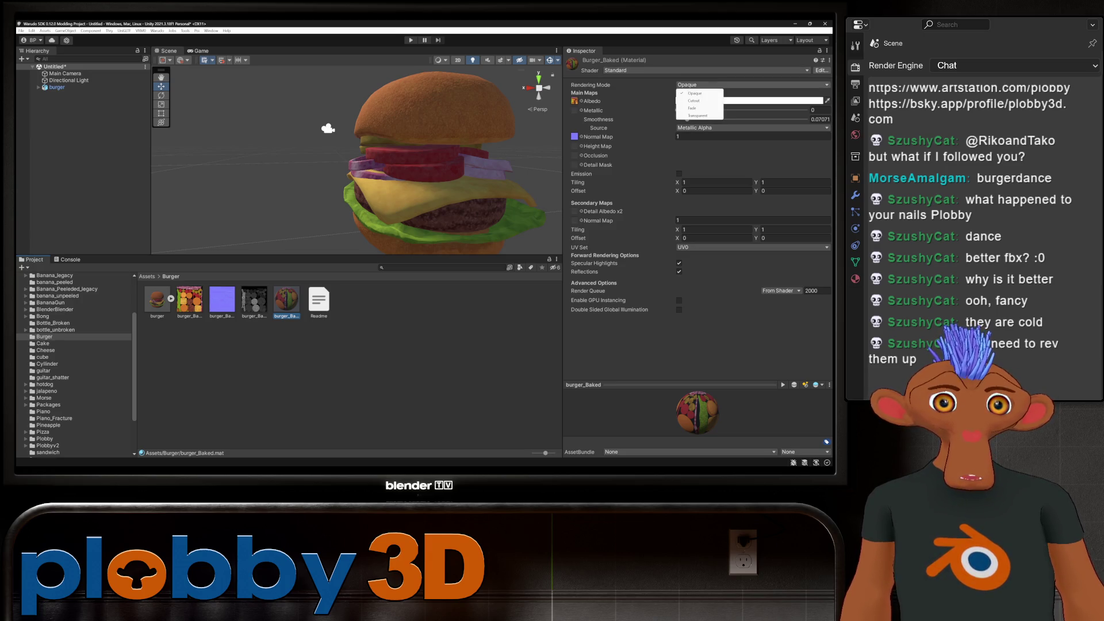
{"action": "key", "text": "Escape"}
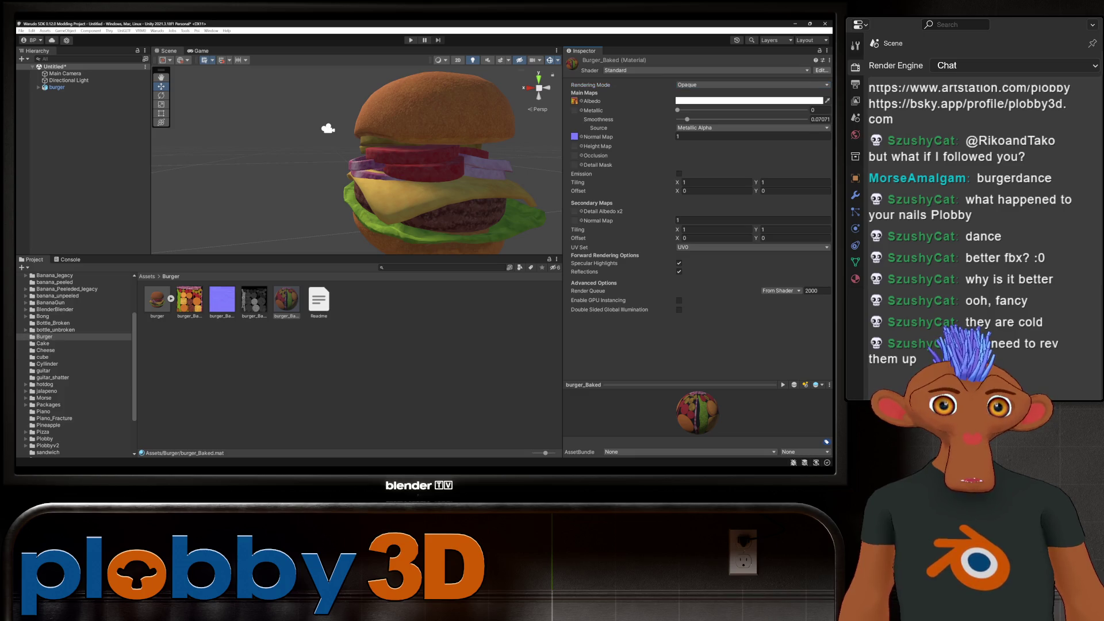
{"action": "left_click", "coordinate": [706, 70]}
{"action": "scroll", "coordinate": [706, 166], "scroll_direction": "down", "scroll_amount": 2}
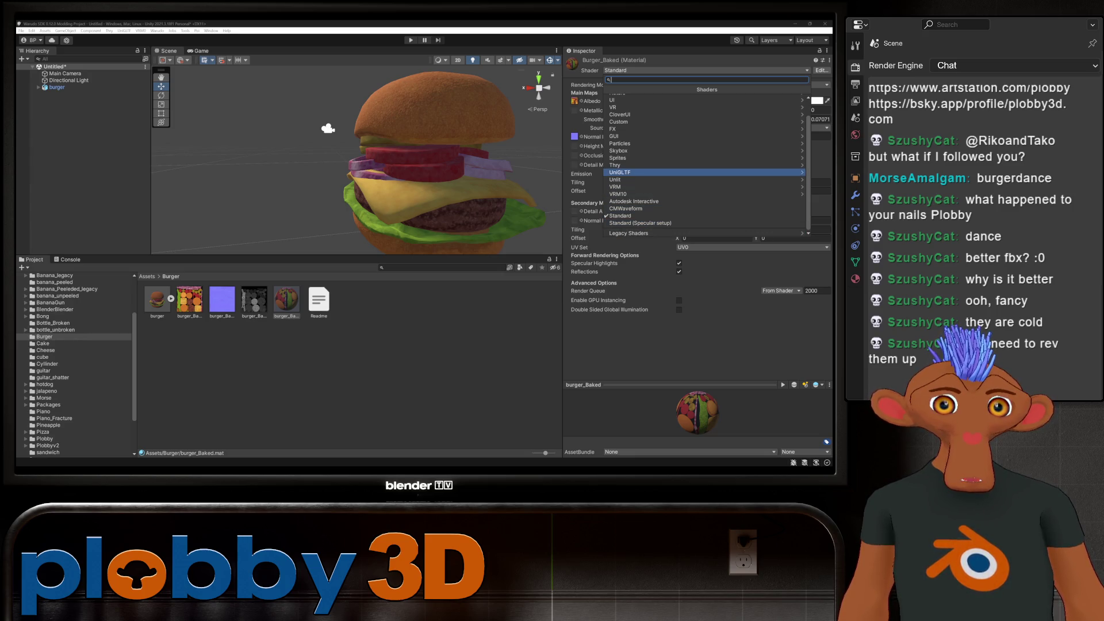
{"action": "scroll", "coordinate": [703, 166], "scroll_direction": "up", "scroll_amount": 2}
{"action": "left_click", "coordinate": [689, 141]}
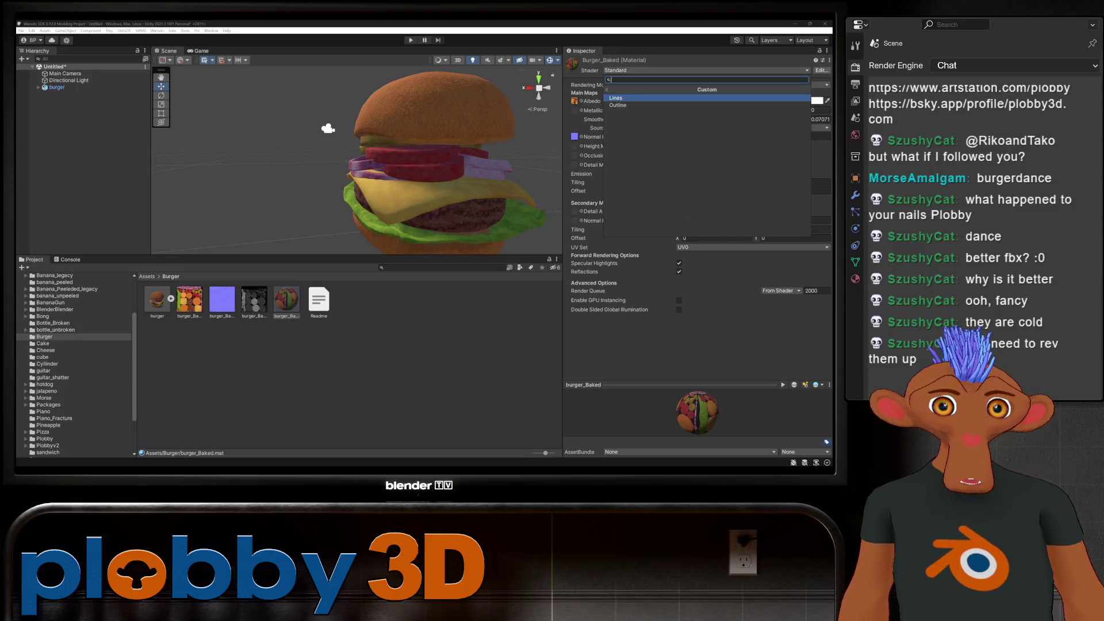
{"action": "left_click", "coordinate": [607, 89]}
{"action": "left_click", "coordinate": [690, 134]}
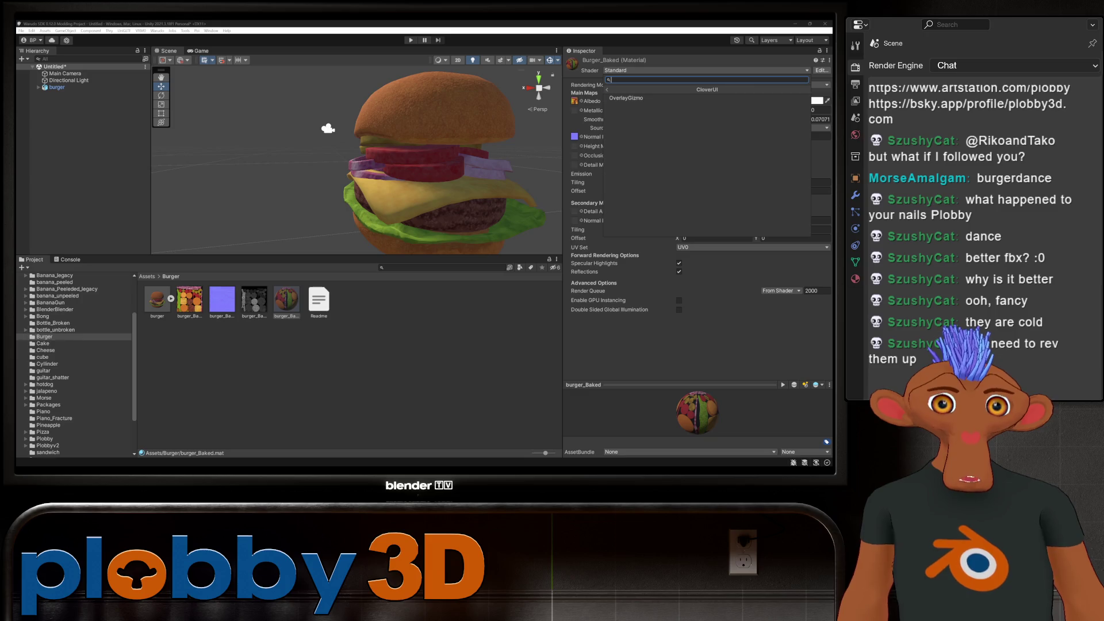
{"action": "left_click", "coordinate": [606, 89]}
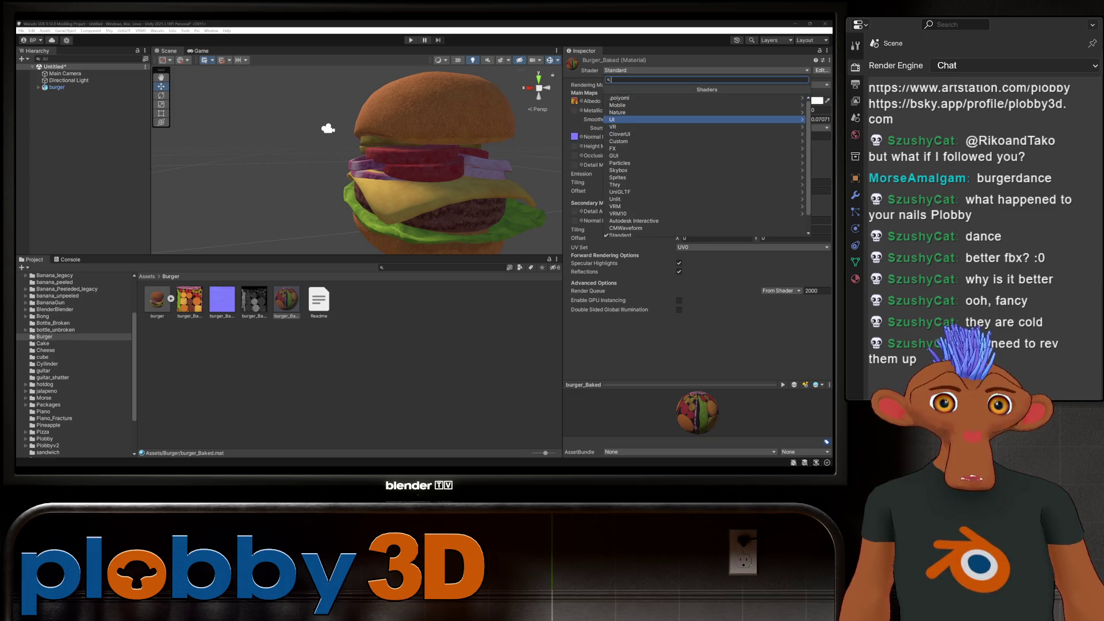
{"action": "left_click", "coordinate": [345, 391]}
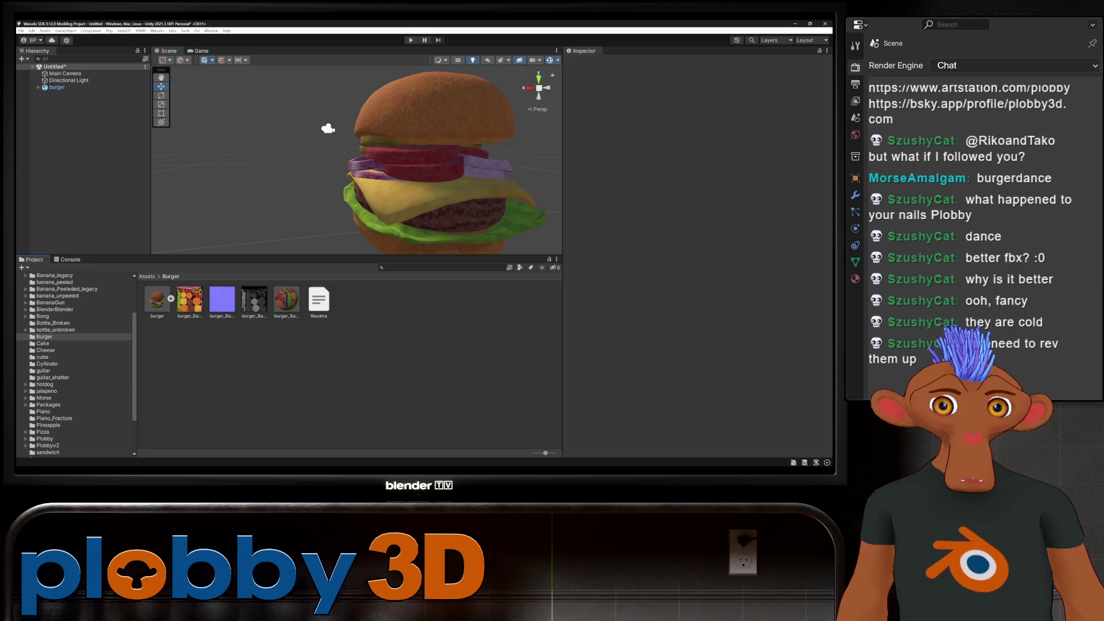
{"action": "right_click_drag", "start_coordinate": [327, 149], "coordinate": [153, 128]}
Assign the Poiyomi Toon shader from the .poiyomi group to burger_Baked.
{"action": "left_click", "coordinate": [287, 299]}
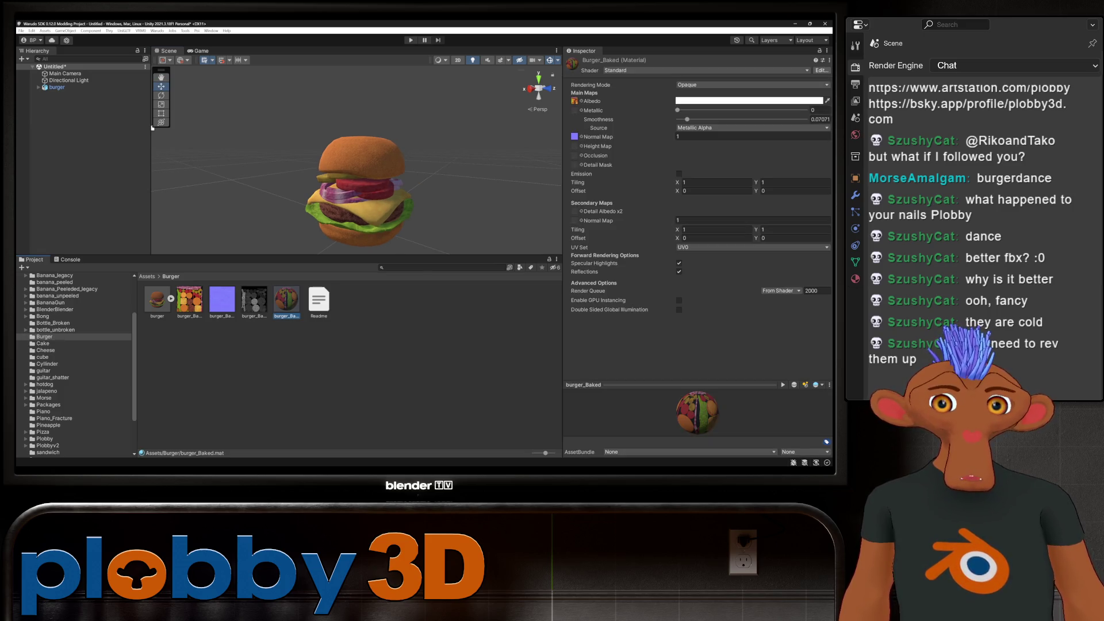
{"action": "left_click", "coordinate": [706, 70]}
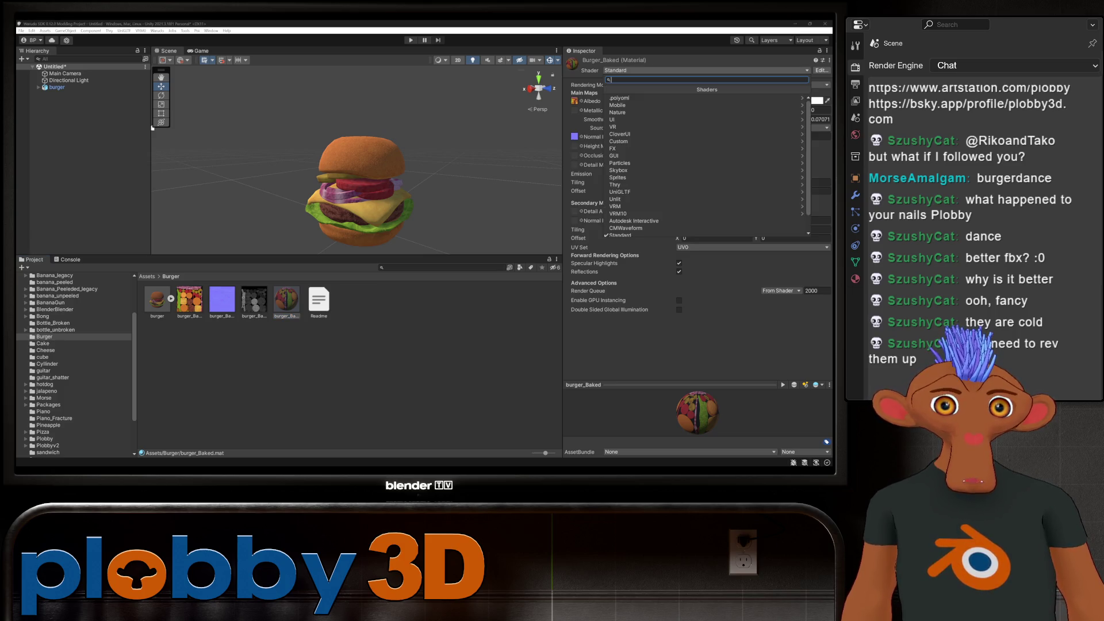
{"action": "key", "text": "Right"}
{"action": "key", "text": "Down"}
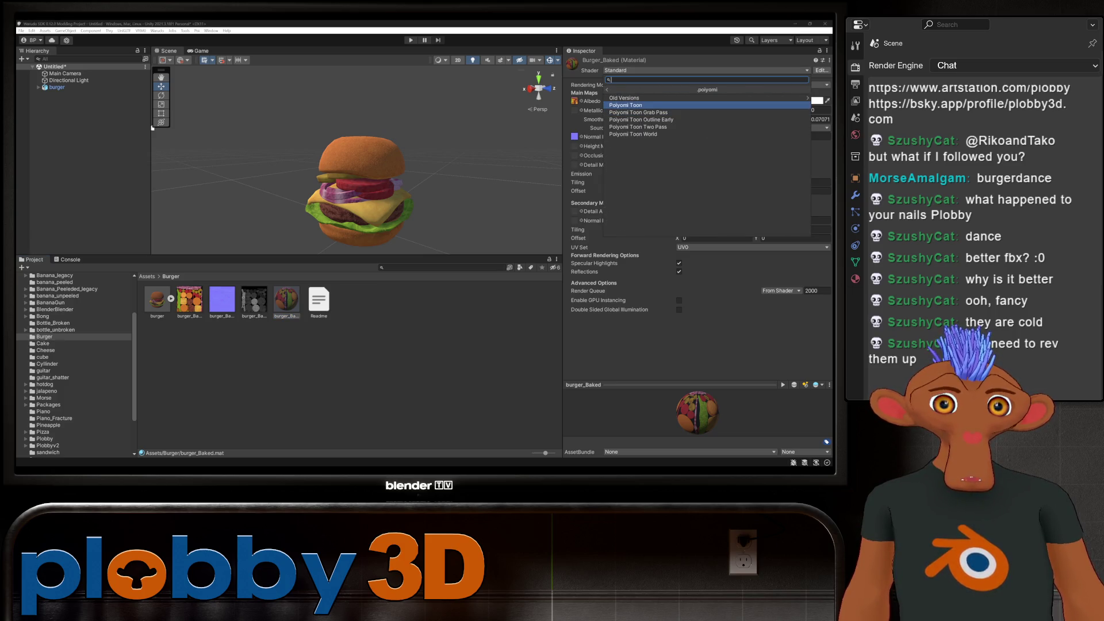
{"action": "key", "text": "Return"}
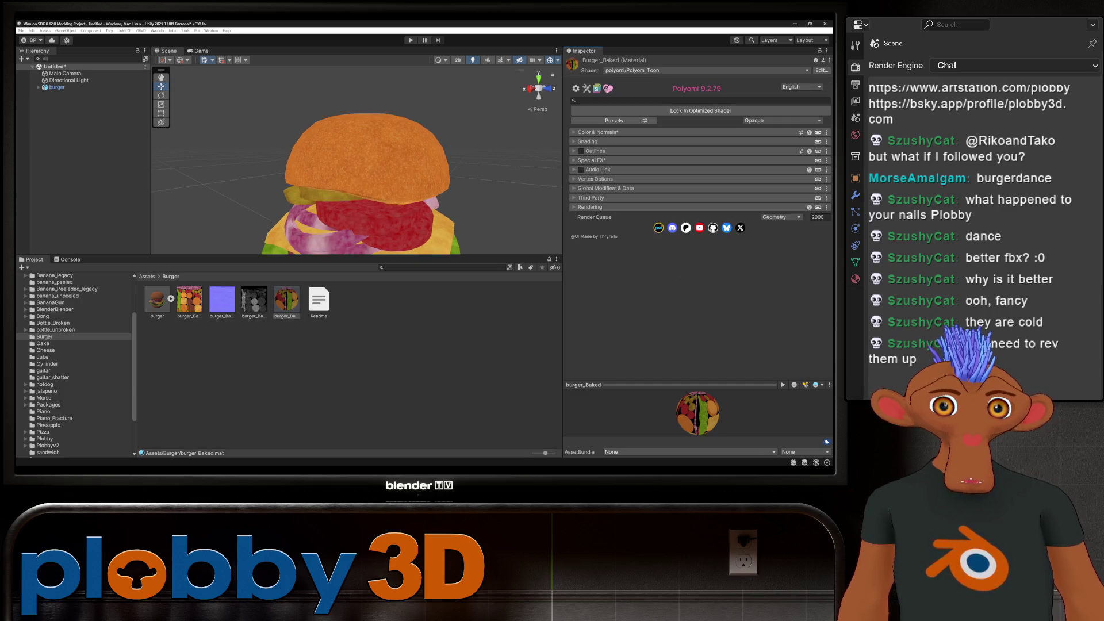
Apply the LilToon Shading and PBR+GI Compatibility presets to burger_Baked, then enable Outlines.
{"action": "scroll", "coordinate": [345, 160], "scroll_direction": "down", "scroll_amount": 3}
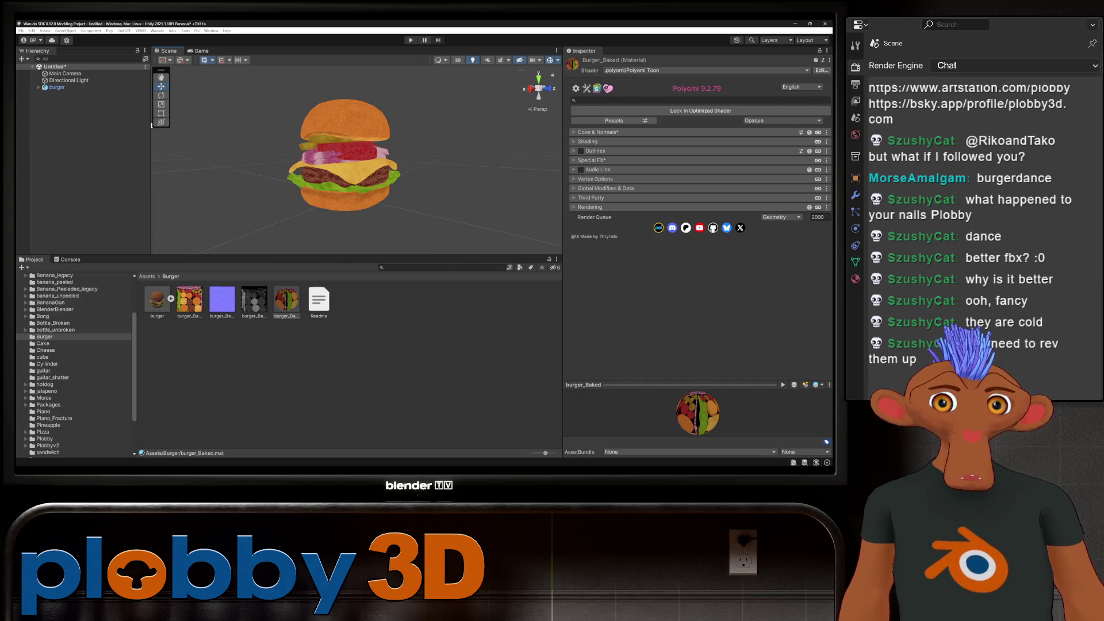
{"action": "left_click", "coordinate": [613, 121]}
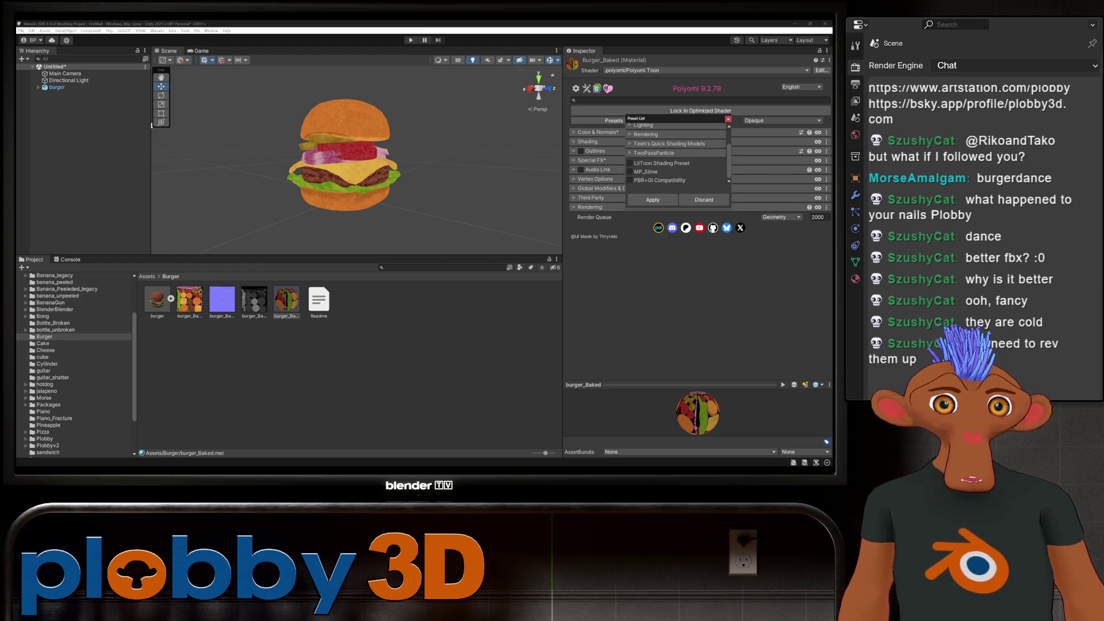
{"action": "left_click", "coordinate": [630, 163]}
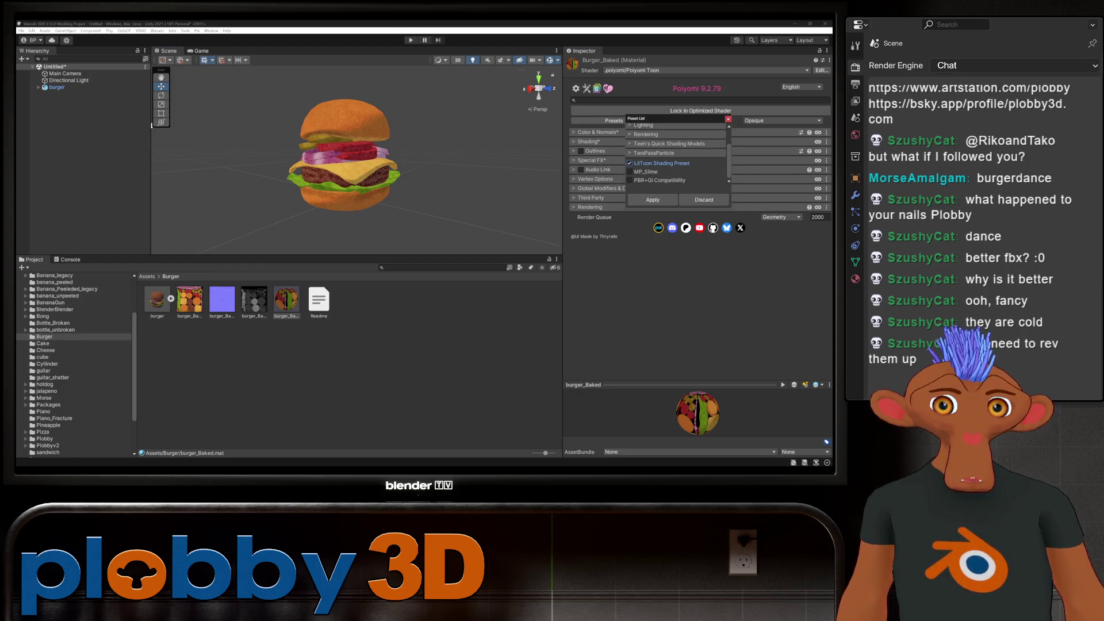
{"action": "mouse_move", "coordinate": [345, 160]}
{"action": "middle_mouse_down"}
{"action": "mouse_move", "coordinate": [276, 161]}
{"action": "mouse_move", "coordinate": [437, 213]}
{"action": "mouse_move", "coordinate": [345, 210]}
{"action": "mouse_move", "coordinate": [356, 173]}
{"action": "middle_mouse_up"}
{"action": "scroll", "coordinate": [356, 167], "scroll_direction": "up", "scroll_amount": 3}
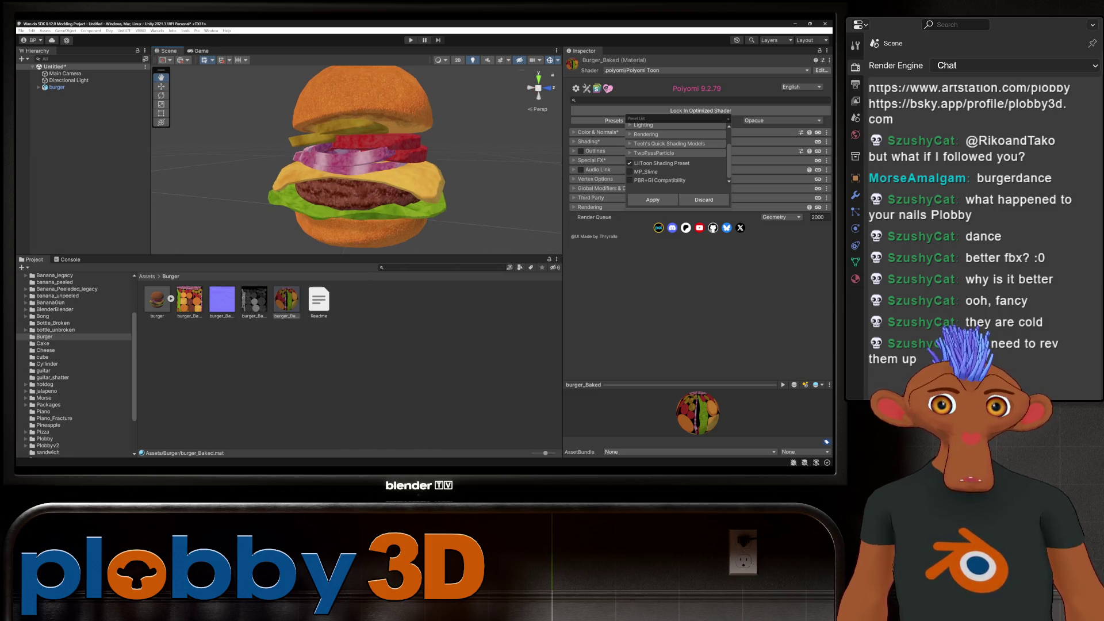
{"action": "scroll", "coordinate": [357, 158], "scroll_direction": "down", "scroll_amount": 3}
{"action": "scroll", "coordinate": [357, 158], "scroll_direction": "up", "scroll_amount": 3}
{"action": "scroll", "coordinate": [356, 158], "scroll_direction": "down", "scroll_amount": 3}
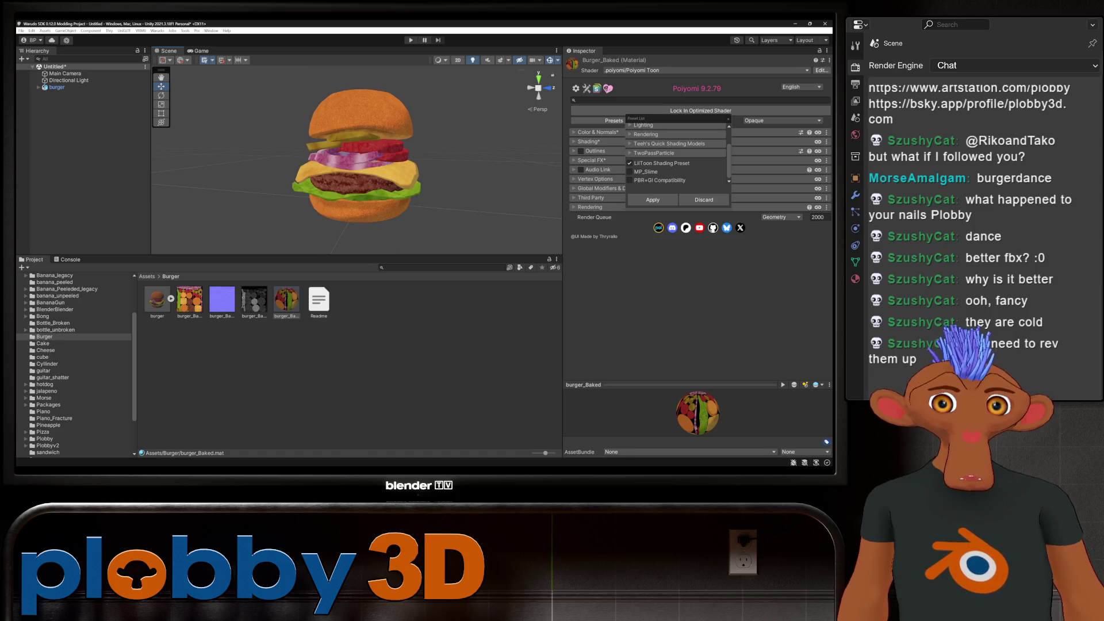
{"action": "left_click", "coordinate": [660, 180]}
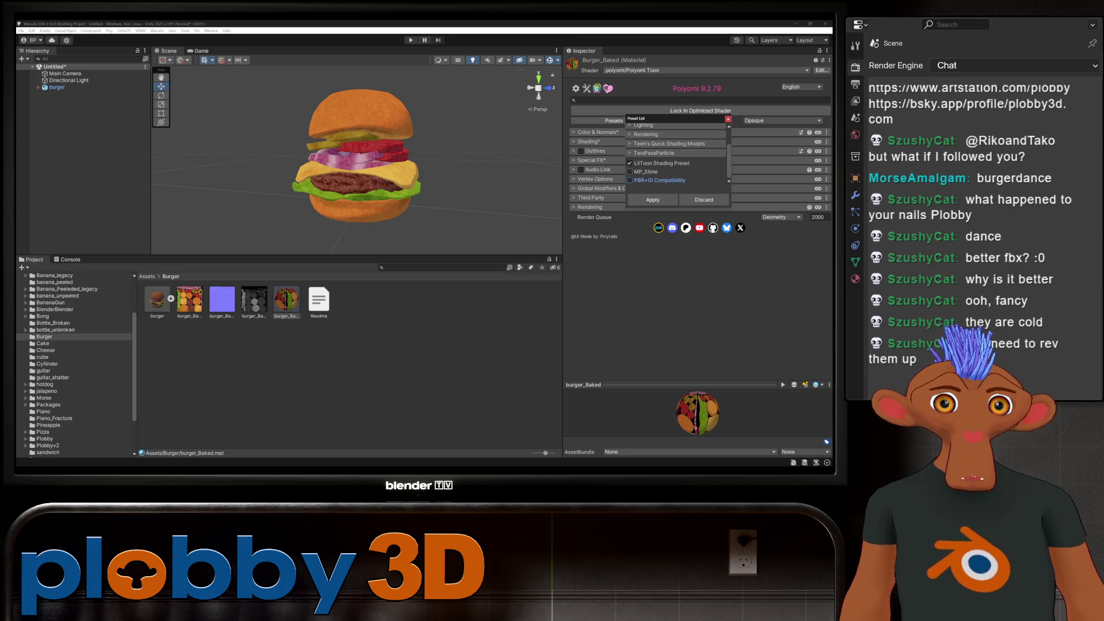
{"action": "left_click", "coordinate": [652, 199]}
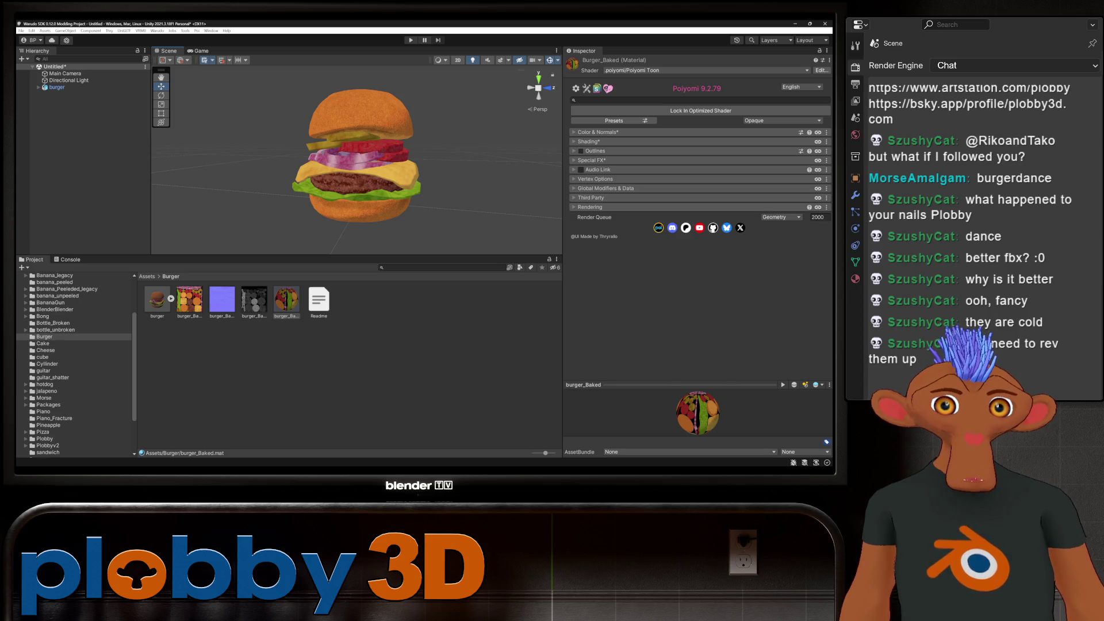
{"action": "left_click", "coordinate": [580, 151]}
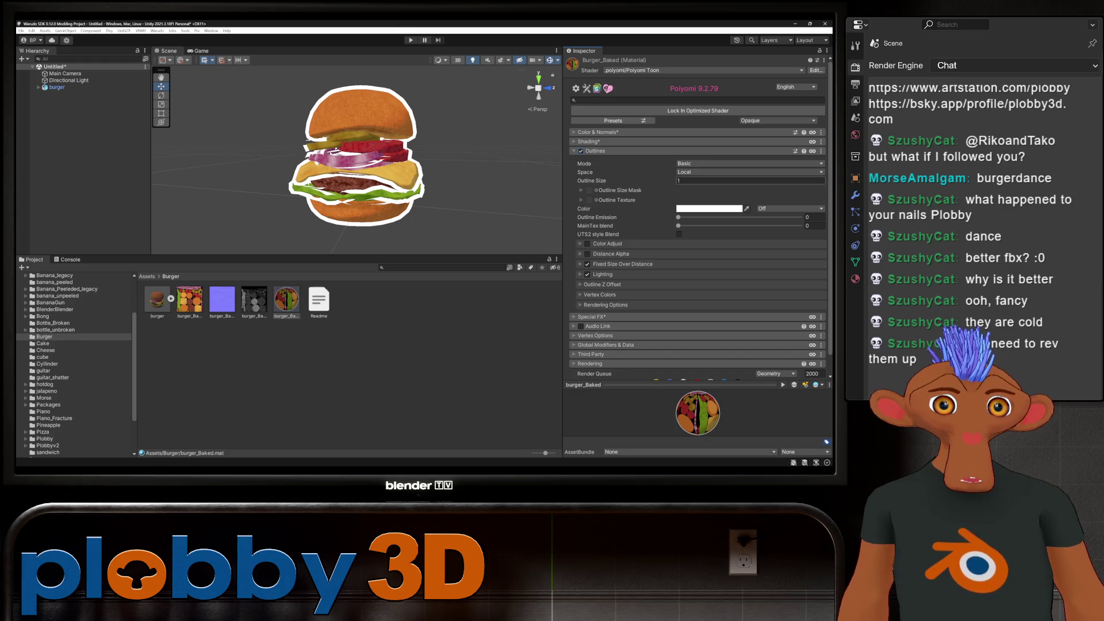
Set outline size to 0.09 and darken the outline colour to a dark brown with V 13.
{"action": "type", "text": "0.09"}
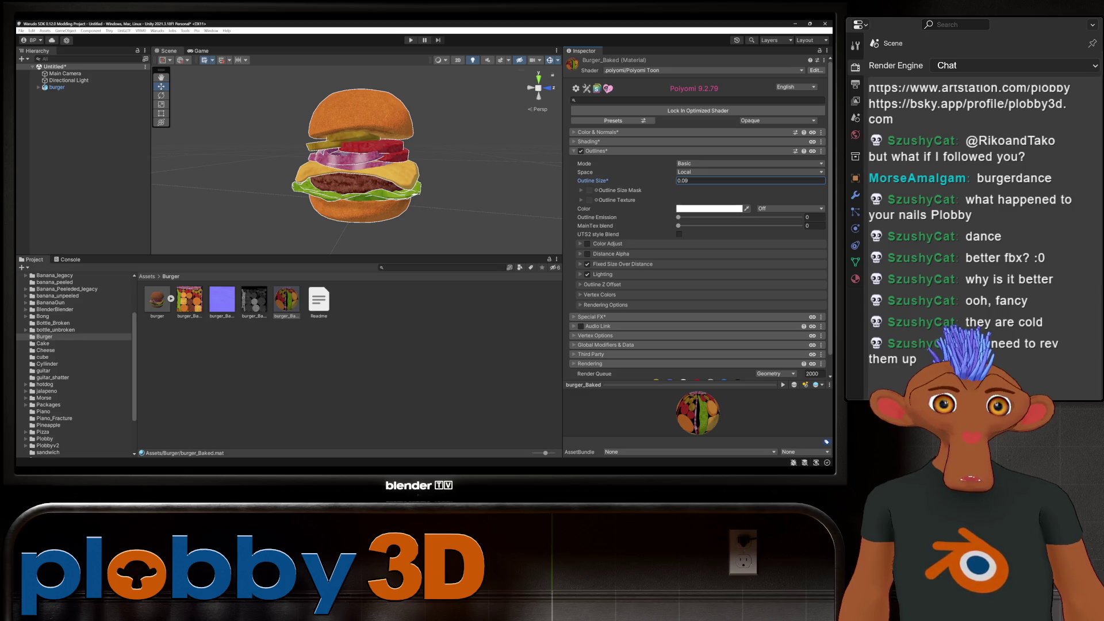
{"action": "left_click", "coordinate": [709, 208]}
{"action": "right_click", "coordinate": [655, 201]}
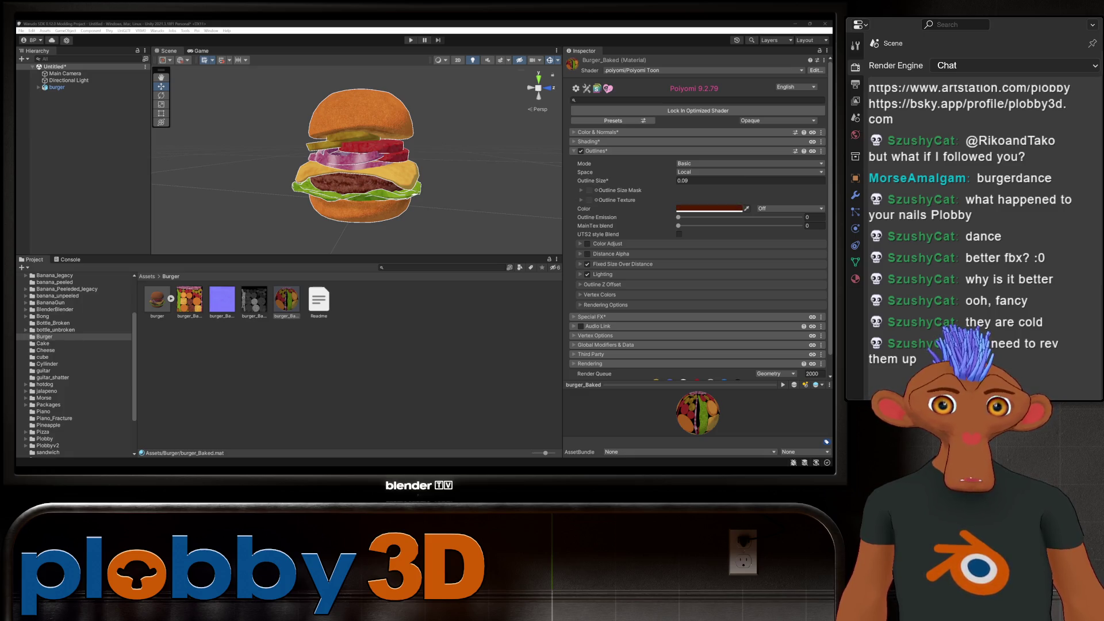
{"action": "left_click", "coordinate": [709, 208]}
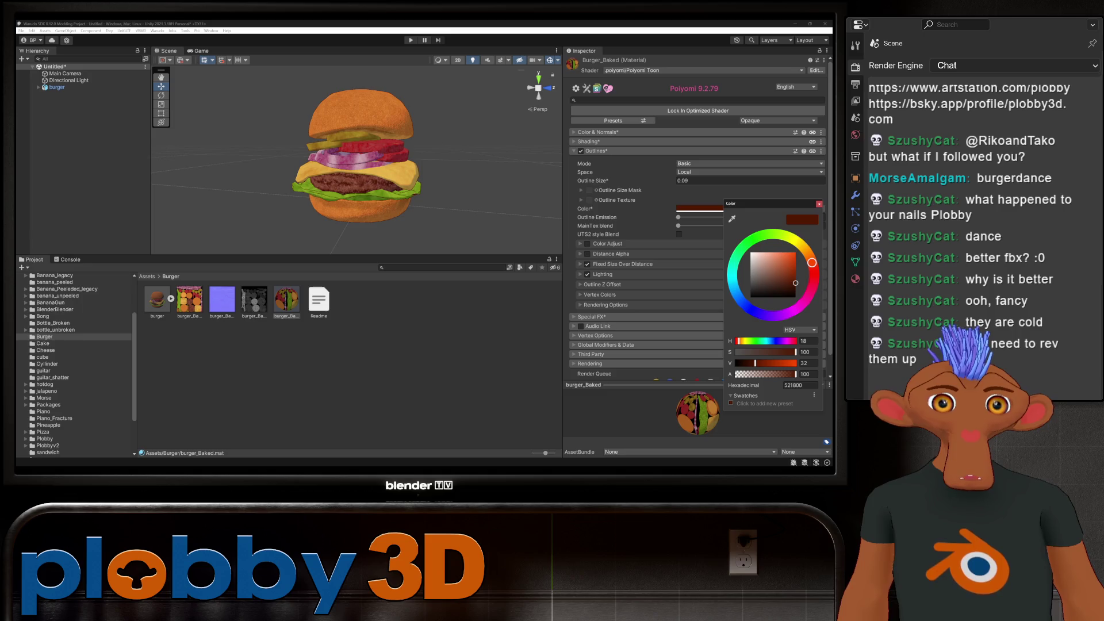
{"action": "left_click", "coordinate": [807, 363]}
{"action": "type", "text": "18"}
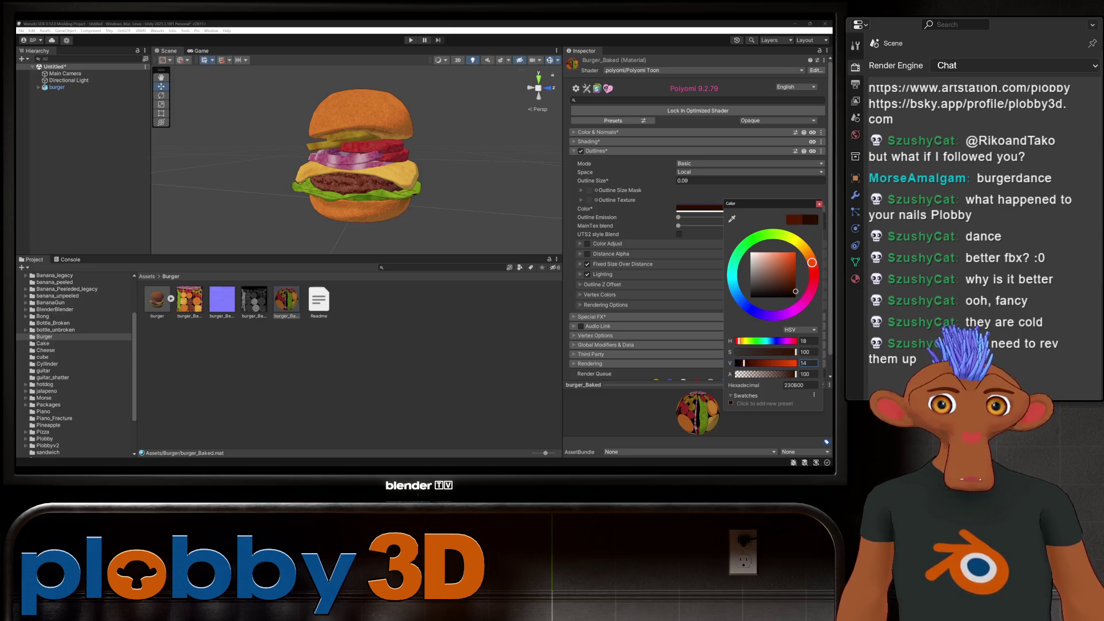
{"action": "key", "text": "BackSpace"}
{"action": "key", "text": "BackSpace"}
{"action": "type", "text": "0"}
{"action": "key", "text": "BackSpace"}
{"action": "type", "text": "6"}
{"action": "key", "text": "BackSpace"}
{"action": "type", "text": "13"}
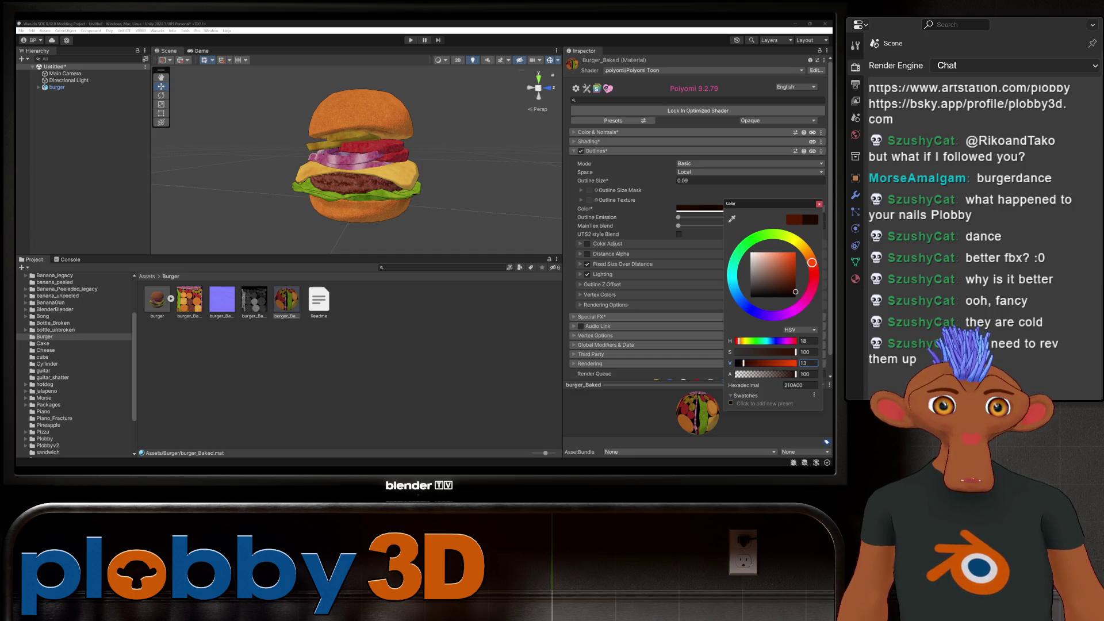
{"action": "left_click", "coordinate": [345, 391]}
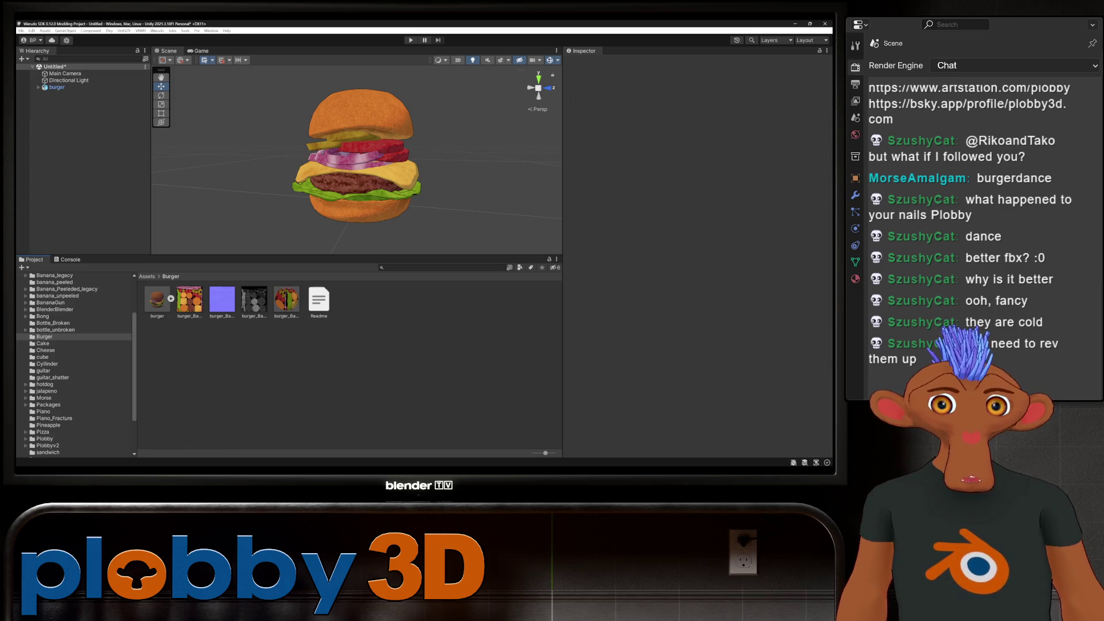
Reduce the burger_Baked outline size to 0.08.
{"action": "left_click", "coordinate": [359, 172]}
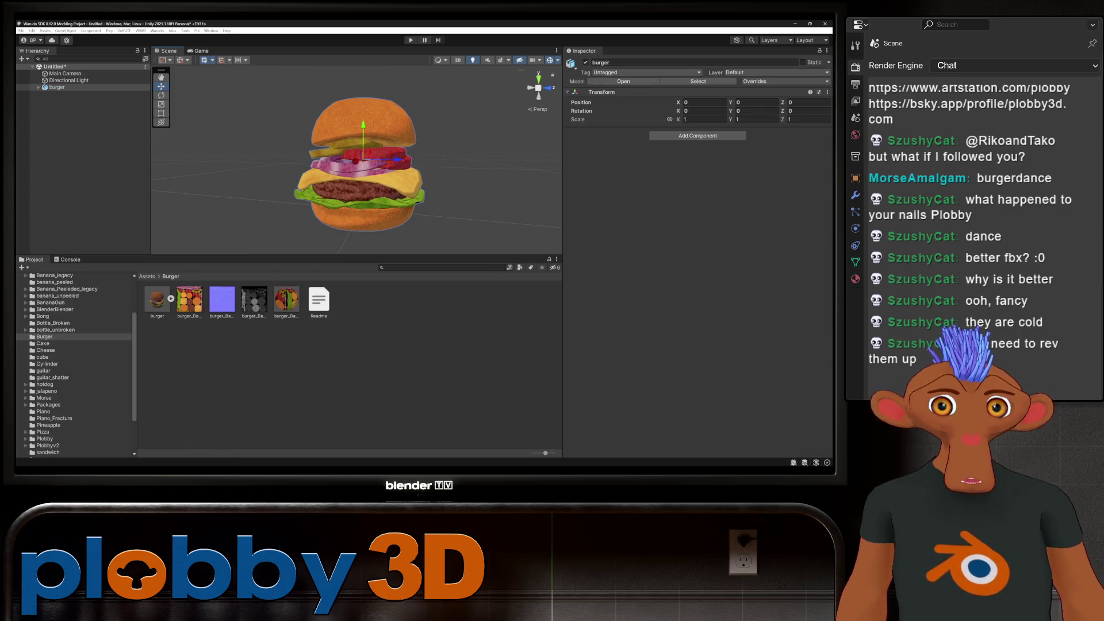
{"action": "left_click", "coordinate": [286, 299]}
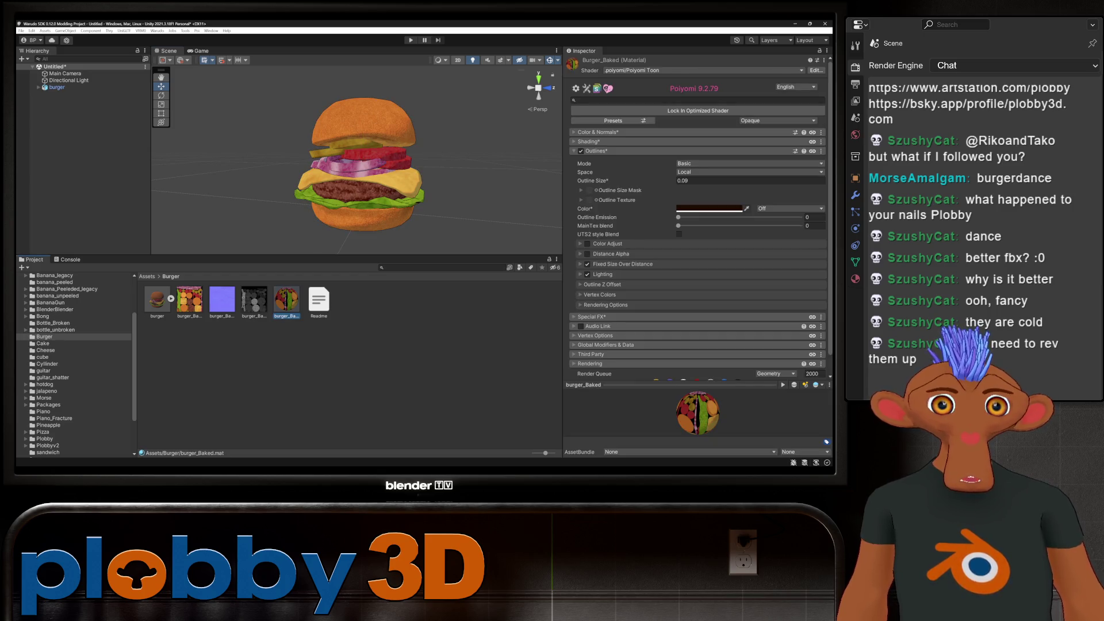
{"action": "left_click", "coordinate": [751, 181]}
{"action": "type", "text": "0.08"}
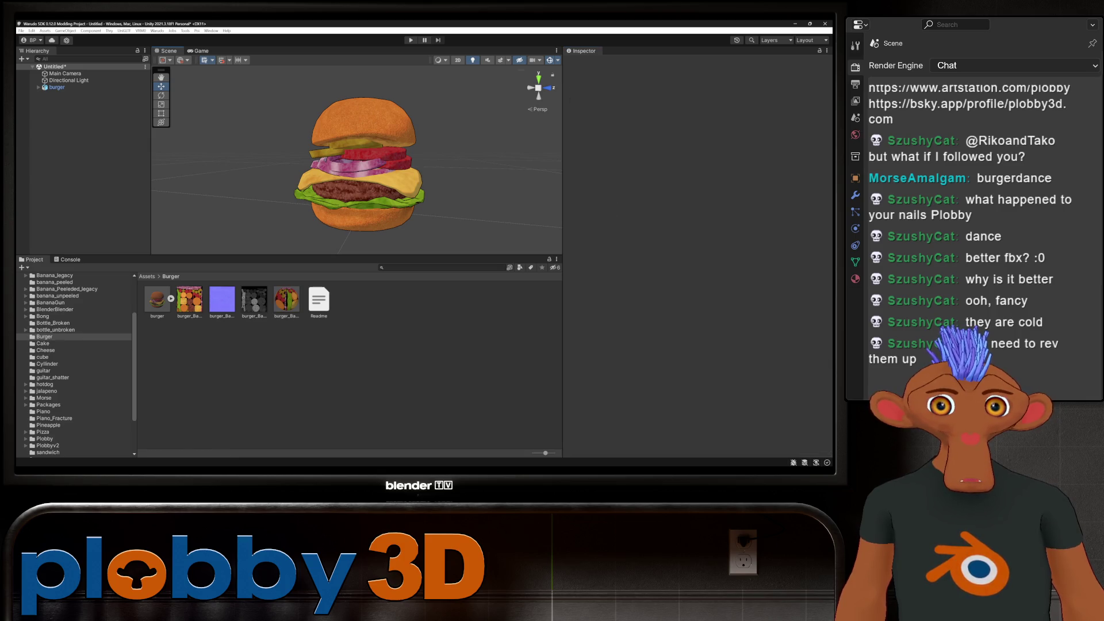
{"action": "left_click", "coordinate": [359, 172]}
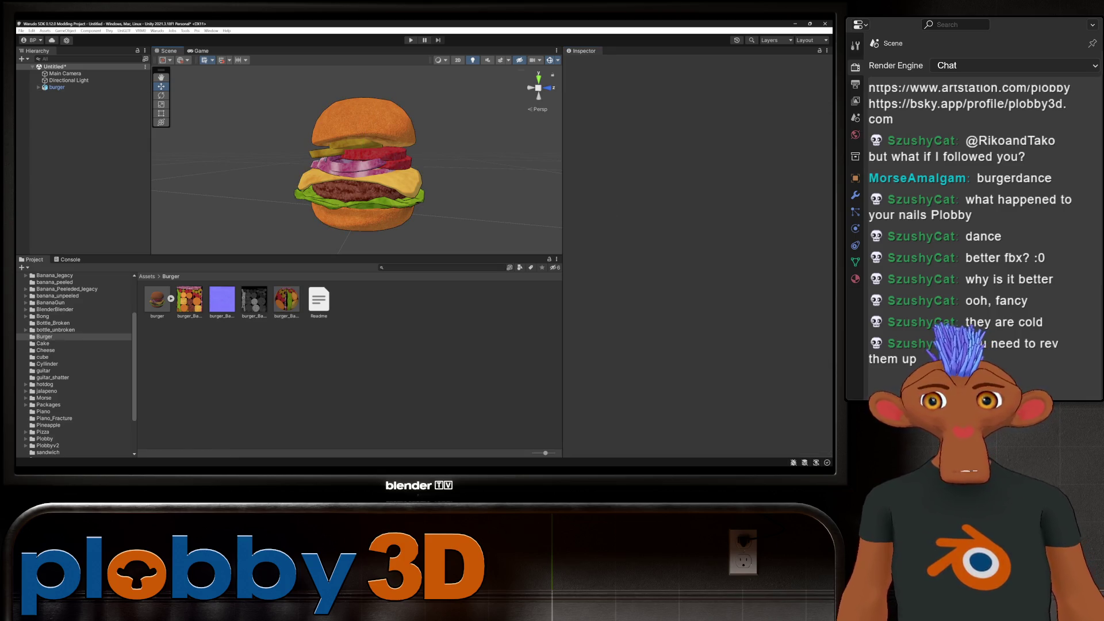
Lock burger_Baked's shader in optimized form, then expand burger and select its buger mesh.
{"action": "left_click", "coordinate": [286, 299]}
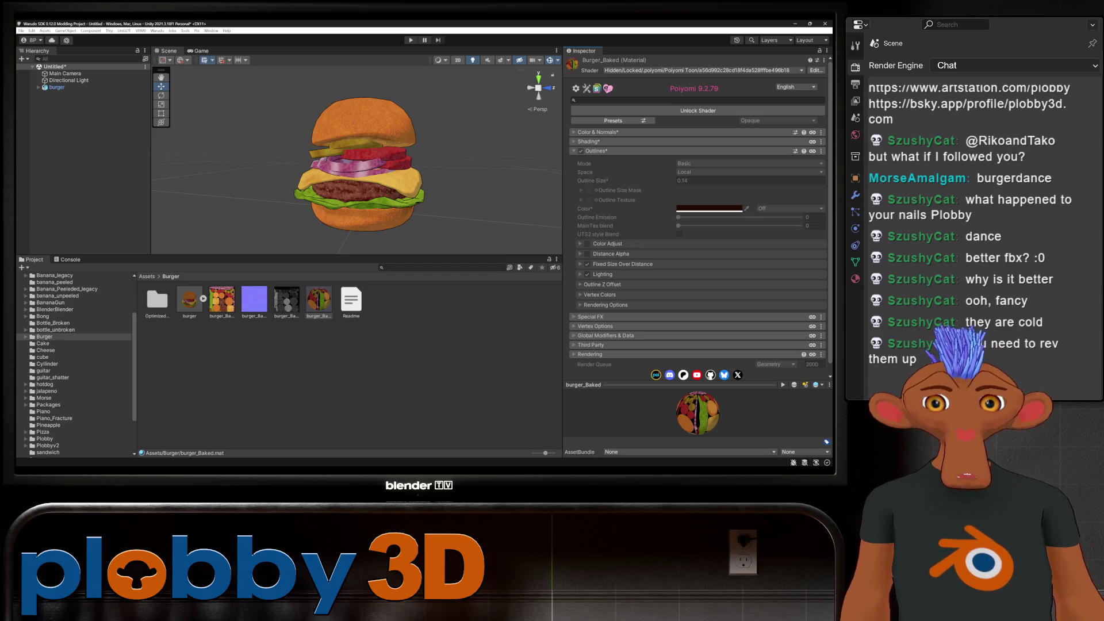
{"action": "right_click", "coordinate": [223, 371]}
{"action": "key", "text": "Escape"}
{"action": "left_click", "coordinate": [38, 87]}
{"action": "left_click", "coordinate": [58, 87]}
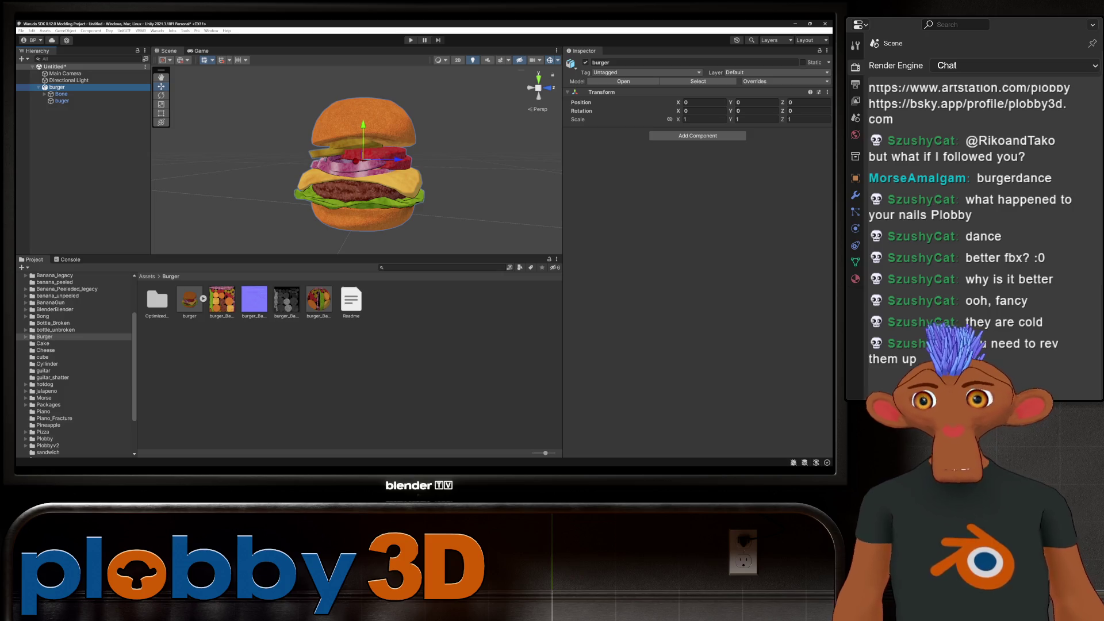
{"action": "left_click", "coordinate": [61, 100]}
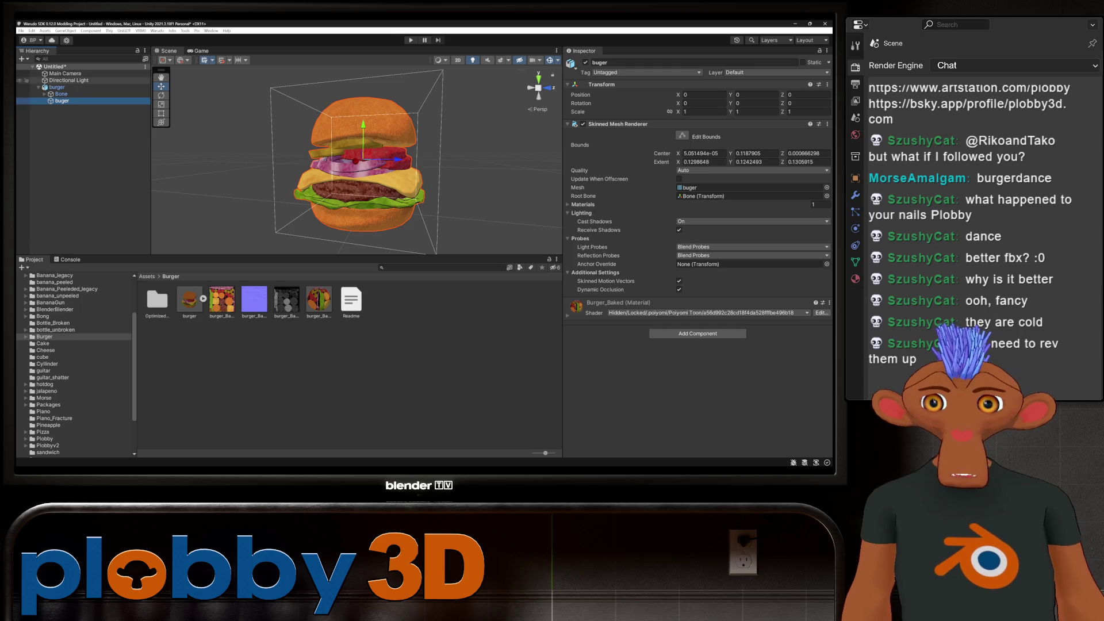
Add a Capsule Collider to the parent burger object and set its height to 0.3.
{"action": "left_click", "coordinate": [57, 87]}
{"action": "left_click", "coordinate": [697, 135]}
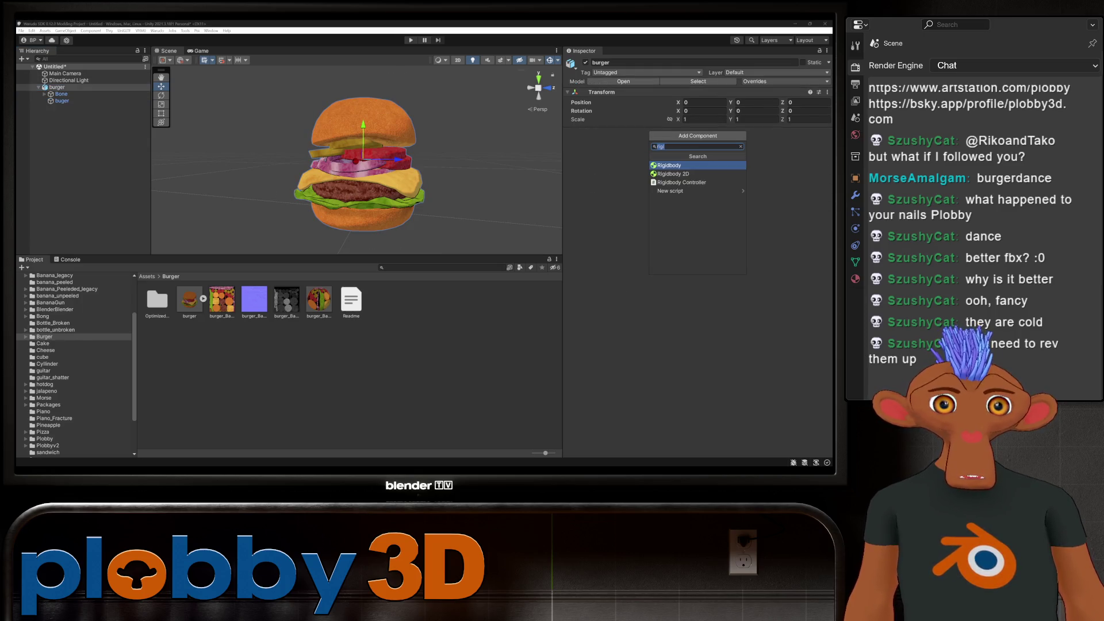
{"action": "type", "text": "collid"}
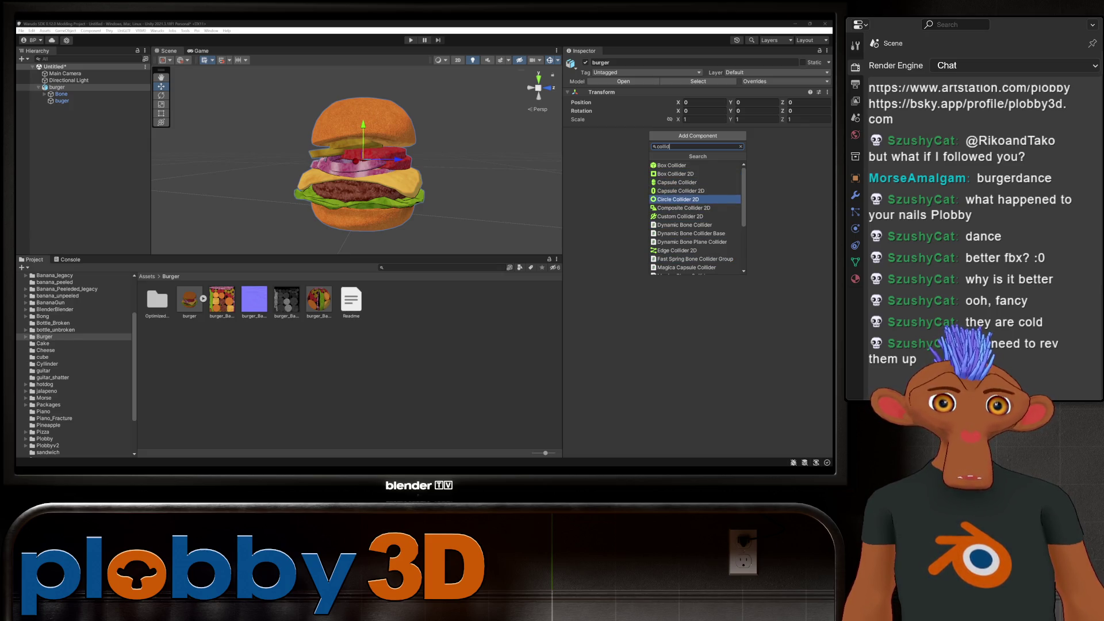
{"action": "left_click", "coordinate": [677, 182]}
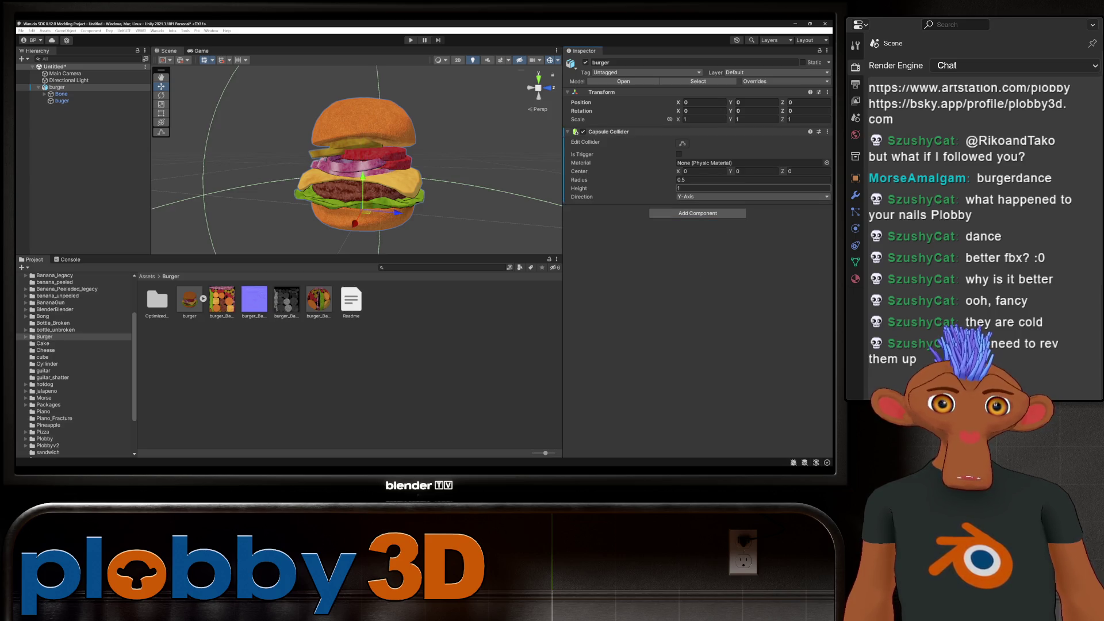
{"action": "left_click", "coordinate": [690, 180]}
{"action": "type", "text": "0.29"}
{"action": "key", "text": "BackSpace"}
{"action": "key", "text": "BackSpace"}
{"action": "type", "text": "08"}
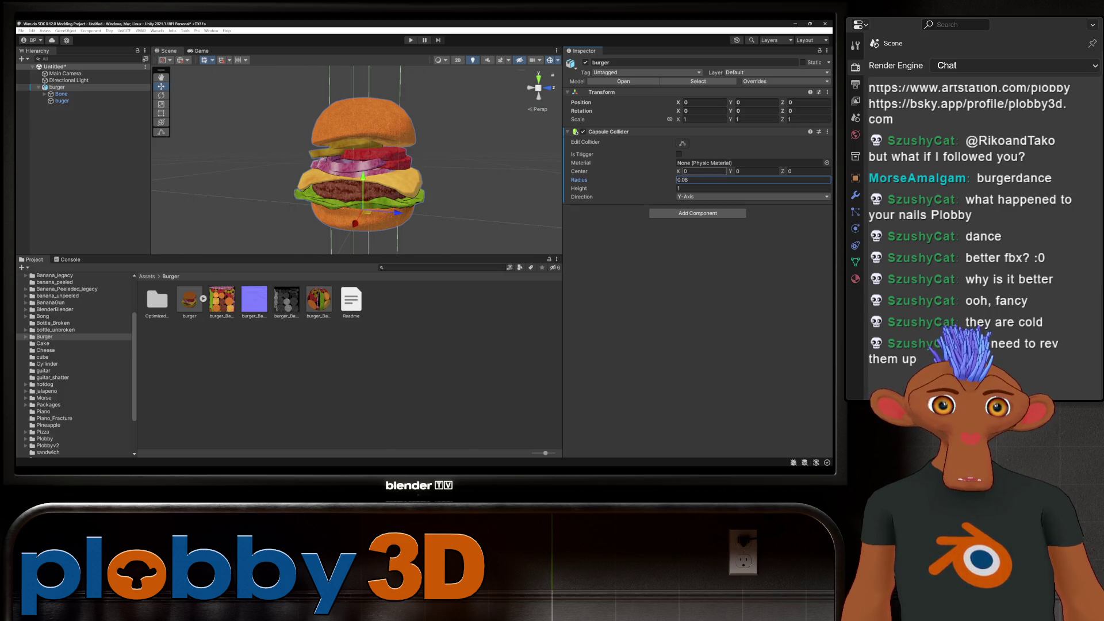
{"action": "left_click", "coordinate": [753, 188]}
{"action": "type", "text": "0.3"}
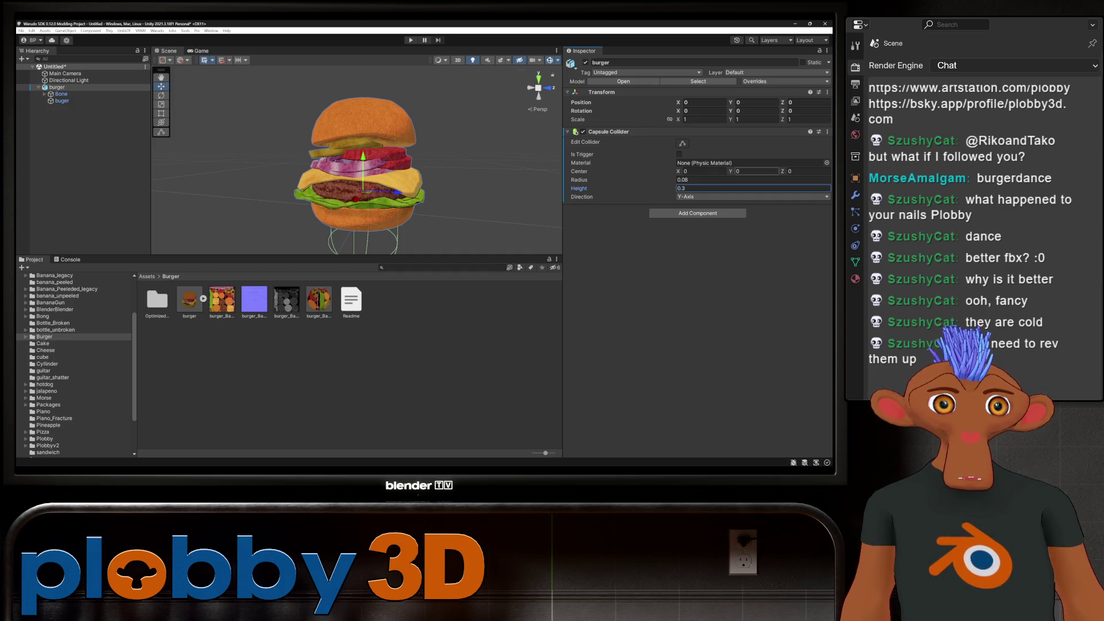
Set the collider's Center Y to 0.1 and its radius to 0.1.
{"action": "left_click", "coordinate": [756, 171]}
{"action": "type", "text": "0.16"}
{"action": "key", "text": "BackSpace"}
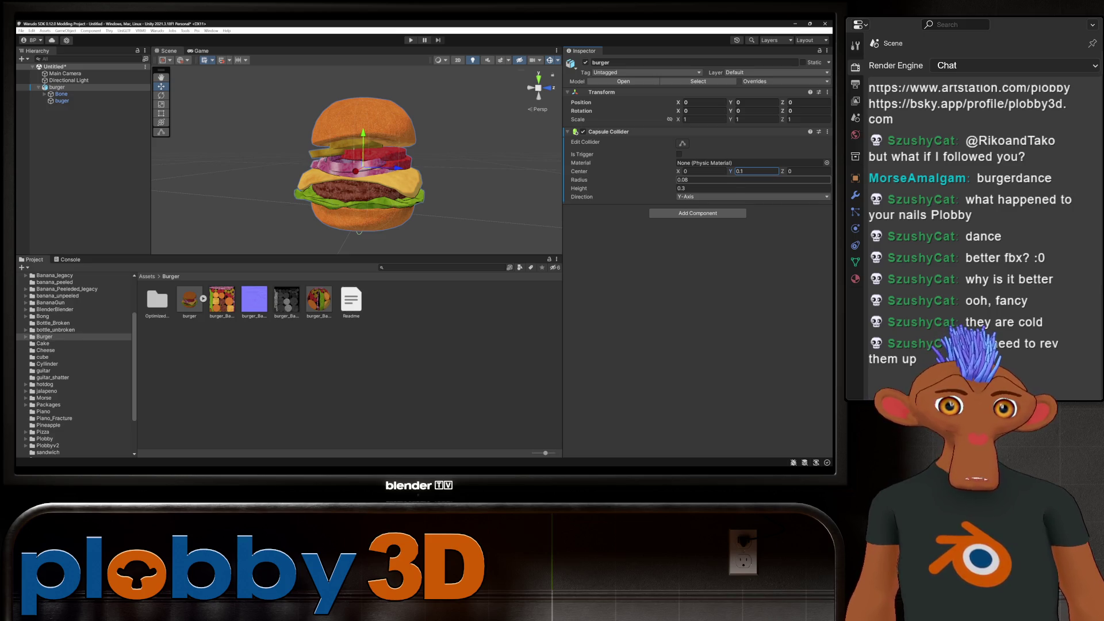
{"action": "left_click", "coordinate": [747, 179]}
{"action": "type", "text": "0.02"}
{"action": "key", "text": "BackSpace"}
{"action": "key", "text": "BackSpace"}
{"action": "type", "text": "16"}
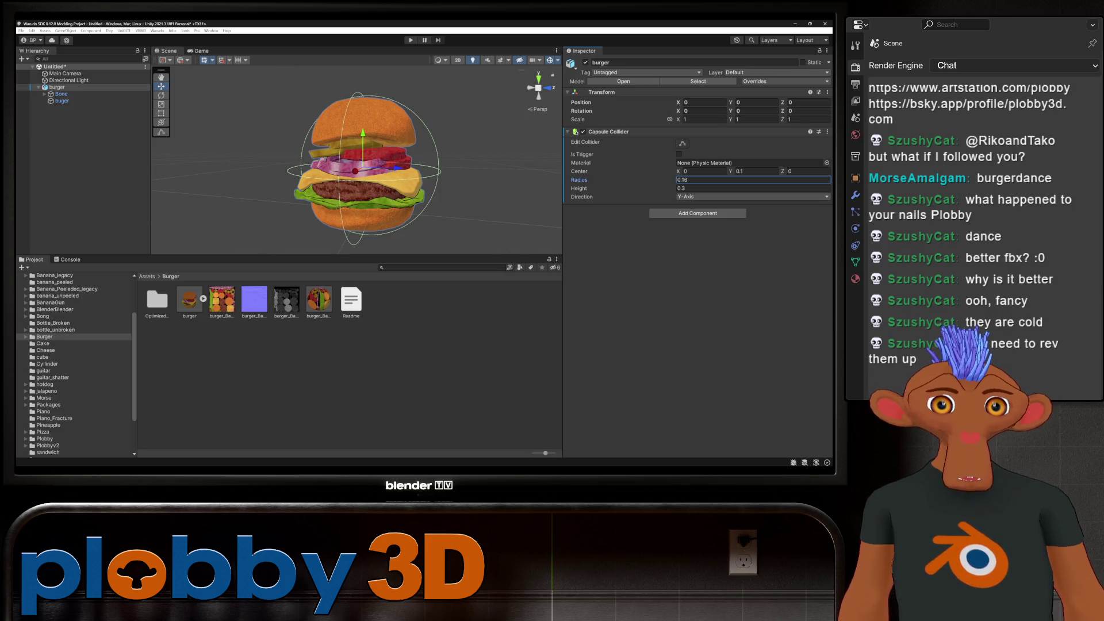
{"action": "key", "text": "Return"}
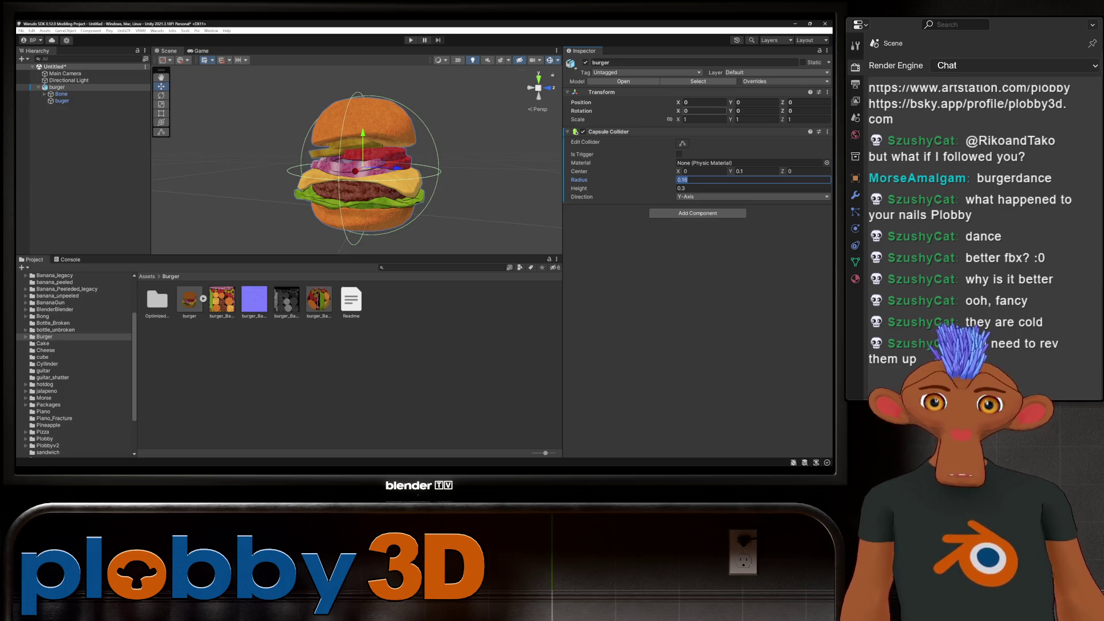
{"action": "type", "text": "0.1"}
Expand Bone in the Hierarchy to reveal its child bone.
{"action": "scroll", "coordinate": [357, 161], "scroll_direction": "down", "scroll_amount": 3}
{"action": "mouse_move", "coordinate": [356, 161]}
{"action": "middle_mouse_down"}
{"action": "mouse_move", "coordinate": [387, 193]}
{"action": "mouse_move", "coordinate": [371, 192]}
{"action": "middle_mouse_up"}
{"action": "scroll", "coordinate": [385, 190], "scroll_direction": "up", "scroll_amount": 2}
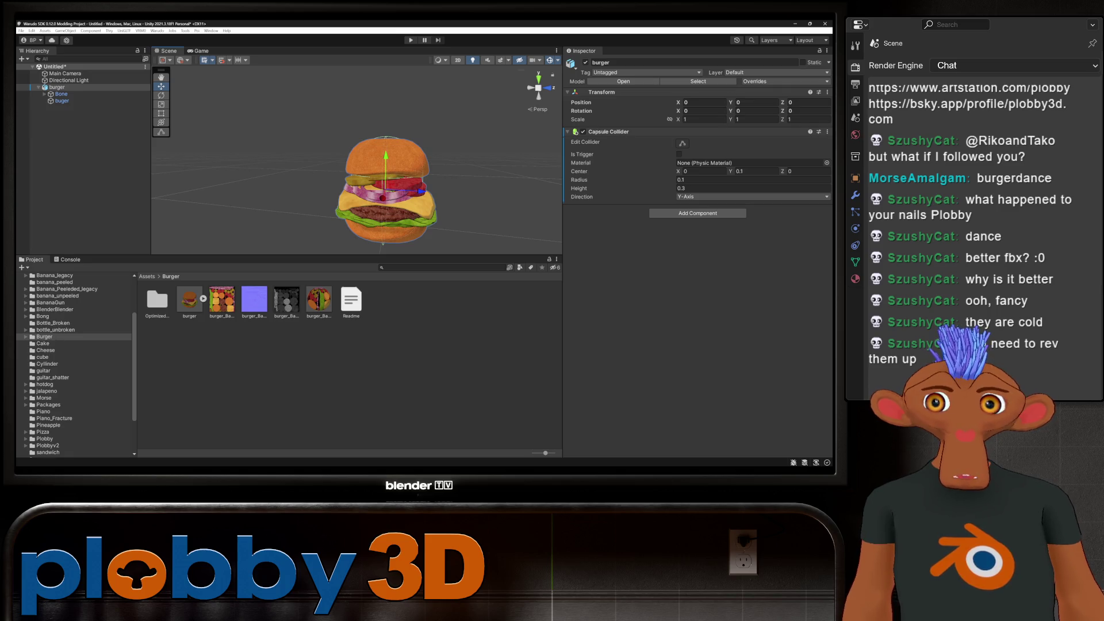
{"action": "left_click", "coordinate": [44, 94]}
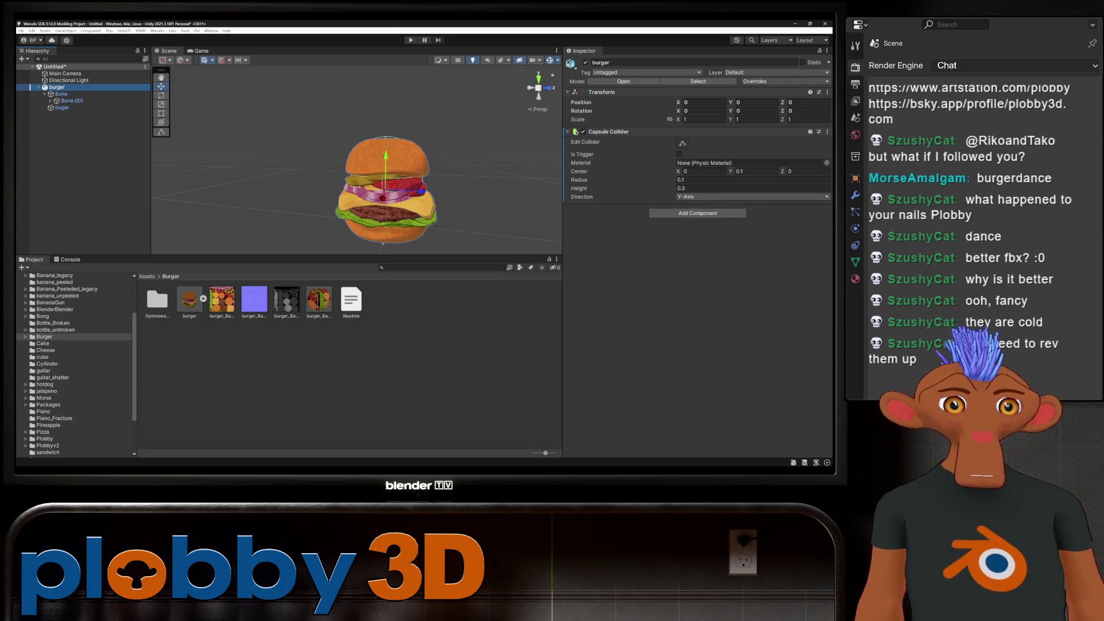
{"action": "left_click", "coordinate": [697, 212]}
Add a VRM Spring Bone to burger with Bone as its Root Bones Element 0.
{"action": "type", "text": "vrm"}
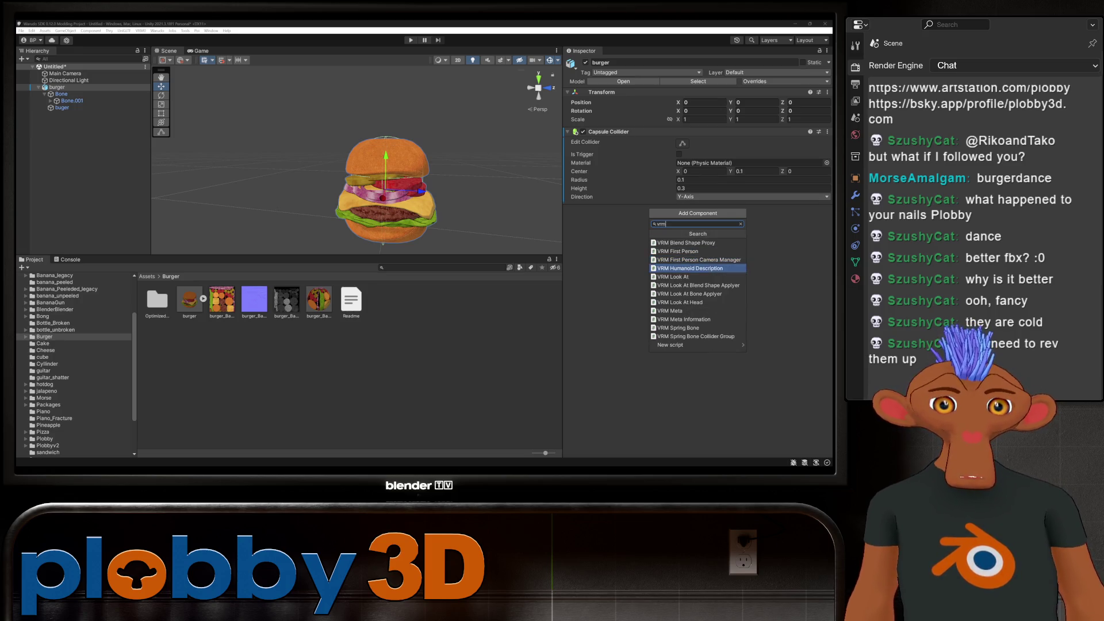
{"action": "key", "text": "Return"}
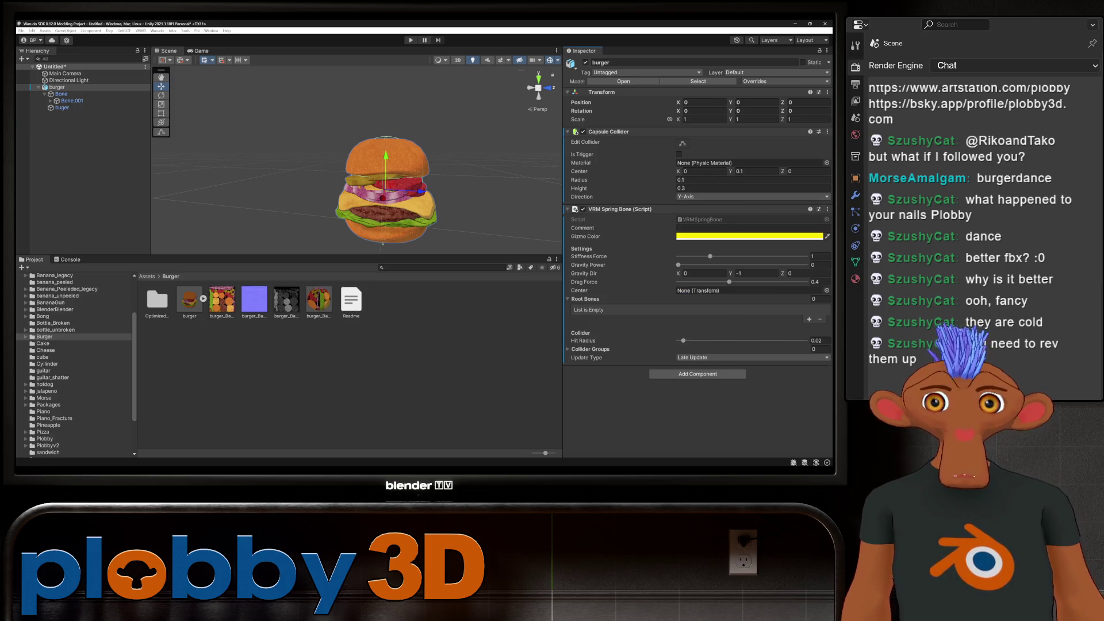
{"action": "left_click", "coordinate": [809, 319]}
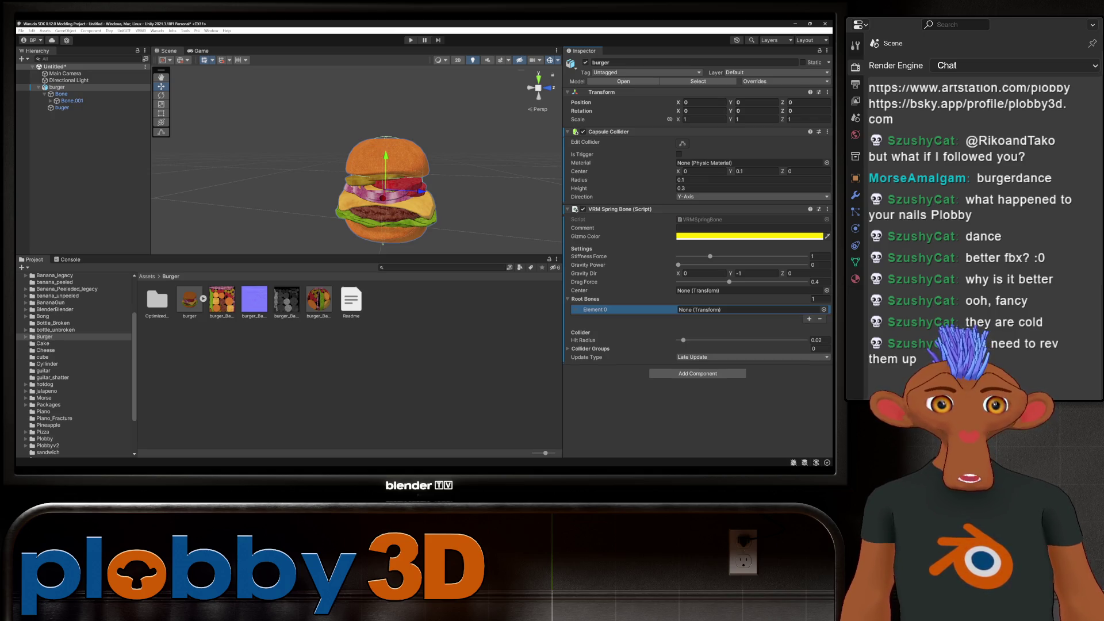
{"action": "mouse_move", "coordinate": [60, 94]}
{"action": "left_mouse_down"}
{"action": "mouse_move", "coordinate": [610, 308]}
{"action": "mouse_move", "coordinate": [747, 309]}
{"action": "left_mouse_up"}
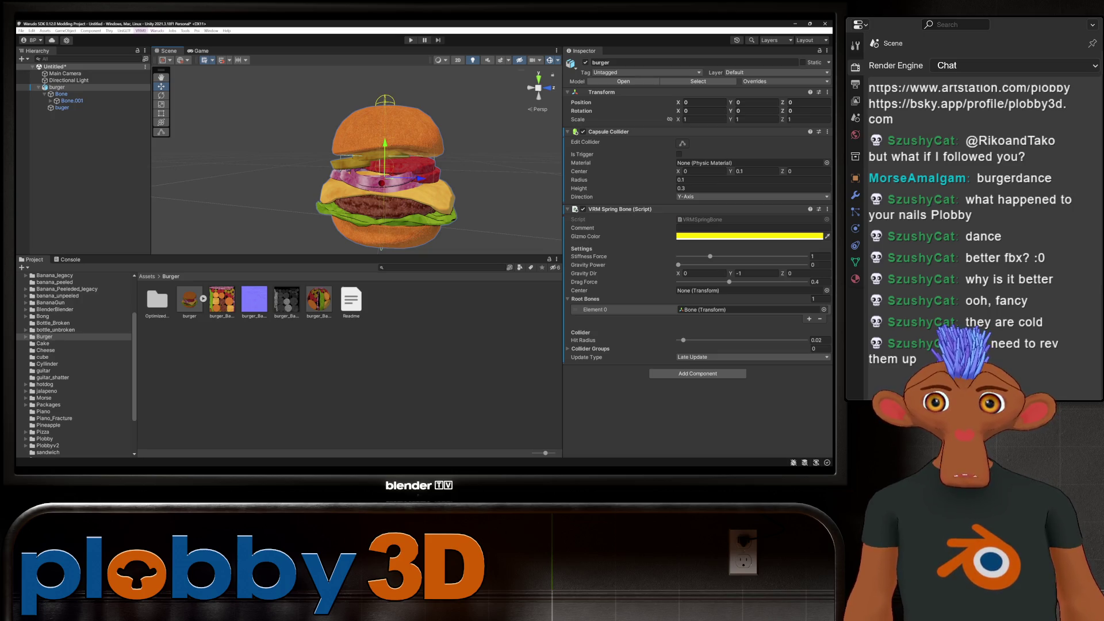
{"action": "left_click", "coordinate": [157, 31]}
{"action": "left_click", "coordinate": [171, 65]}
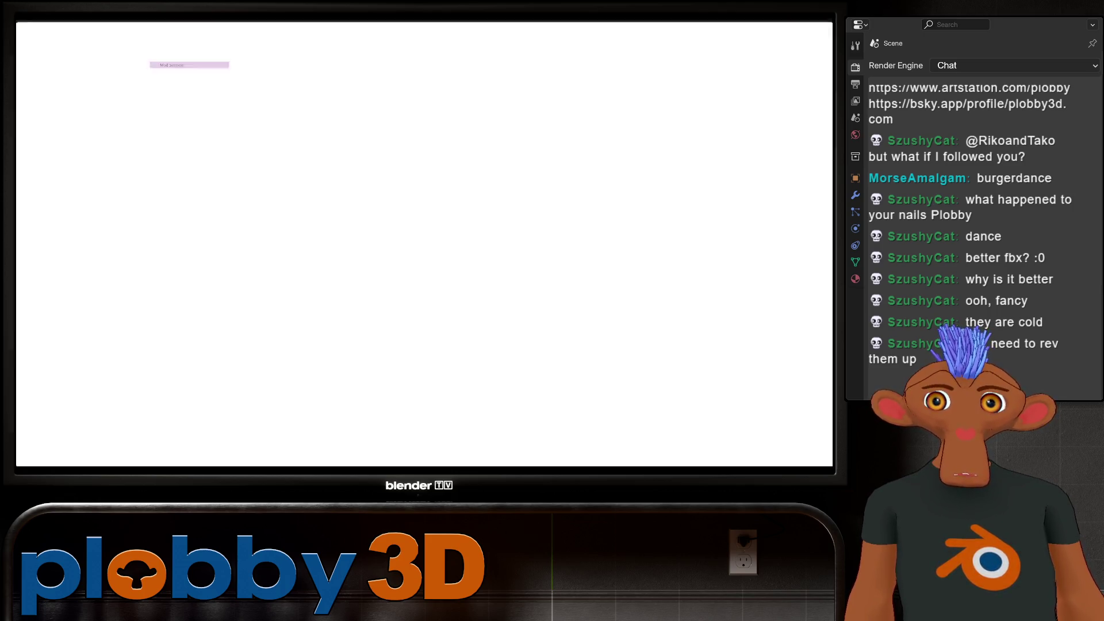
Set the Mod Export Directory to Warudo_Data/StreamingAssets/Props.
{"action": "left_click", "coordinate": [608, 202]}
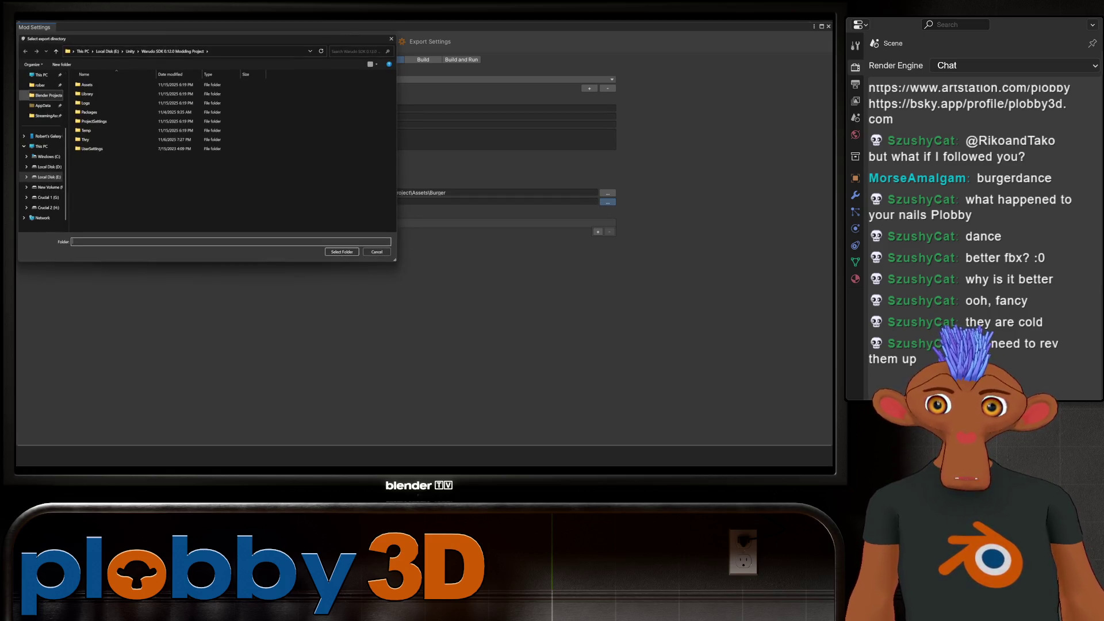
{"action": "left_click", "coordinate": [45, 116]}
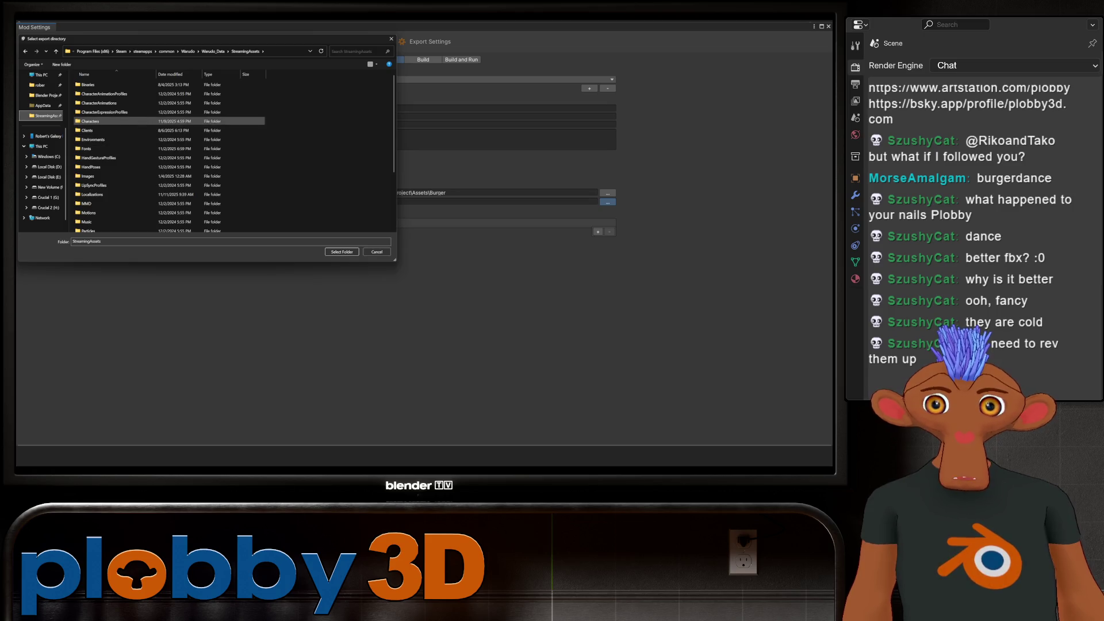
{"action": "scroll", "coordinate": [172, 183], "scroll_direction": "down", "scroll_amount": 3}
{"action": "left_click", "coordinate": [172, 183]}
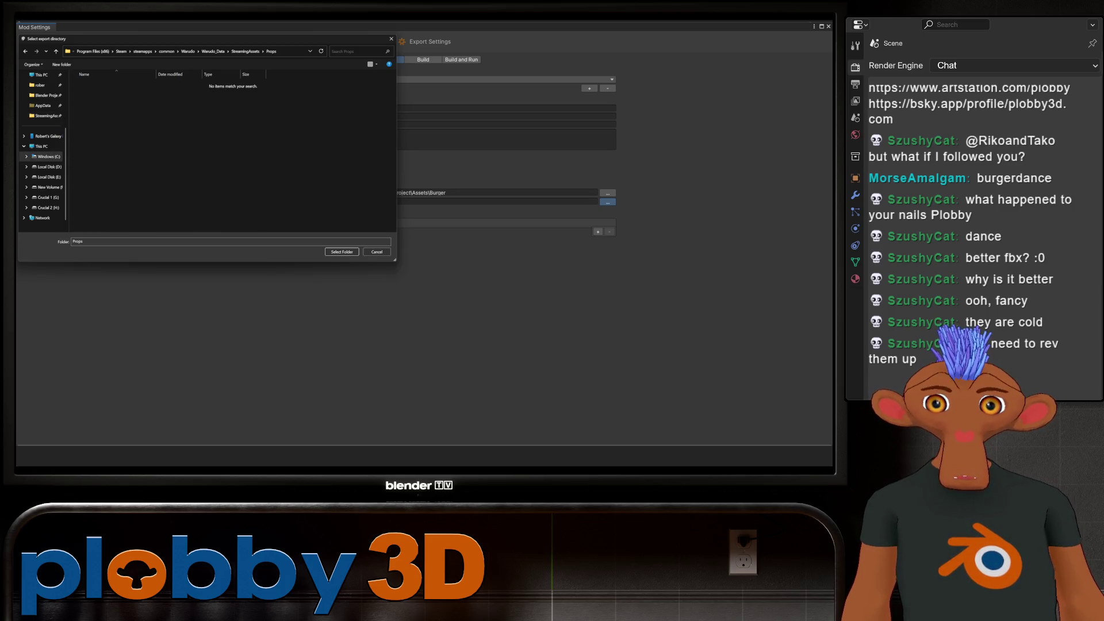
{"action": "left_click", "coordinate": [342, 252]}
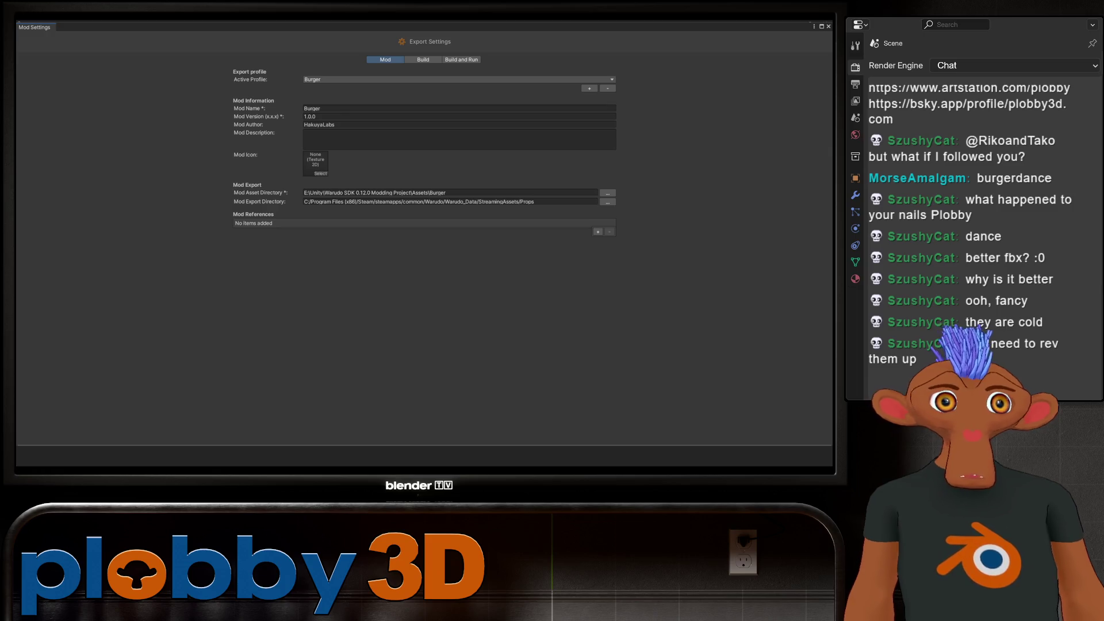
{"action": "left_click", "coordinate": [828, 27]}
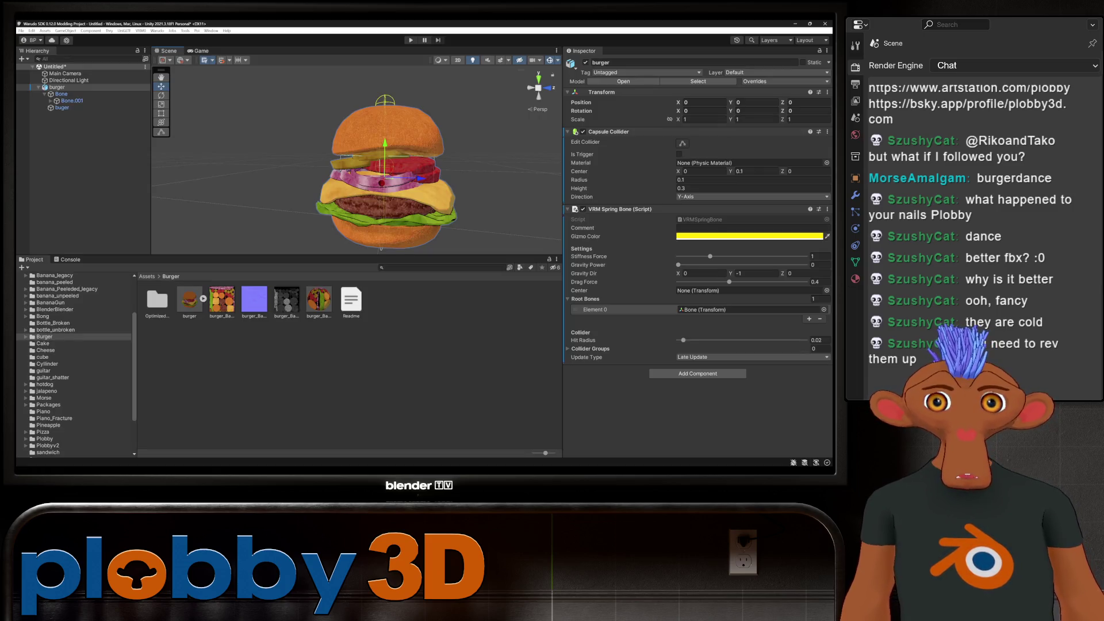
Build the burger mod and switch over to the Warudo editor.
{"action": "left_click", "coordinate": [157, 31]}
{"action": "left_click", "coordinate": [190, 73]}
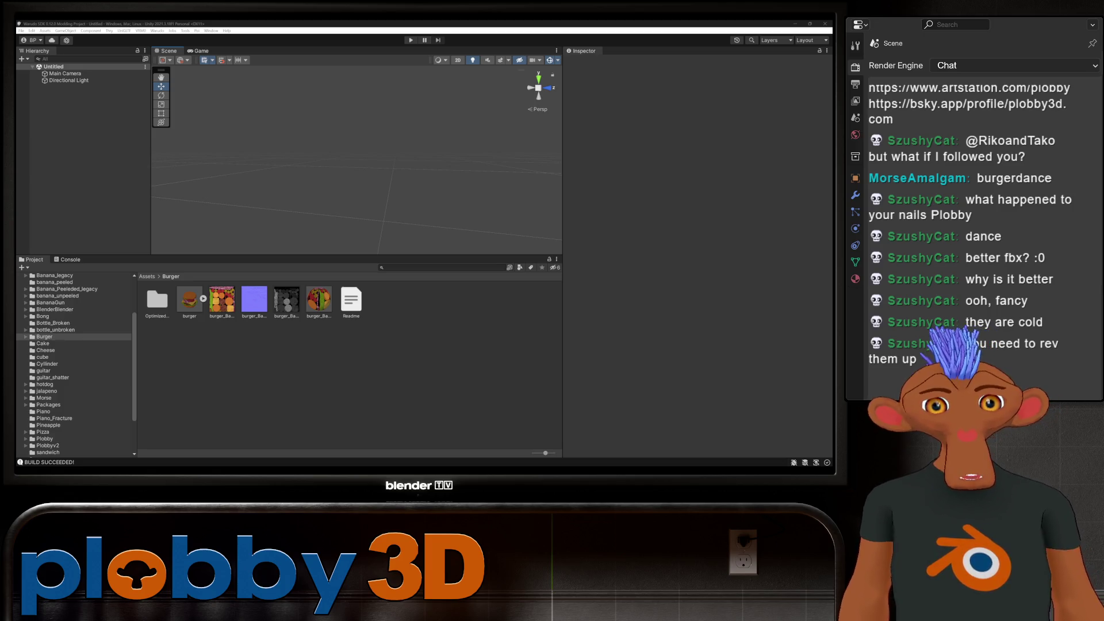
{"action": "mouse_move", "coordinate": [590, 469]}
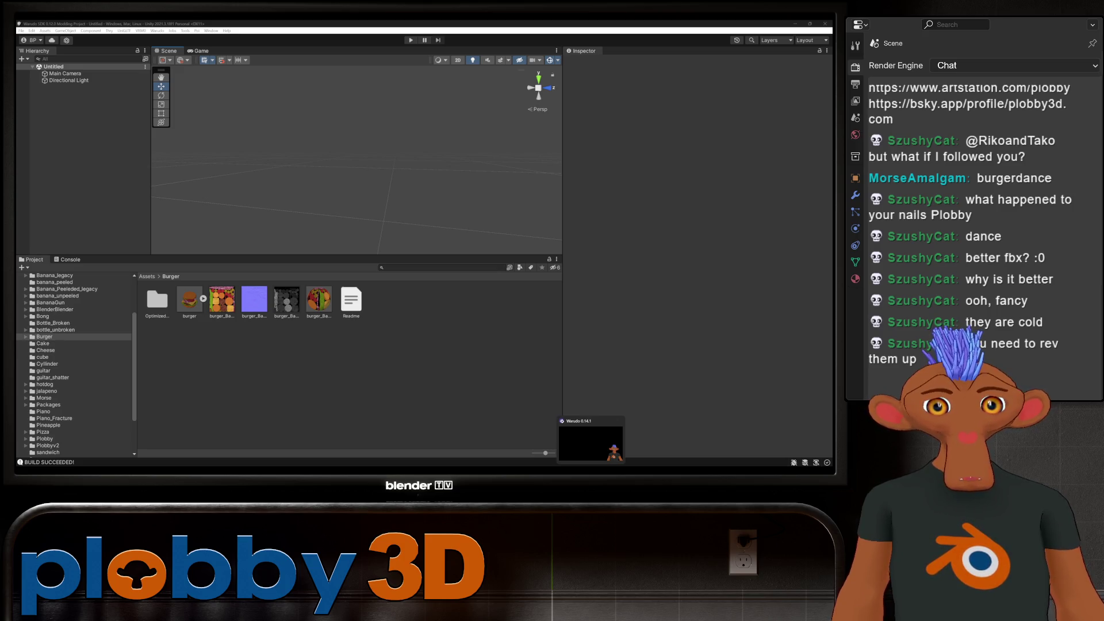
{"action": "right_click", "coordinate": [591, 468]}
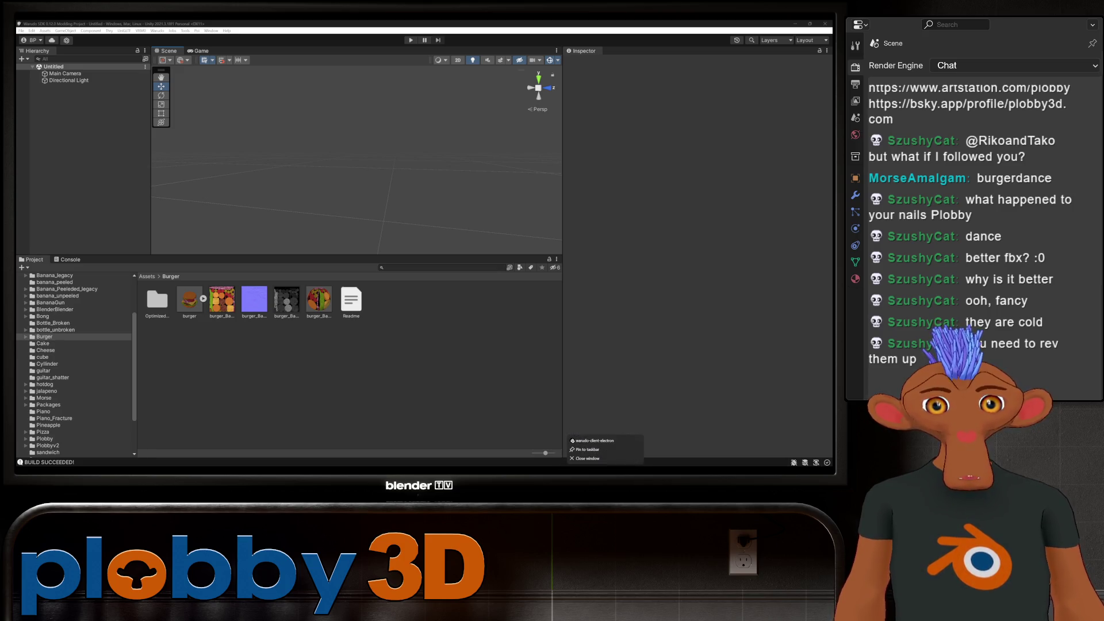
{"action": "left_click", "coordinate": [591, 468]}
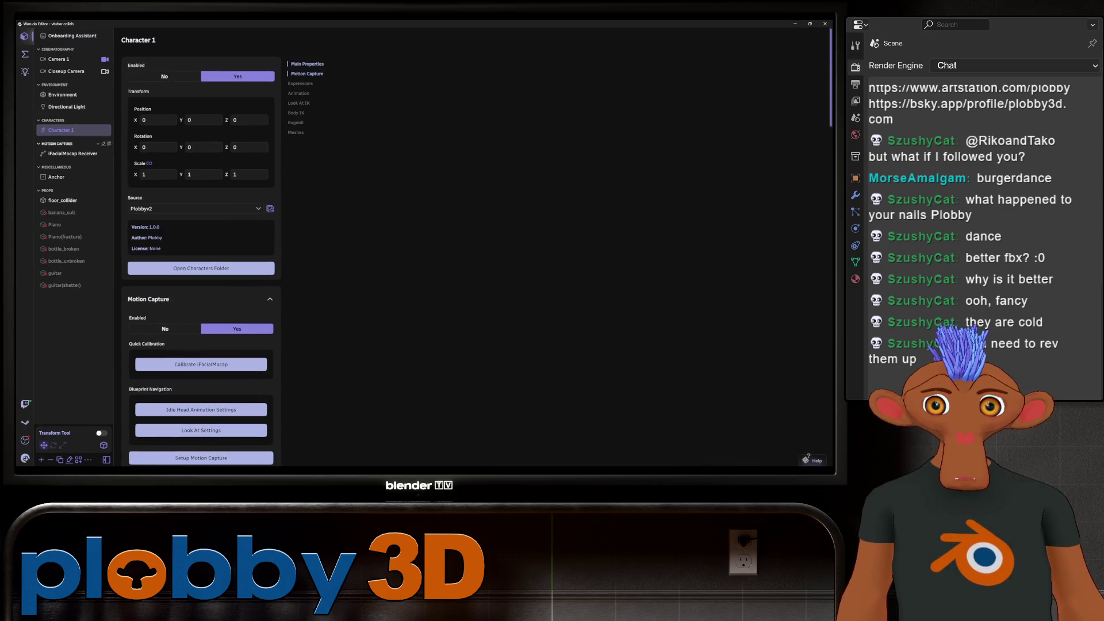
Open the Chat Triggers blueprint graph in Warudo and add a new blueprint to its group.
{"action": "left_click", "coordinate": [24, 54]}
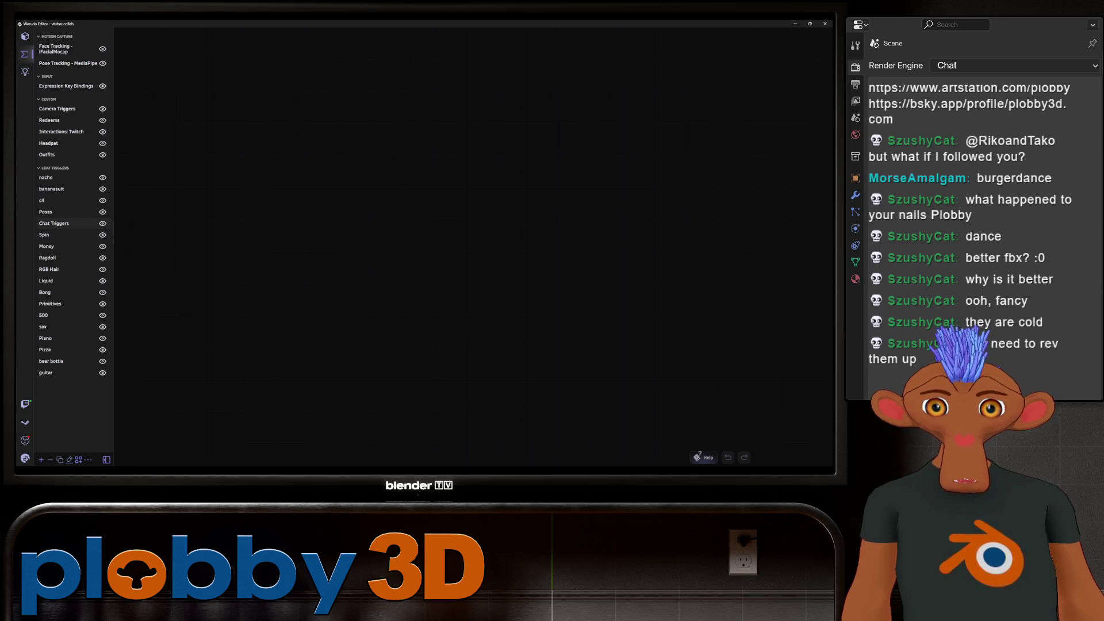
{"action": "left_click", "coordinate": [54, 223]}
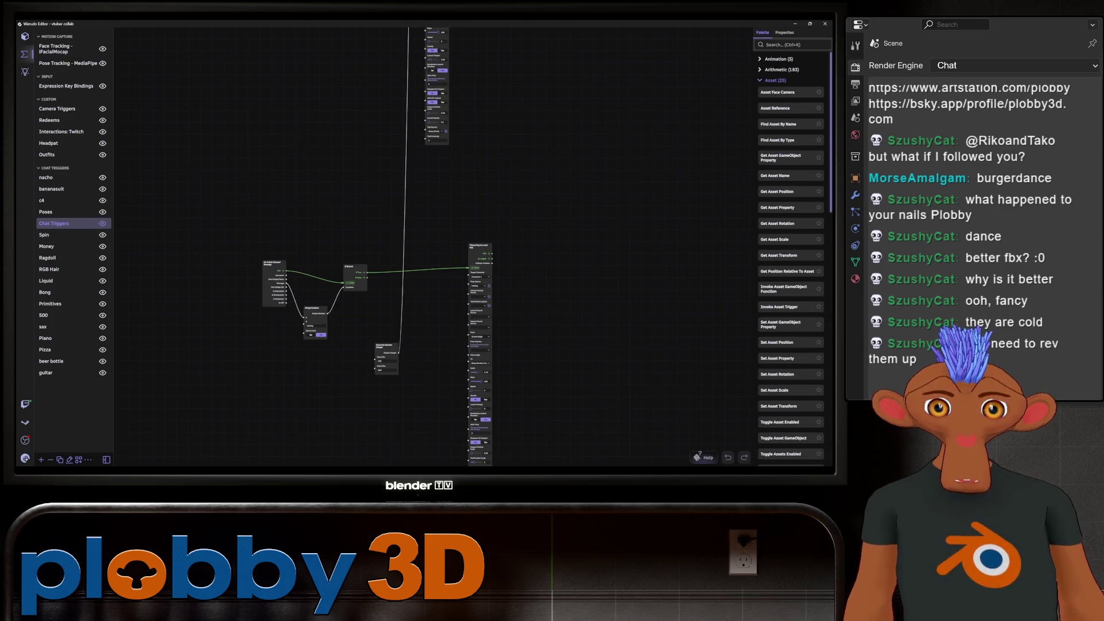
{"action": "scroll", "coordinate": [345, 345], "scroll_direction": "down", "scroll_amount": 2}
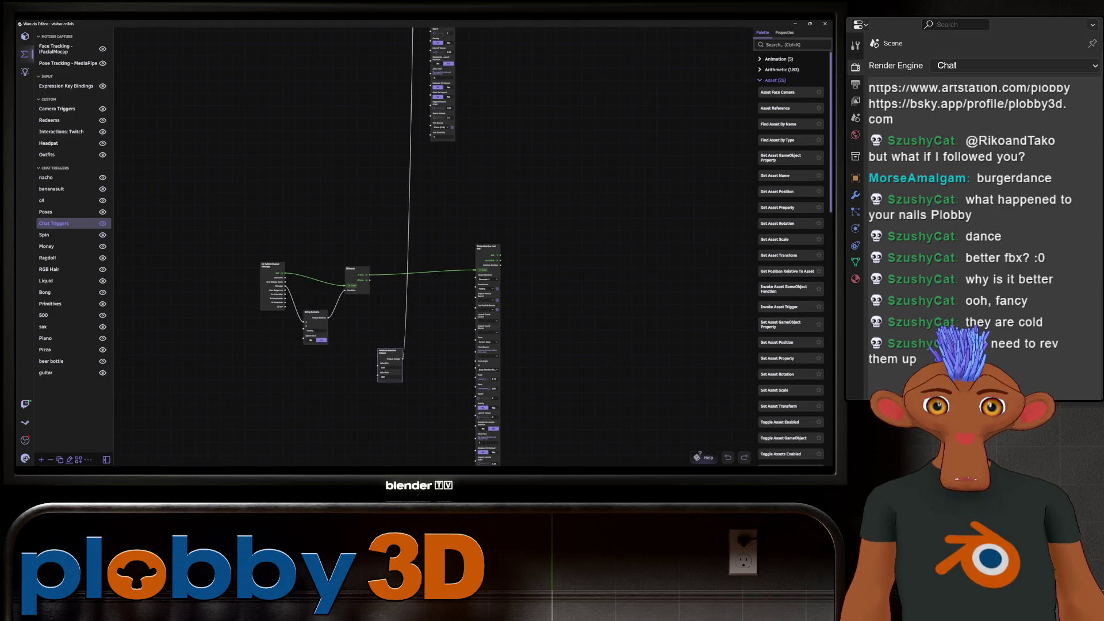
{"action": "scroll", "coordinate": [294, 201], "scroll_direction": "down", "scroll_amount": 2}
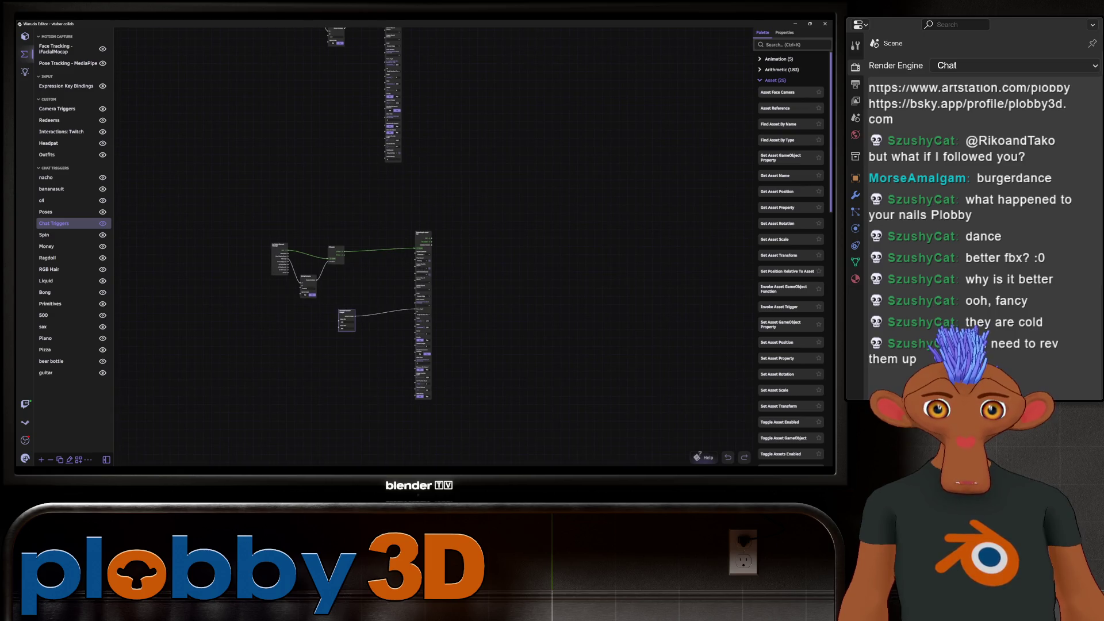
{"action": "mouse_move", "coordinate": [237, 181]}
{"action": "left_mouse_down"}
{"action": "mouse_move", "coordinate": [460, 354]}
{"action": "mouse_move", "coordinate": [471, 410]}
{"action": "left_mouse_up"}
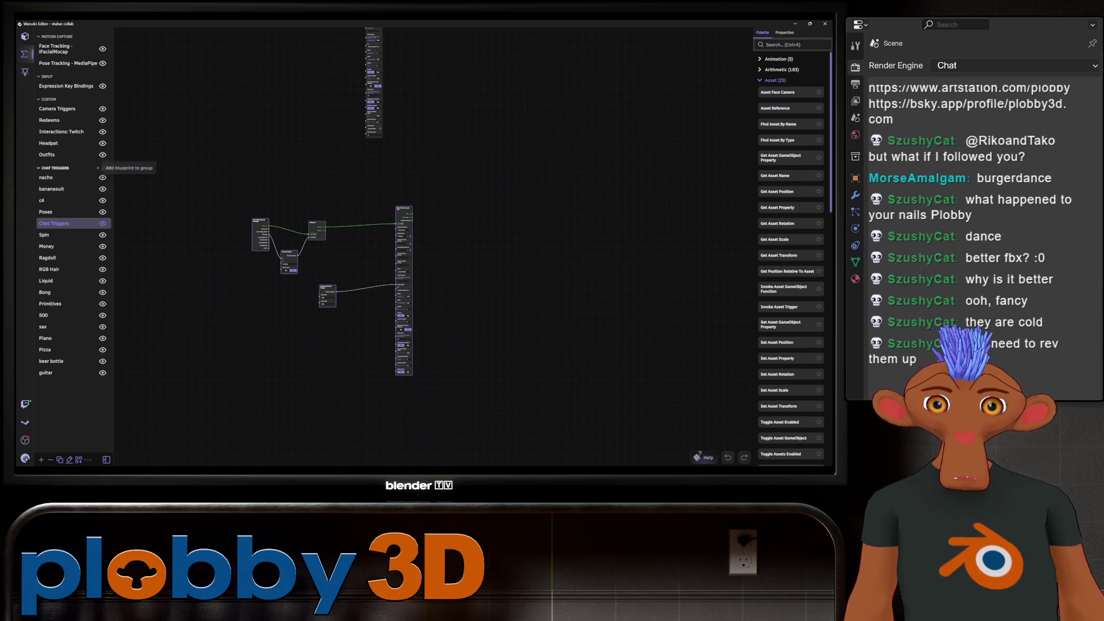
{"action": "left_click", "coordinate": [98, 168]}
Rename the new blueprint to 'borgot'.
{"action": "left_click", "coordinate": [69, 460]}
{"action": "key", "text": "BackSpace"}
{"action": "key", "text": "BackSpace"}
{"action": "key", "text": "BackSpace"}
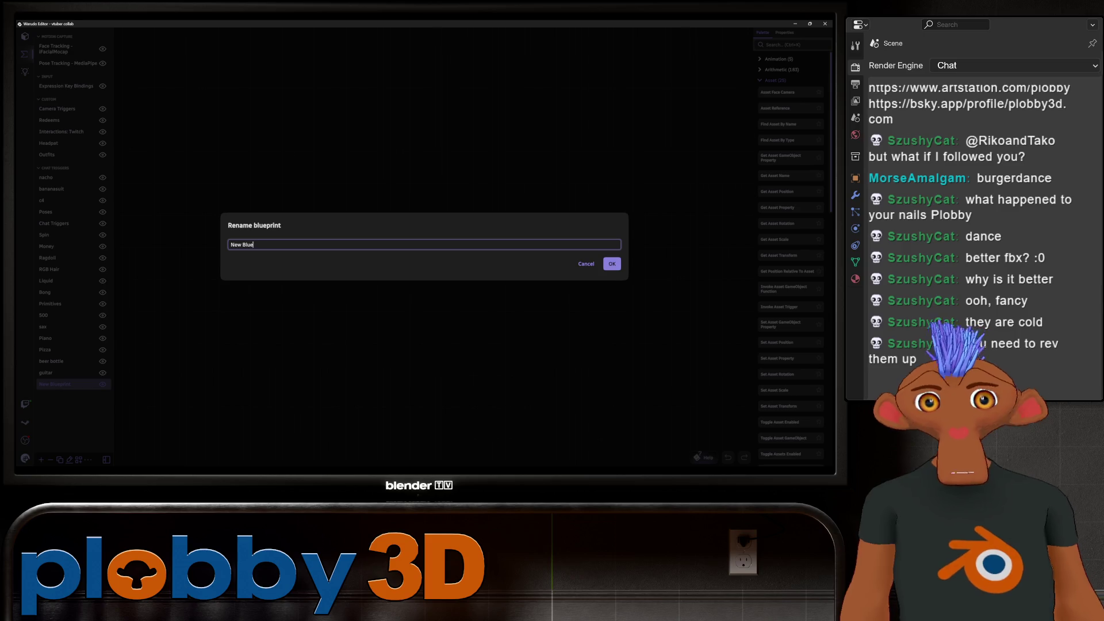
{"action": "type", "text": "borgot"}
{"action": "key", "text": "Return"}
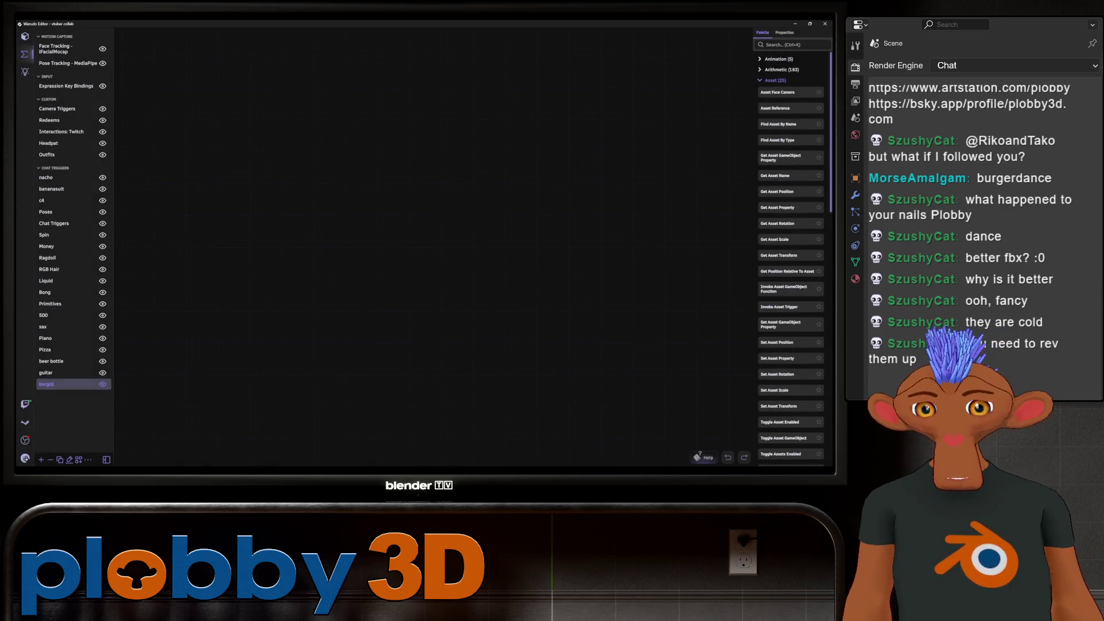
Paste the copied throw-prop node graph and change the String Contains match word to burger.
{"action": "key", "text": "ctrl+v"}
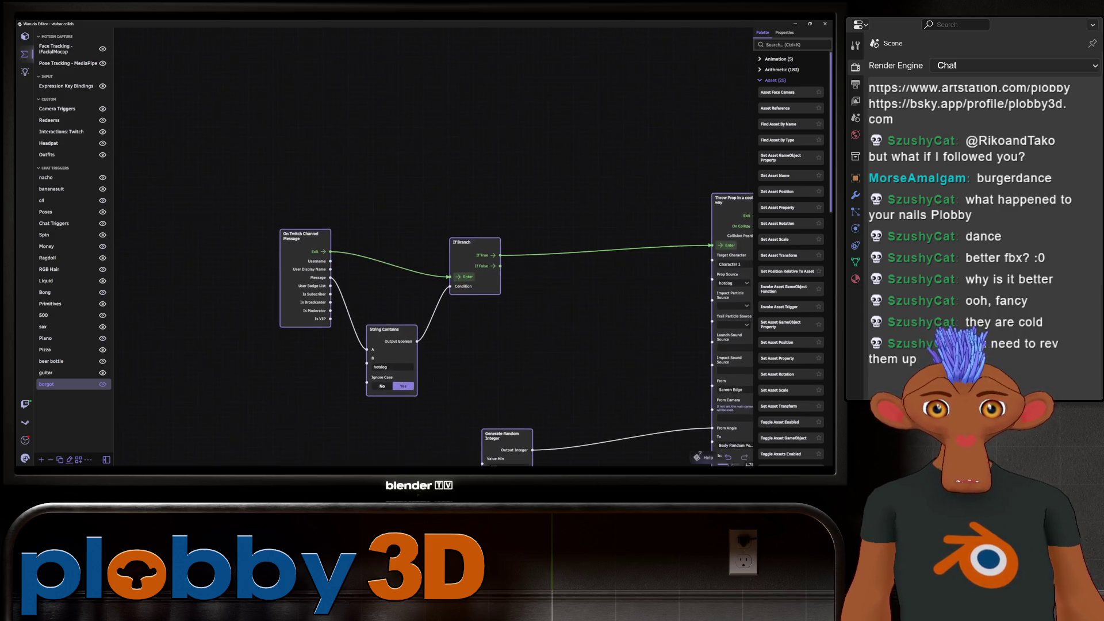
{"action": "double_click", "coordinate": [386, 366]}
{"action": "type", "text": "burger"}
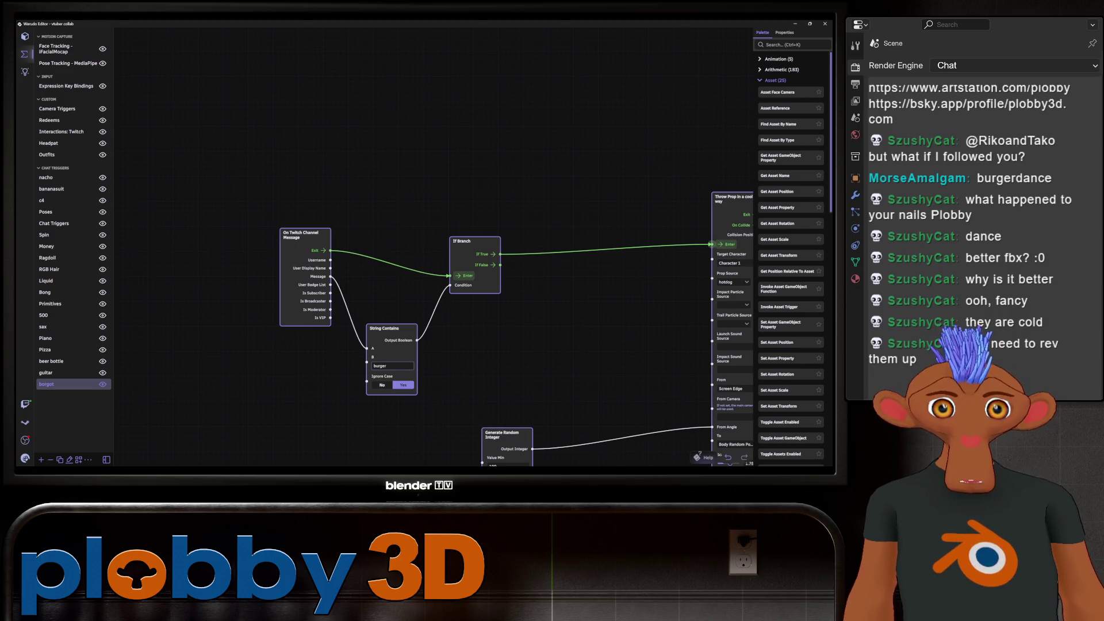
{"action": "scroll", "coordinate": [431, 287], "scroll_direction": "down", "scroll_amount": 3}
{"action": "scroll", "coordinate": [345, 287], "scroll_direction": "down", "scroll_amount": 3}
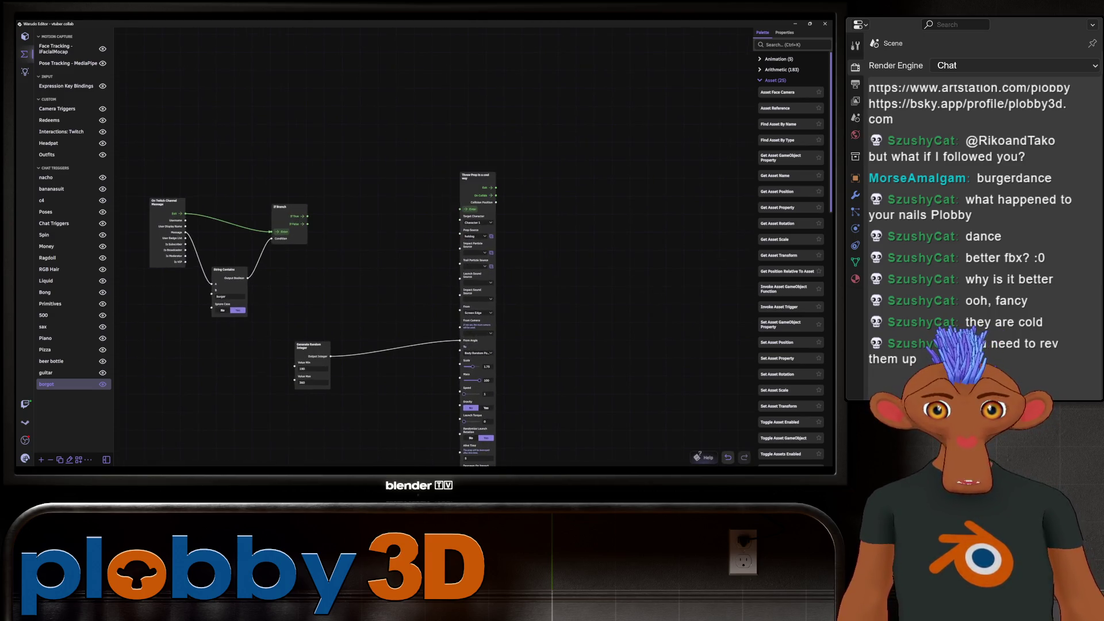
{"action": "scroll", "coordinate": [499, 190], "scroll_direction": "up", "scroll_amount": 5}
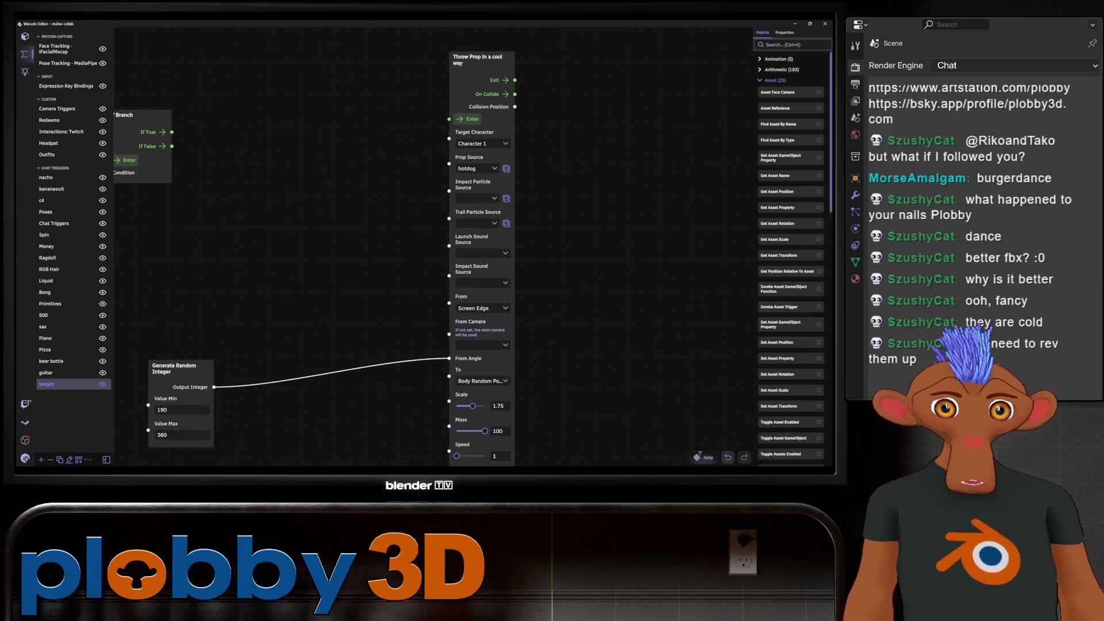
{"action": "left_click", "coordinate": [476, 169]}
Choose Burger as the Throw Prop node's prop source instead of the hotdog.
{"action": "scroll", "coordinate": [230, 288], "scroll_direction": "up", "scroll_amount": 5}
{"action": "left_click", "coordinate": [115, 322]}
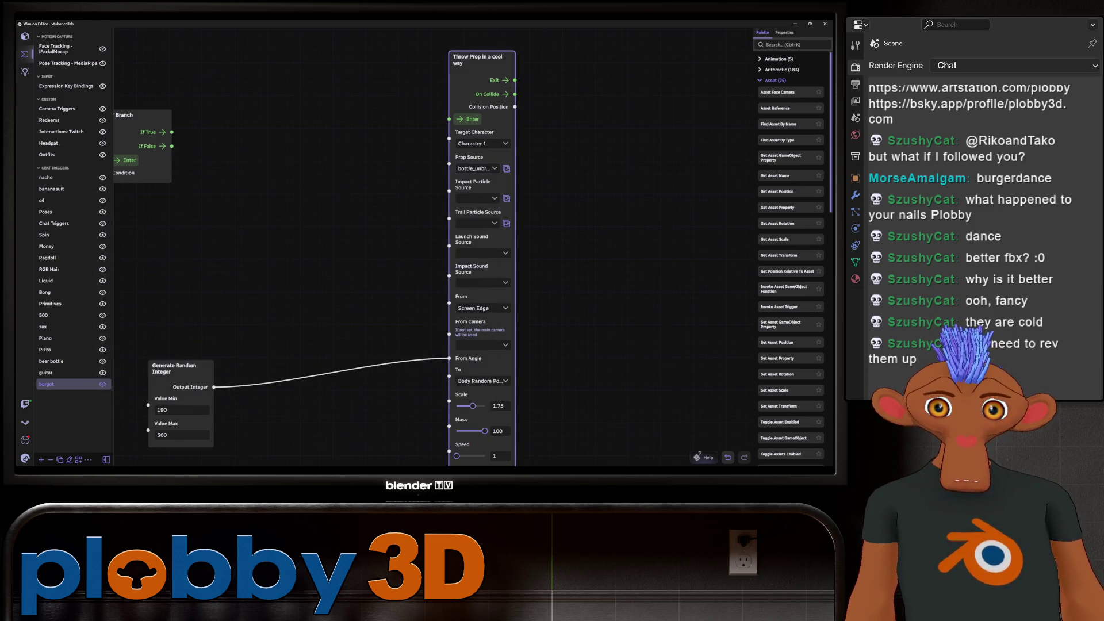
{"action": "left_click", "coordinate": [476, 168]}
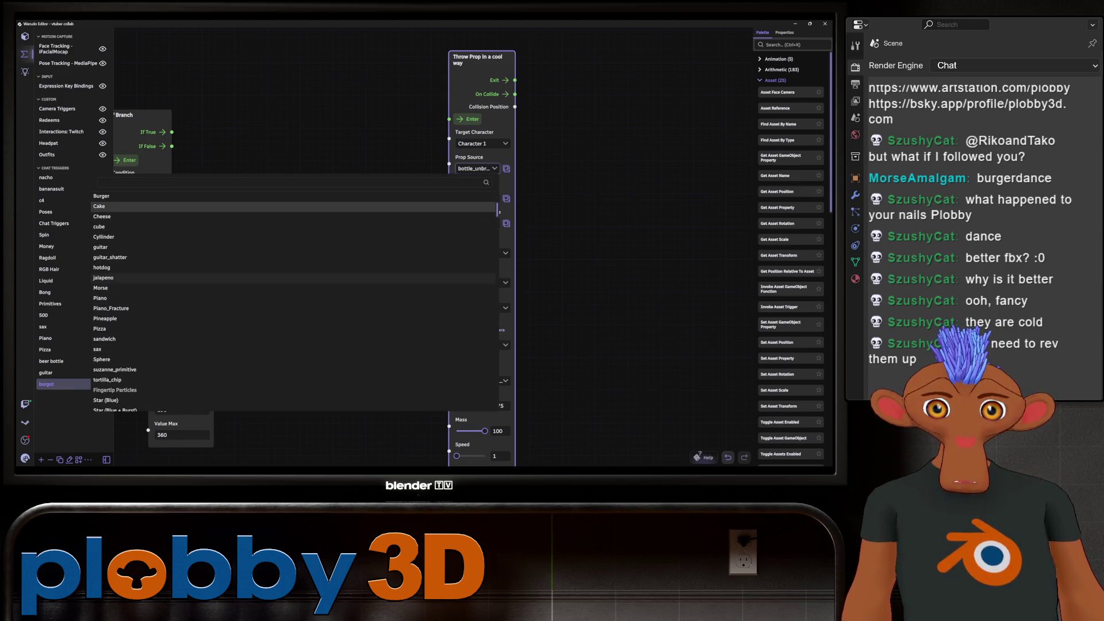
{"action": "scroll", "coordinate": [287, 279], "scroll_direction": "up", "scroll_amount": 3}
{"action": "left_click", "coordinate": [115, 271]}
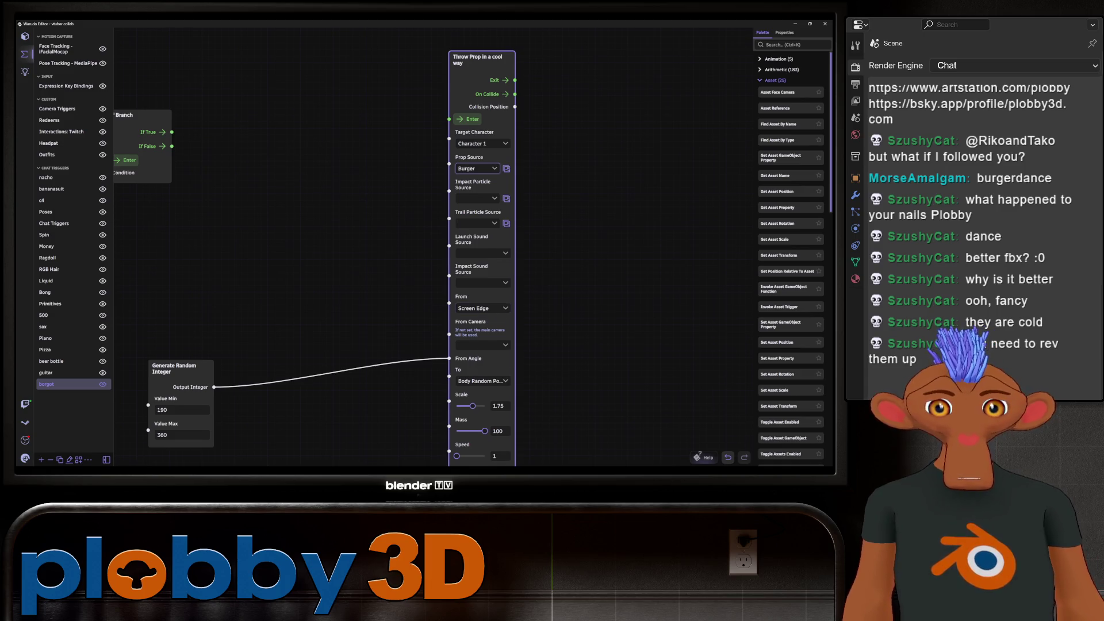
Lower the Throw Prop scale from 1.75 to 1.
{"action": "scroll", "coordinate": [334, 247], "scroll_direction": "down", "scroll_amount": 3}
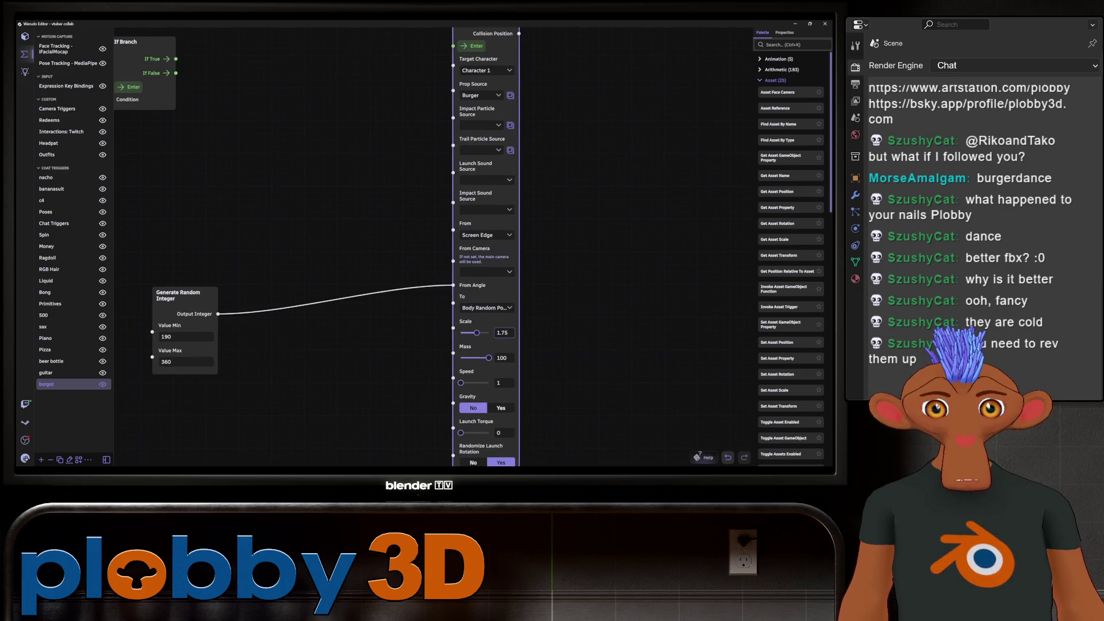
{"action": "left_click", "coordinate": [508, 333]}
{"action": "type", "text": "1"}
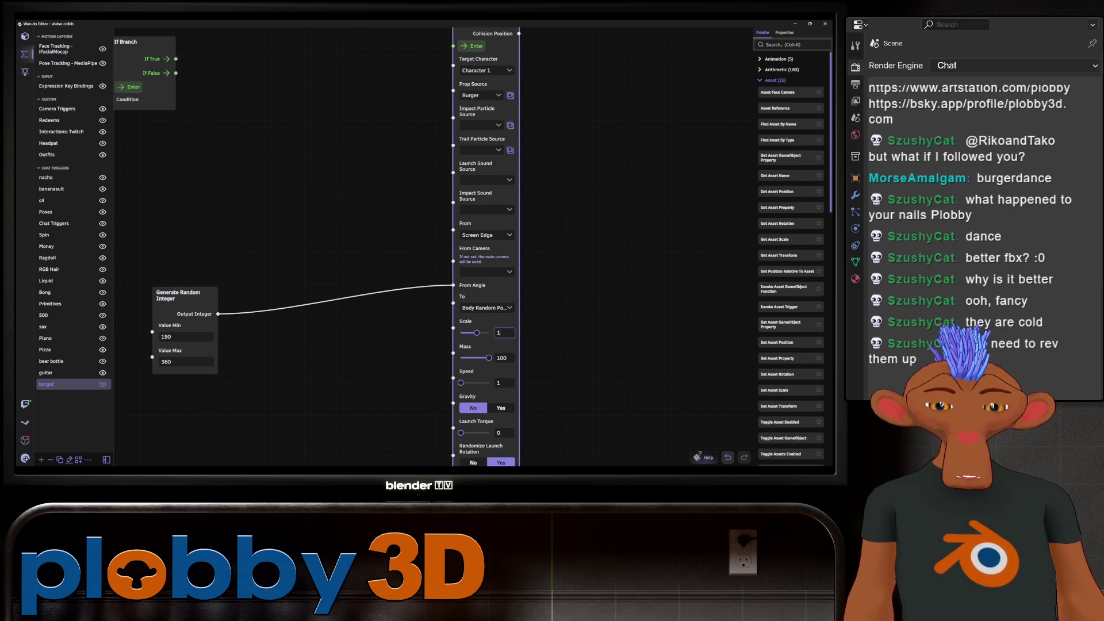
{"action": "scroll", "coordinate": [316, 248], "scroll_direction": "down", "scroll_amount": 3}
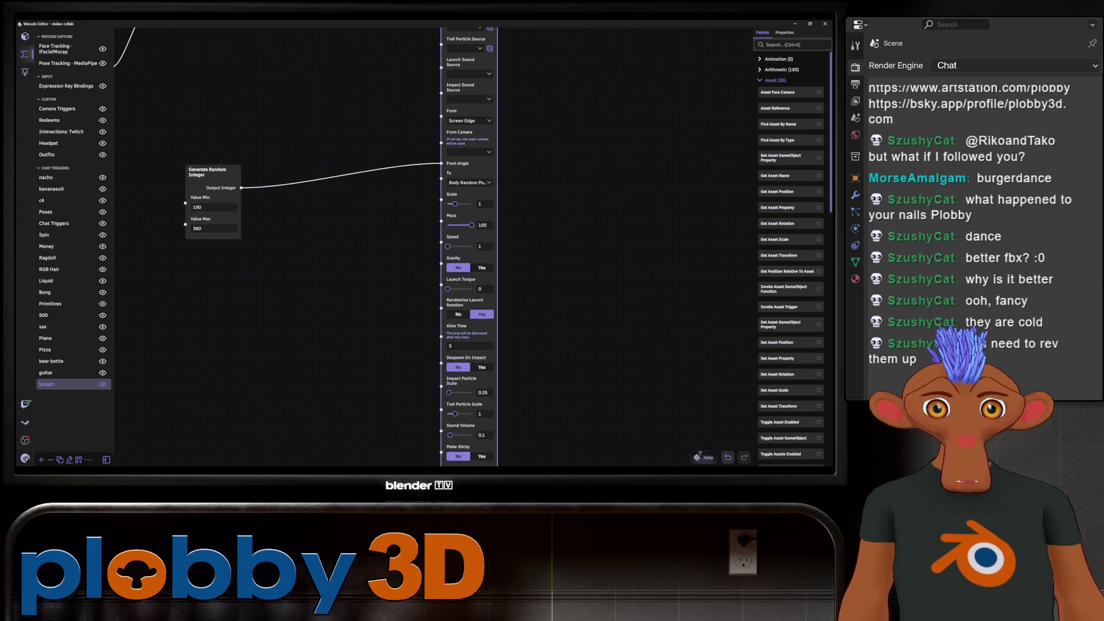
{"action": "scroll", "coordinate": [339, 247], "scroll_direction": "down", "scroll_amount": 1}
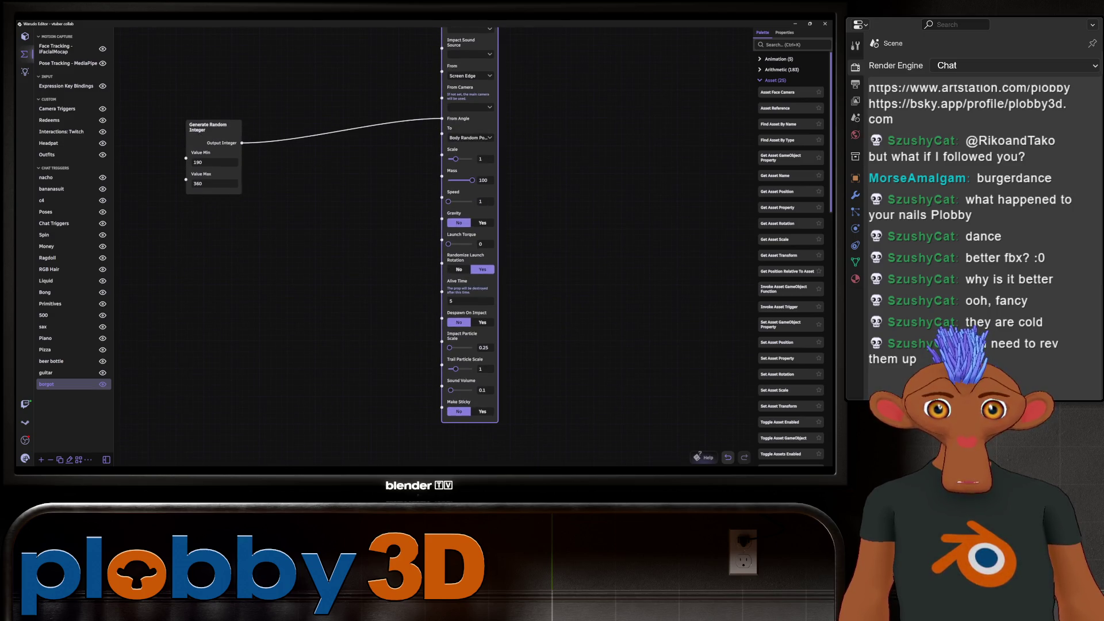
{"action": "scroll", "coordinate": [316, 247], "scroll_direction": "up", "scroll_amount": 6}
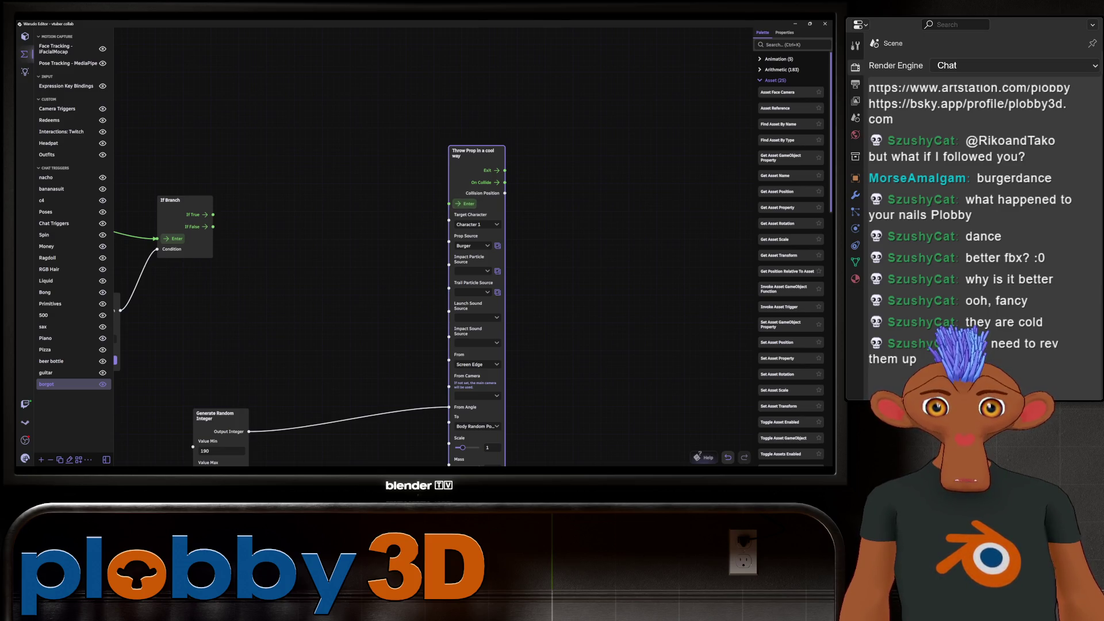
Review the String Contains and Throw Prop node settings, then fit the graph into view.
{"action": "middle_click_drag", "start_coordinate": [345, 287], "coordinate": [417, 216]}
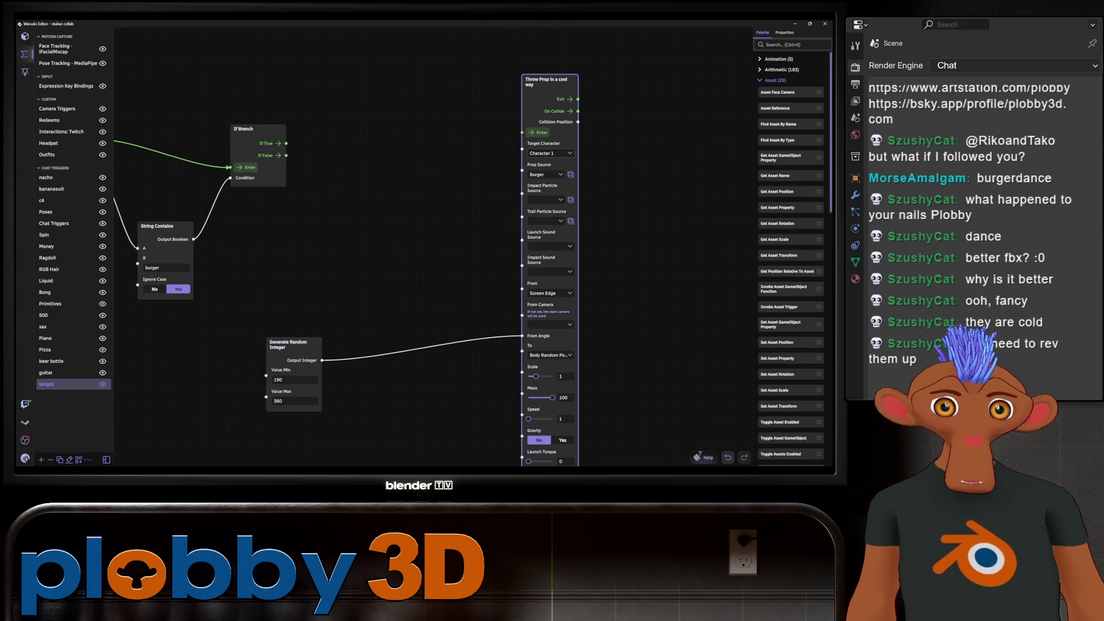
{"action": "left_click", "coordinate": [546, 153]}
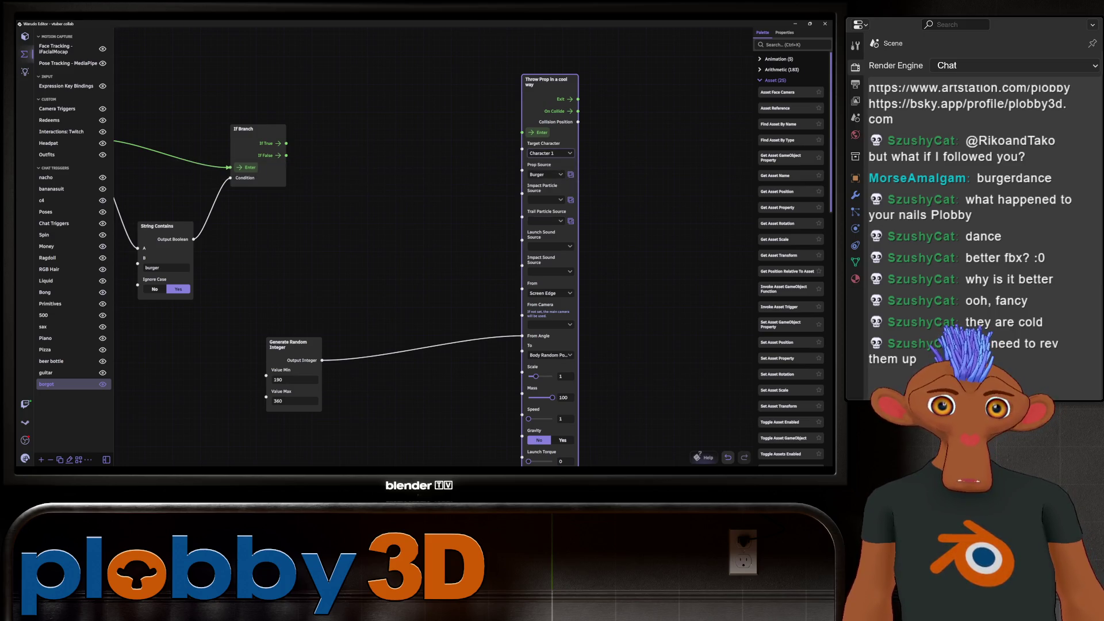
{"action": "middle_click_drag", "start_coordinate": [345, 287], "coordinate": [285, 226]}
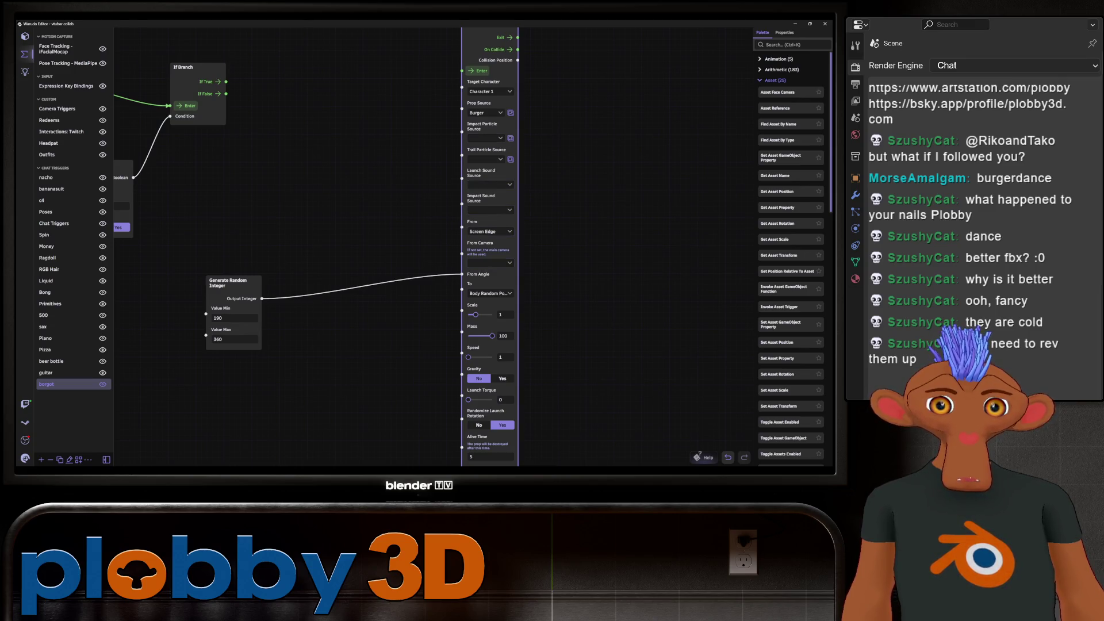
{"action": "left_click", "coordinate": [488, 293]}
{"action": "key", "text": "Escape"}
{"action": "key", "text": "f"}
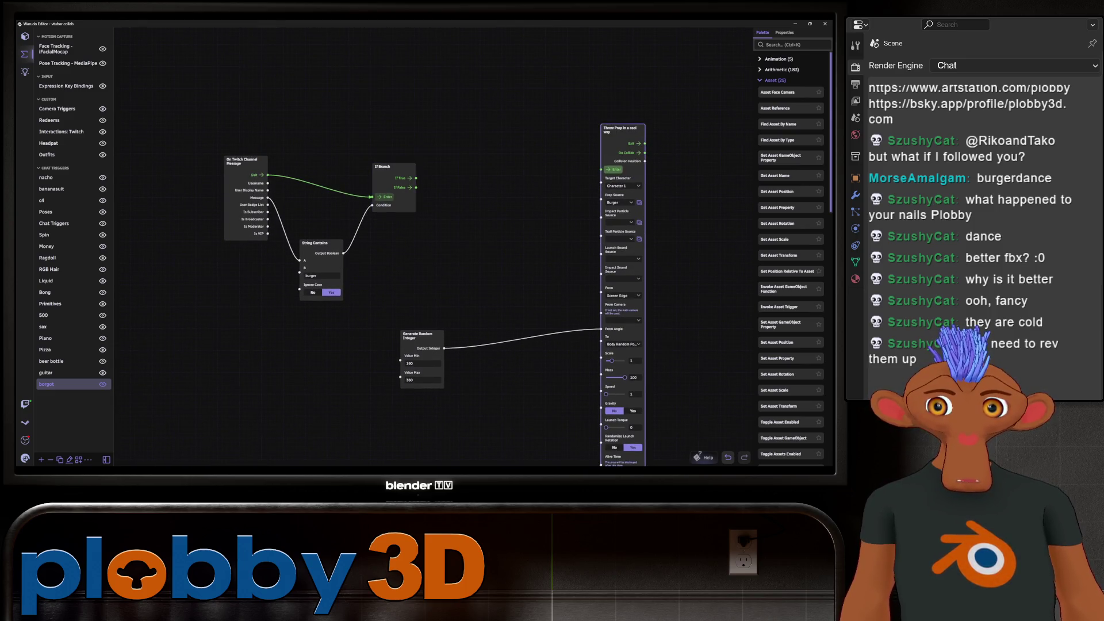
Disconnect the random integer from From Angle and set From to Viewport Bounds Random Position.
{"action": "scroll", "coordinate": [447, 255], "scroll_direction": "up", "scroll_amount": 2}
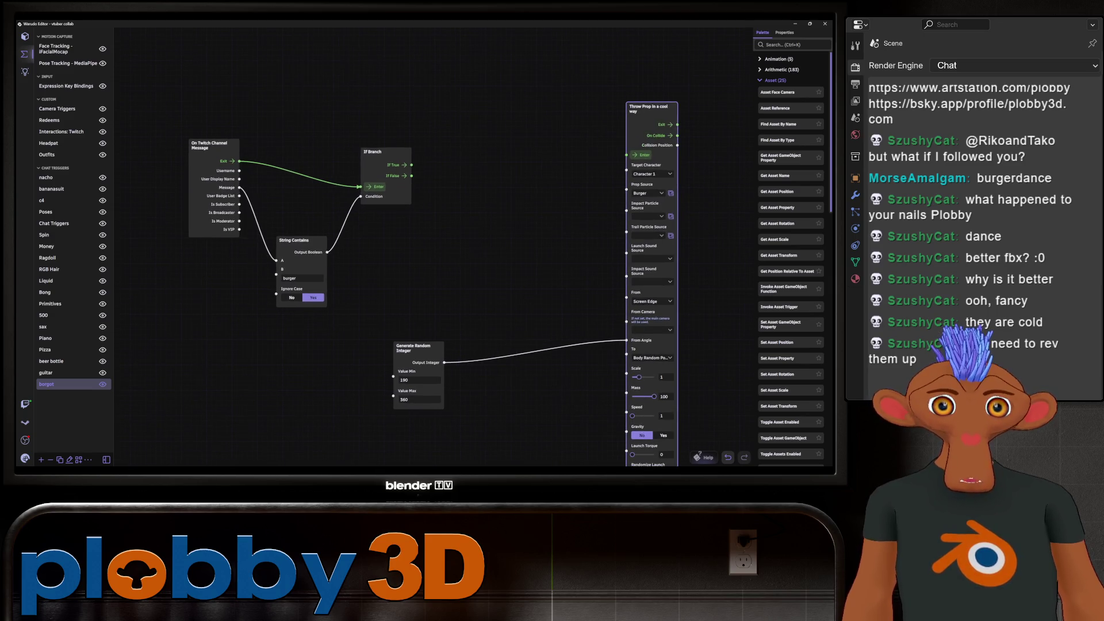
{"action": "left_click_drag", "start_coordinate": [646, 108], "coordinate": [583, 119]}
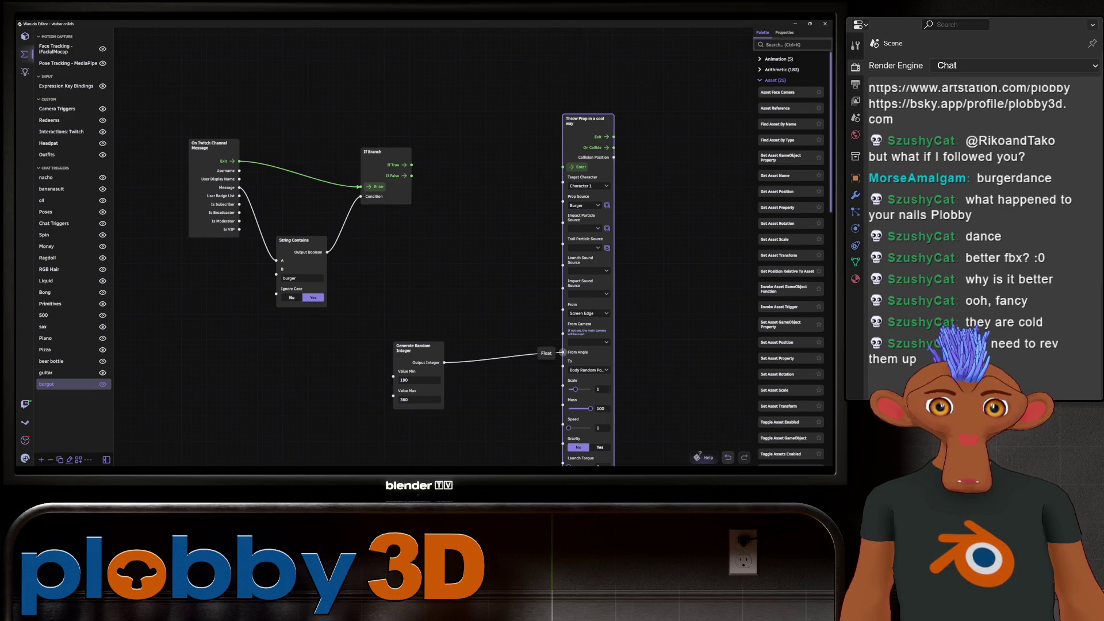
{"action": "left_click_drag", "start_coordinate": [562, 351], "coordinate": [546, 353]}
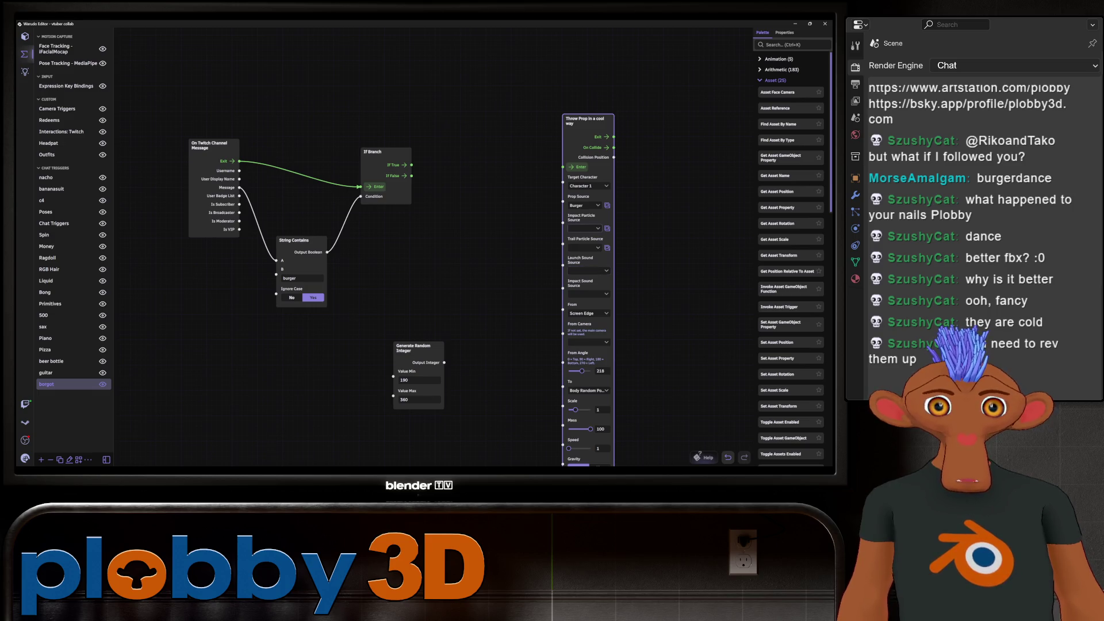
{"action": "middle_click_drag", "start_coordinate": [460, 259], "coordinate": [404, 188]}
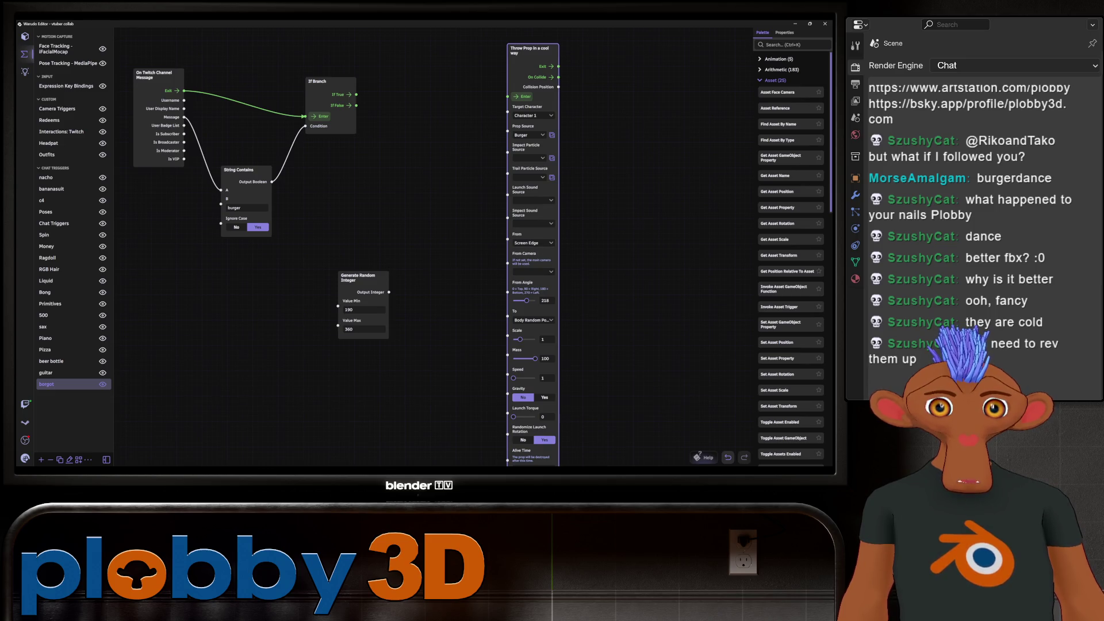
{"action": "left_click", "coordinate": [534, 243]}
{"action": "left_click", "coordinate": [201, 255]}
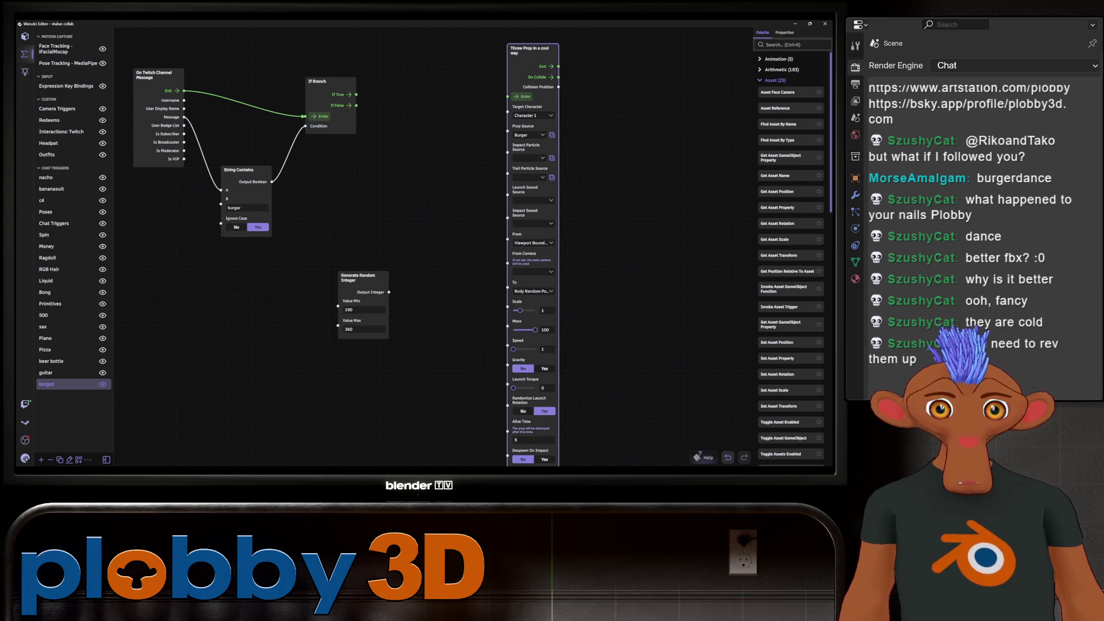
Lower the thrown prop's Mass to 25.22.
{"action": "right_click_drag", "start_coordinate": [403, 345], "coordinate": [393, 230]}
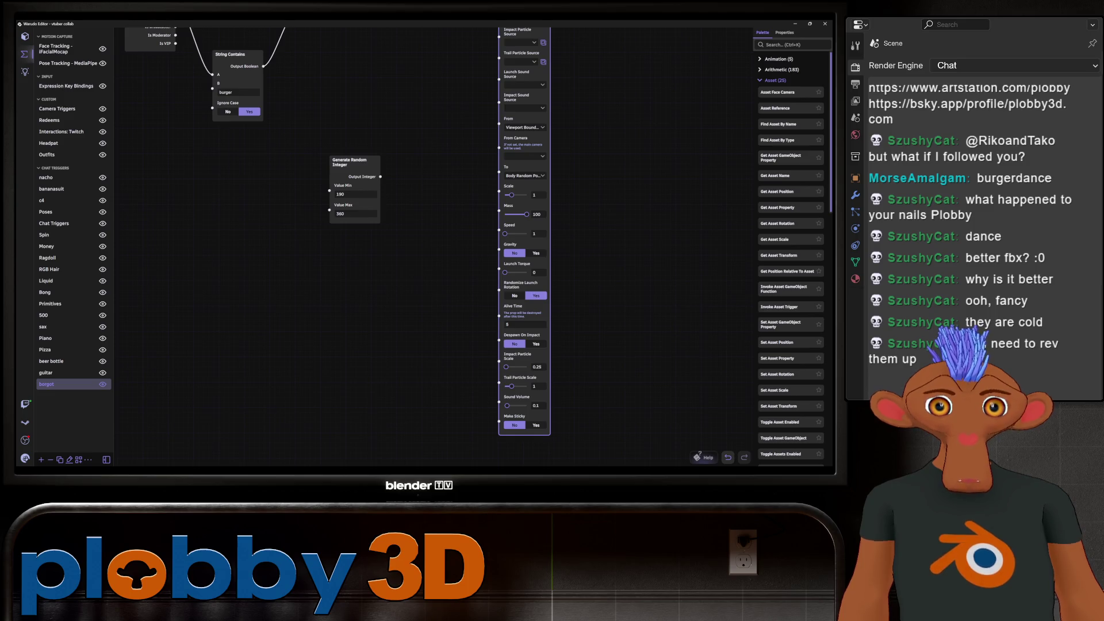
{"action": "left_click_drag", "start_coordinate": [527, 214], "coordinate": [510, 214]}
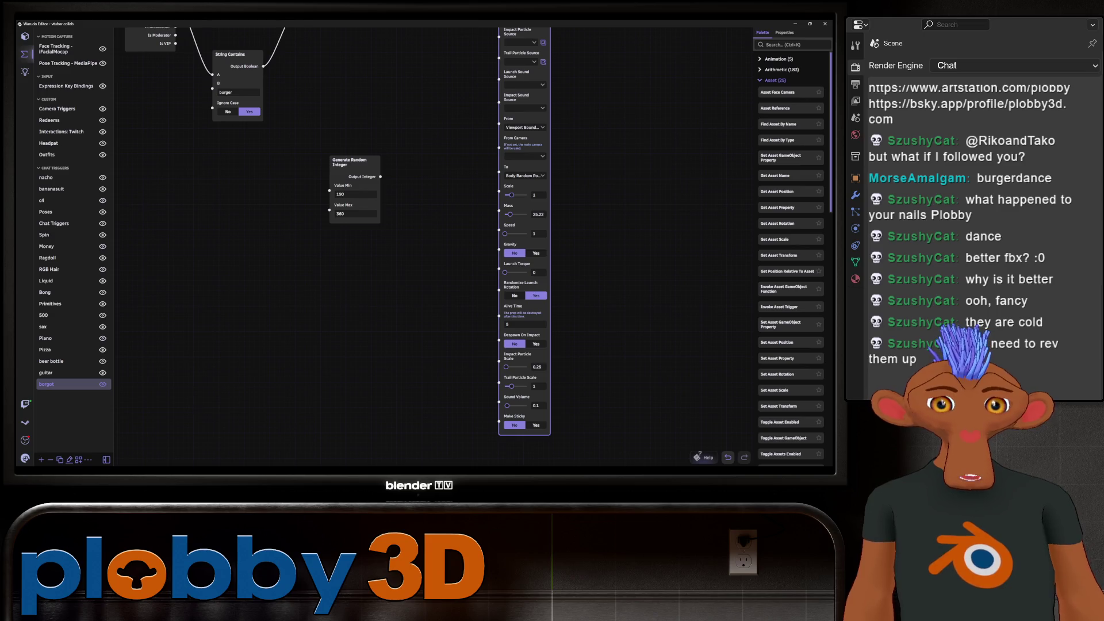
{"action": "key", "text": "alt+Tab"}
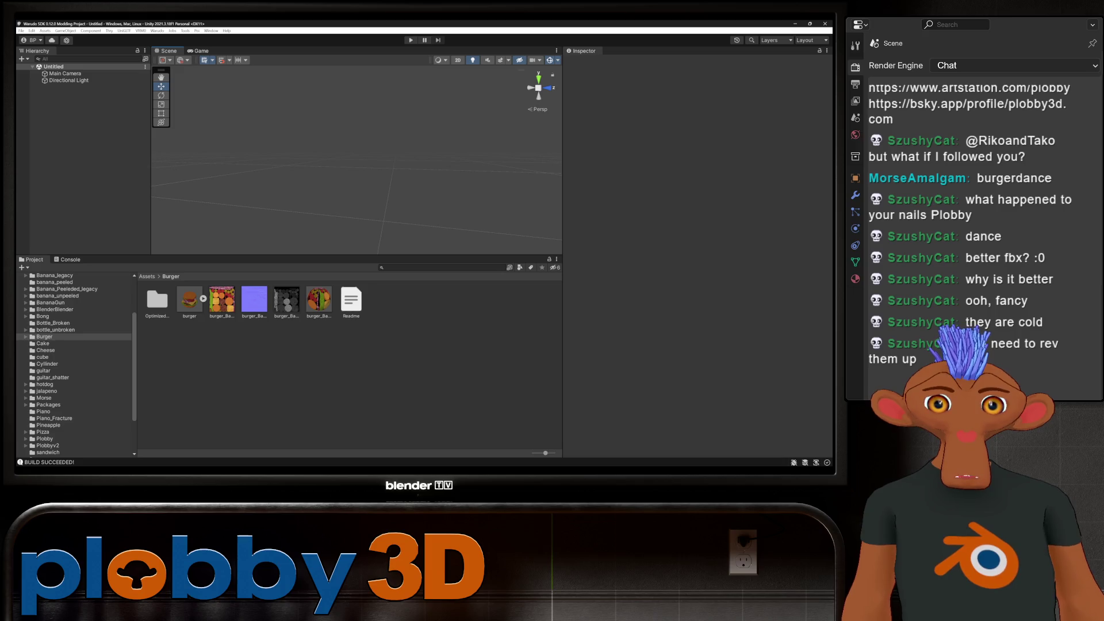
Drag the burger FBX from Assets/Burger into the Hierarchy and expand its Bone and buger children.
{"action": "left_click", "coordinate": [190, 299]}
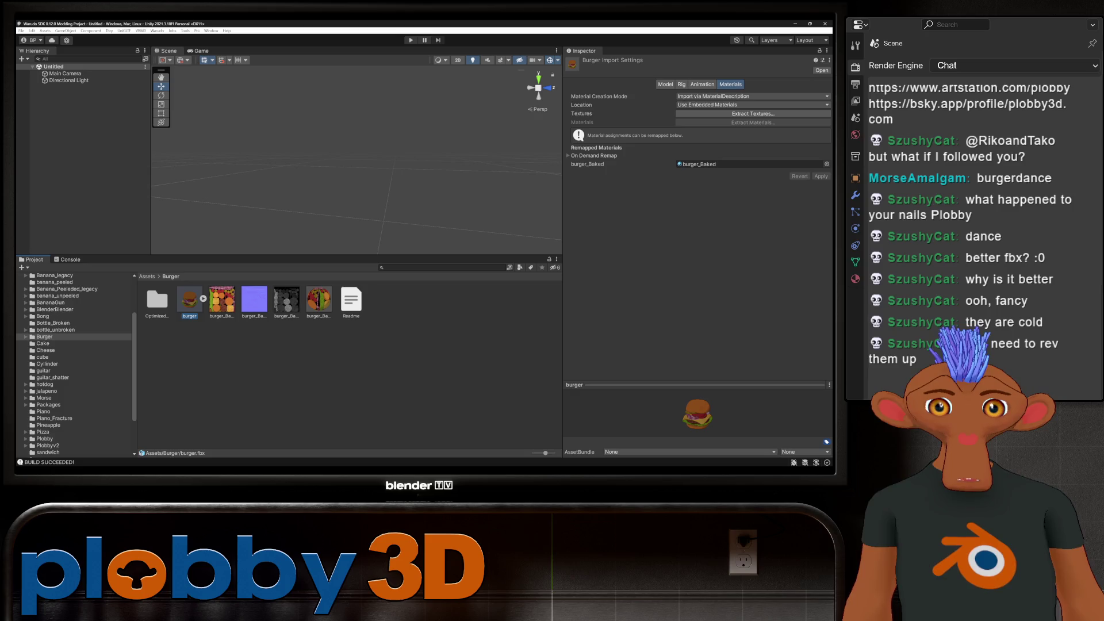
{"action": "left_click_drag", "start_coordinate": [189, 299], "coordinate": [58, 92]}
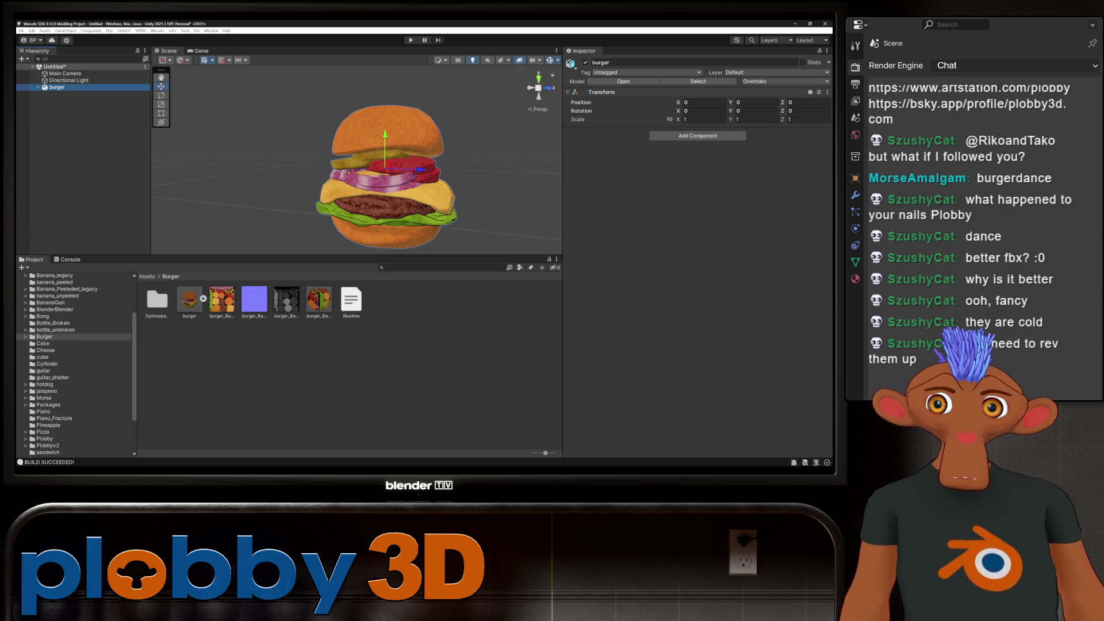
{"action": "key", "text": "Right"}
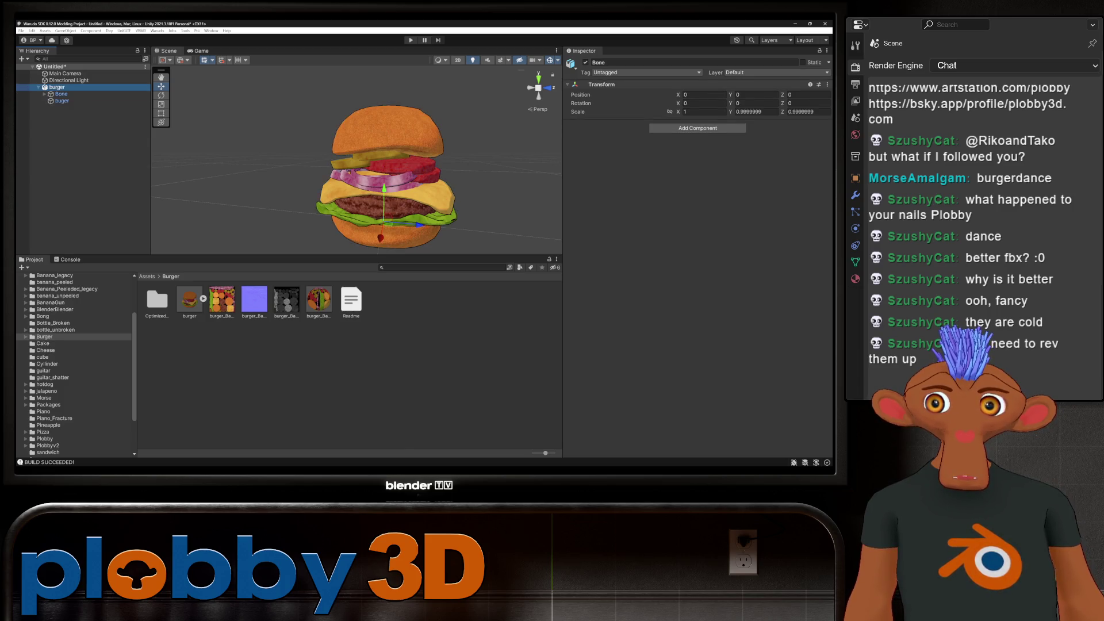
Add a VRM Spring Bone component to the burger with Bone as its root bone.
{"action": "left_click", "coordinate": [697, 135]}
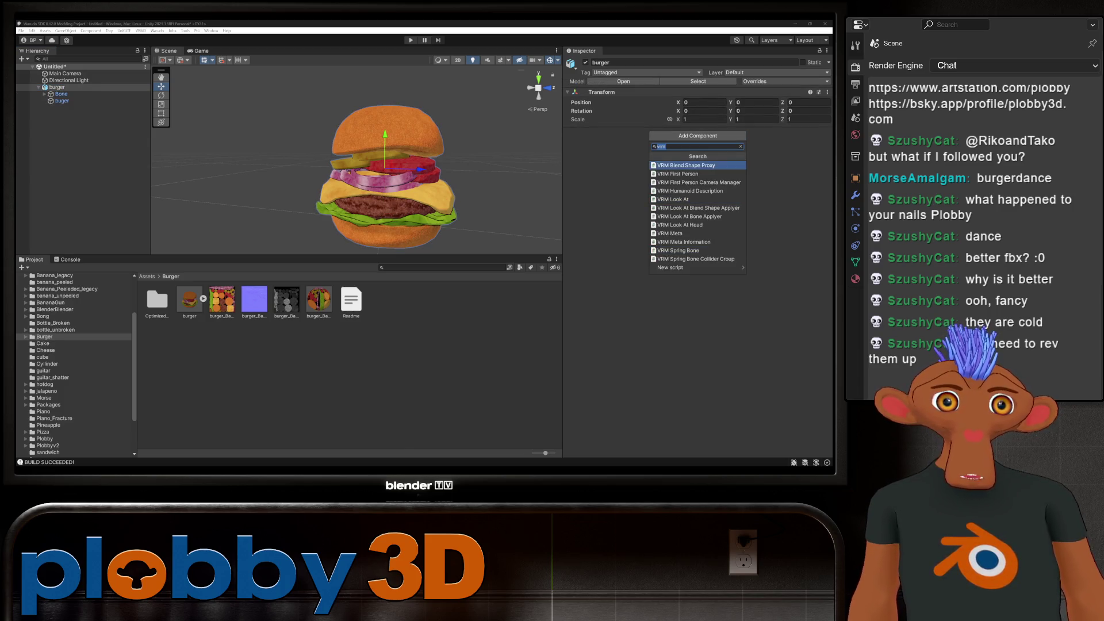
{"action": "left_click", "coordinate": [680, 250]}
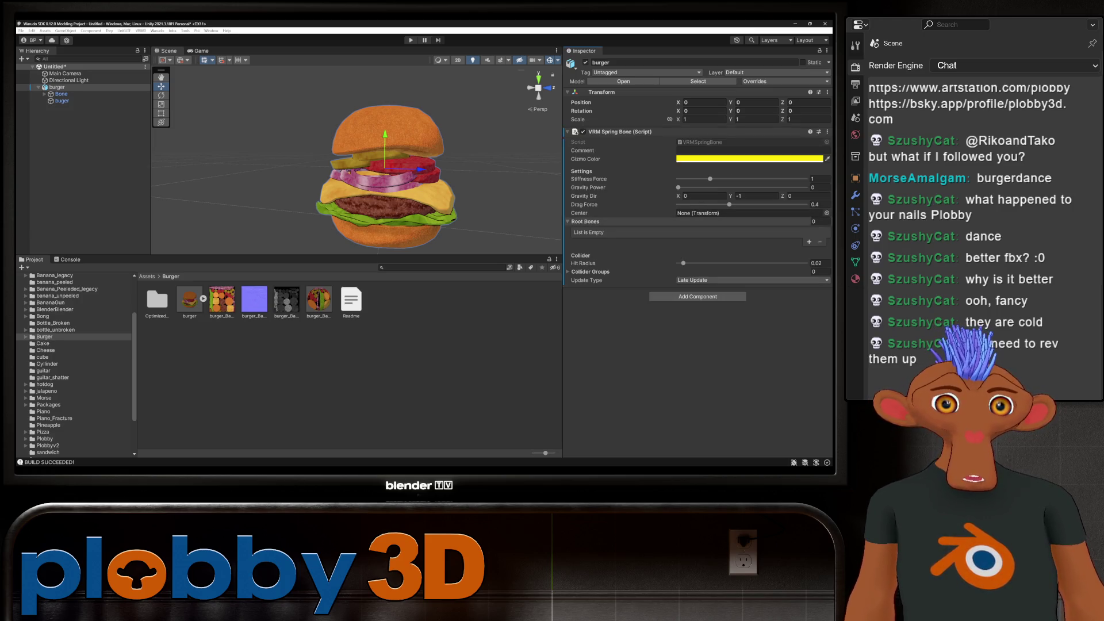
{"action": "left_click", "coordinate": [809, 242]}
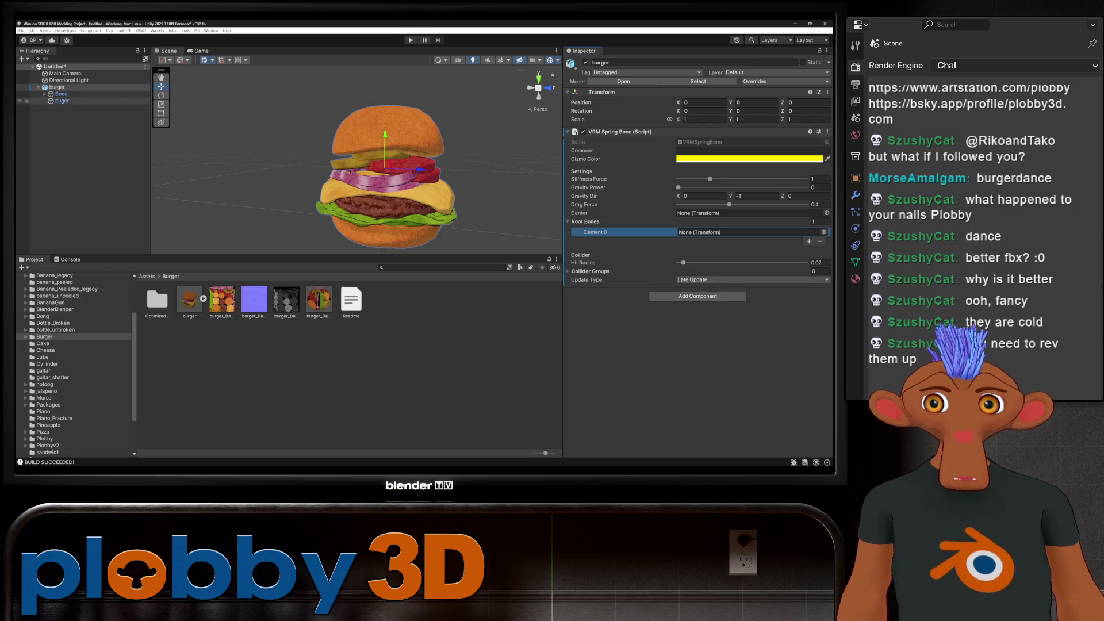
{"action": "mouse_move", "coordinate": [61, 94]}
{"action": "left_mouse_down"}
{"action": "mouse_move", "coordinate": [345, 173]}
{"action": "mouse_move", "coordinate": [644, 232]}
{"action": "mouse_move", "coordinate": [701, 233]}
{"action": "left_mouse_up"}
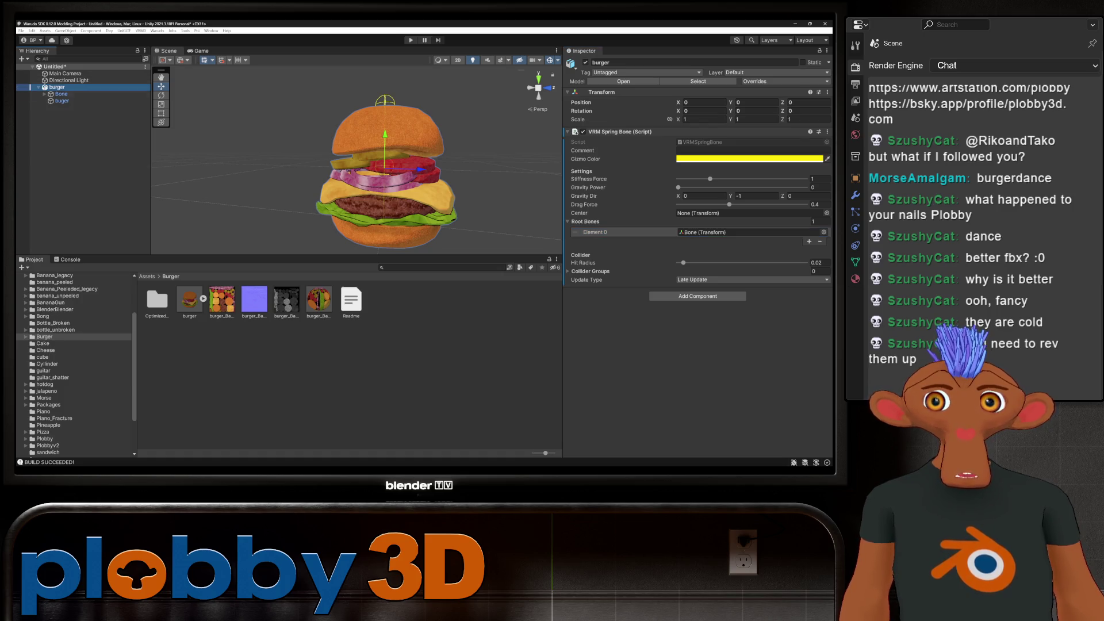
Add a Capsule Collider to the burger with radius 0.1.
{"action": "left_click", "coordinate": [697, 296]}
{"action": "type", "text": "coll"}
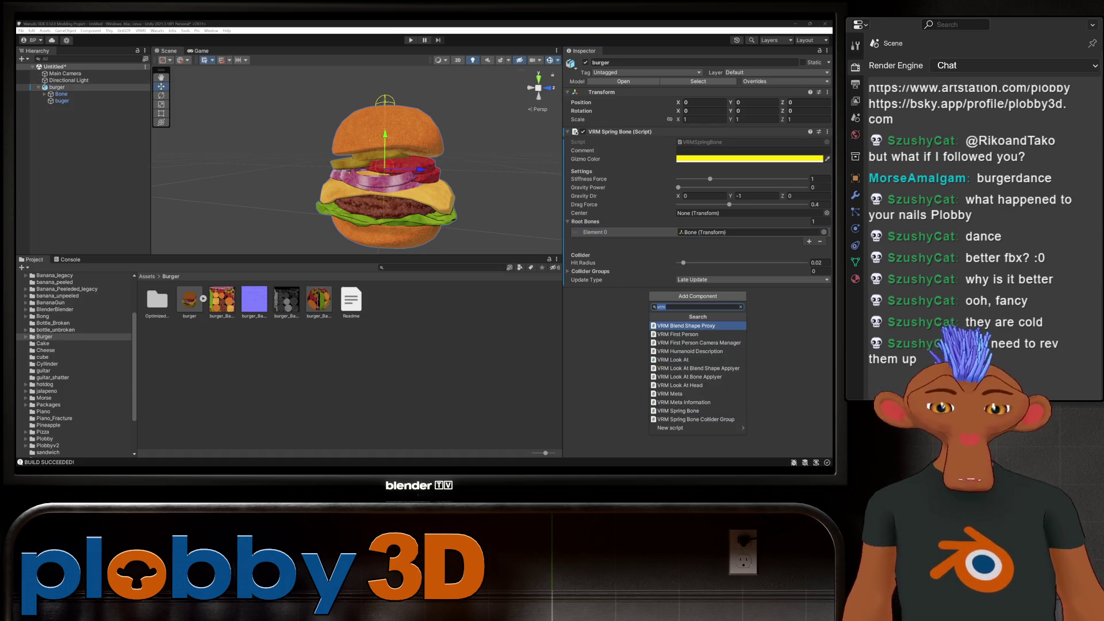
{"action": "key", "text": "Down"}
{"action": "key", "text": "Down"}
{"action": "key", "text": "Down"}
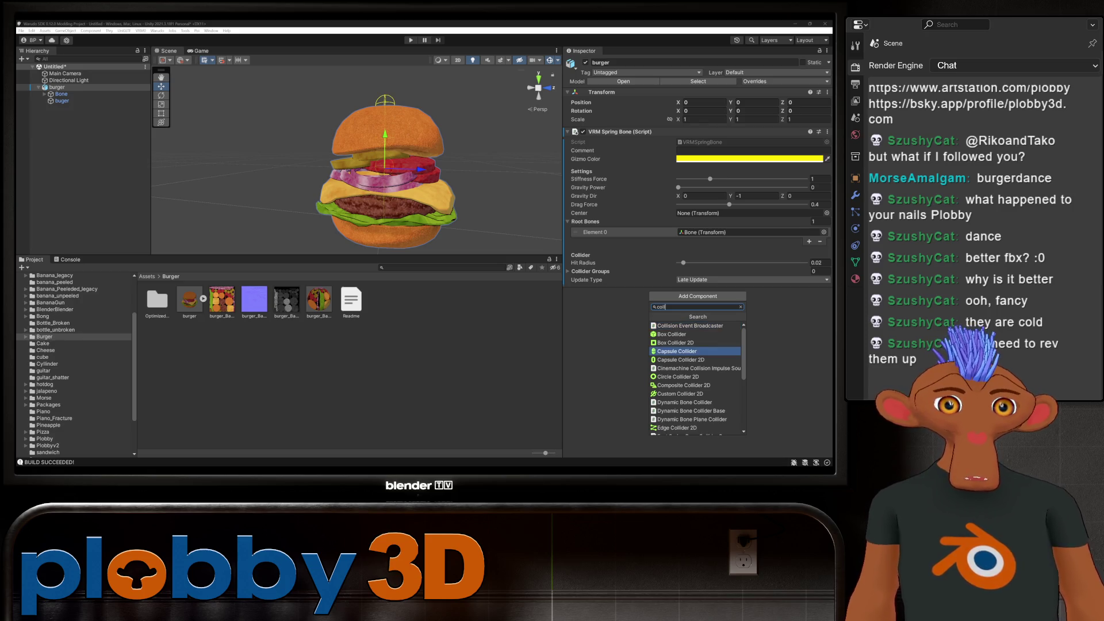
{"action": "key", "text": "Return"}
{"action": "left_click", "coordinate": [747, 340]}
{"action": "type", "text": "0.15"}
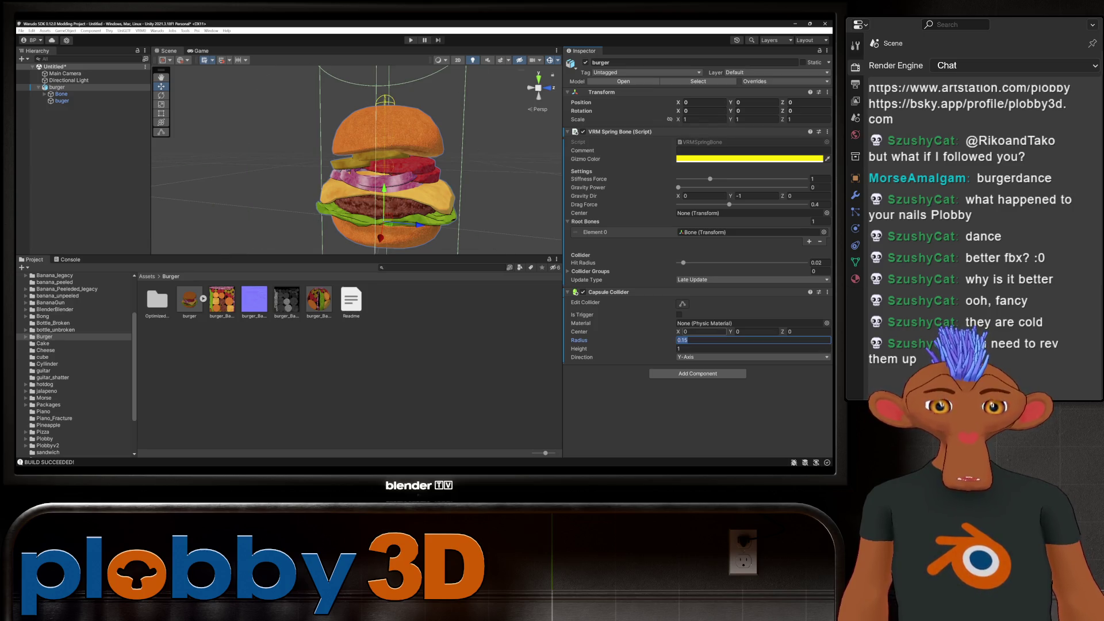
{"action": "type", "text": "0.1"}
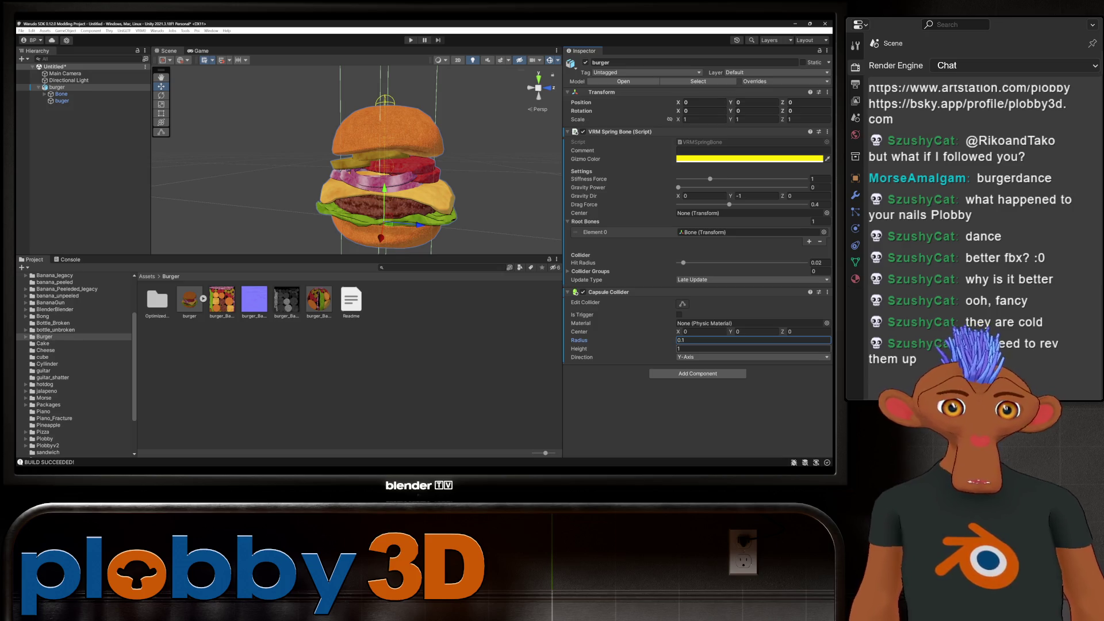
Set the capsule collider's centre Y to 0.1 and height to 0.3.
{"action": "left_click", "coordinate": [756, 331]}
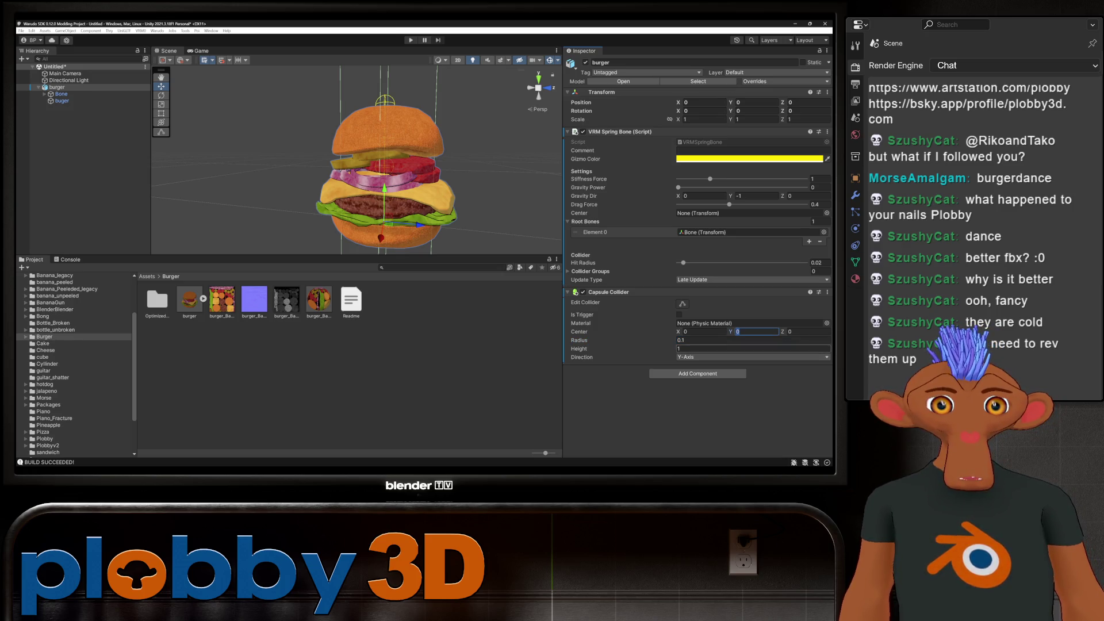
{"action": "type", "text": "0.36"}
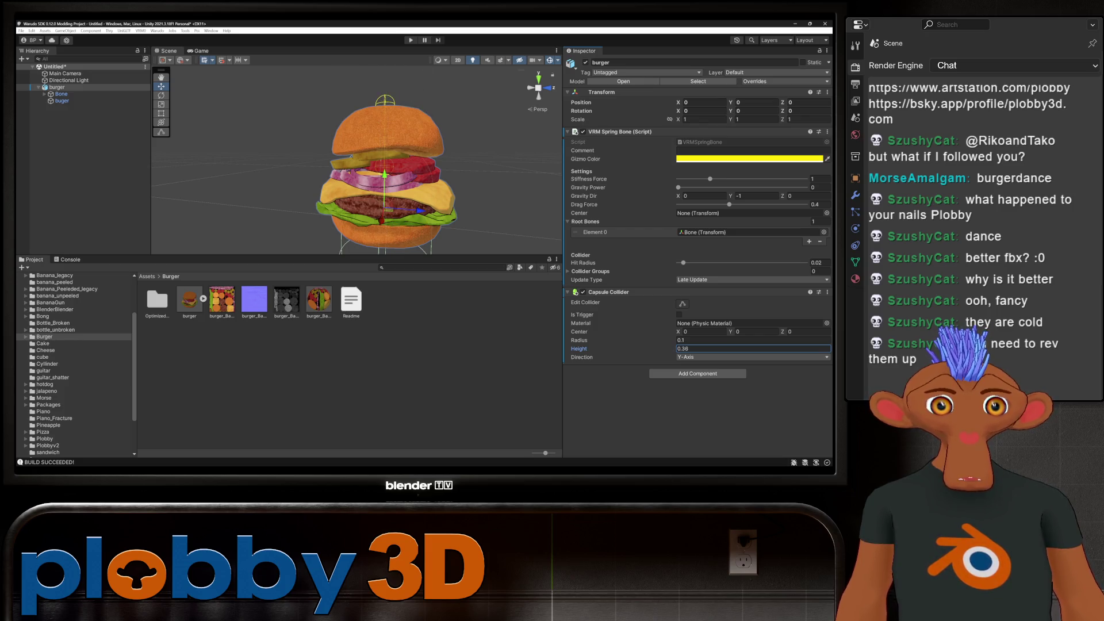
{"action": "left_click", "coordinate": [756, 332]}
{"action": "type", "text": "0.16"}
{"action": "key", "text": "BackSpace"}
{"action": "key", "text": "BackSpace"}
{"action": "type", "text": "07"}
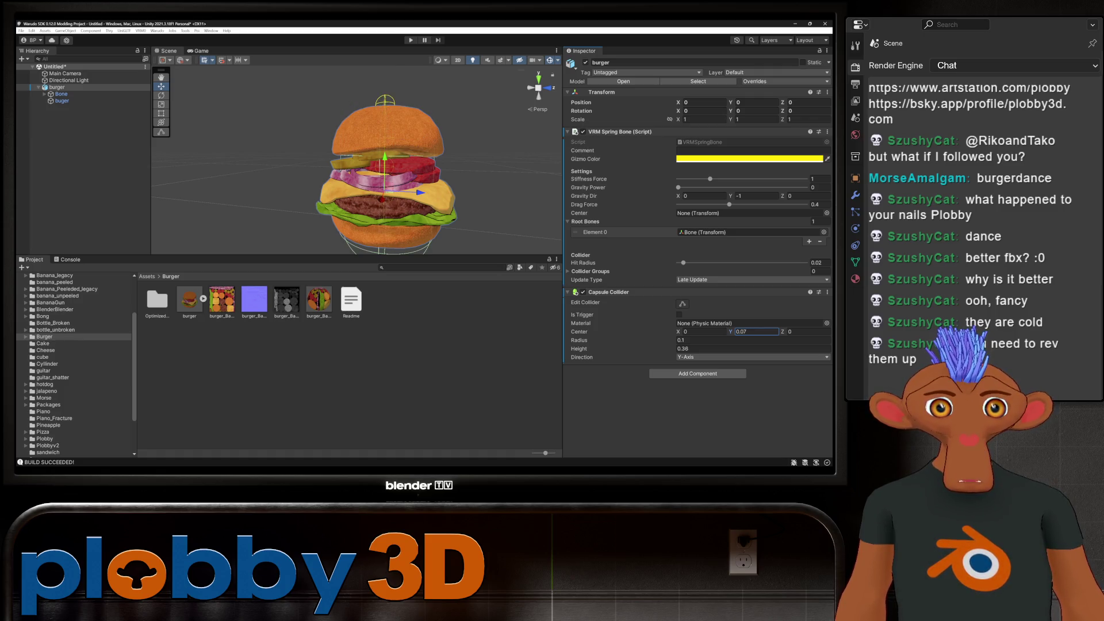
{"action": "key", "text": "BackSpace"}
{"action": "key", "text": "BackSpace"}
{"action": "type", "text": "1"}
{"action": "left_click", "coordinate": [747, 348]}
{"action": "type", "text": "0.3"}
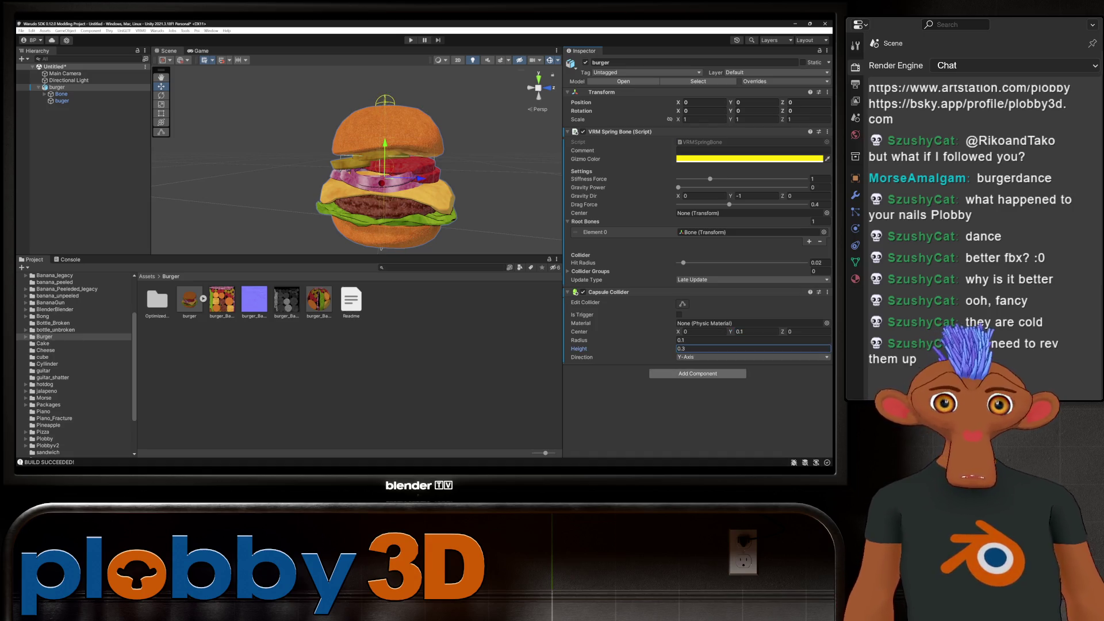
Reselect the burger and drag it into the Project panel to make a prefab.
{"action": "key", "text": "shift+d"}
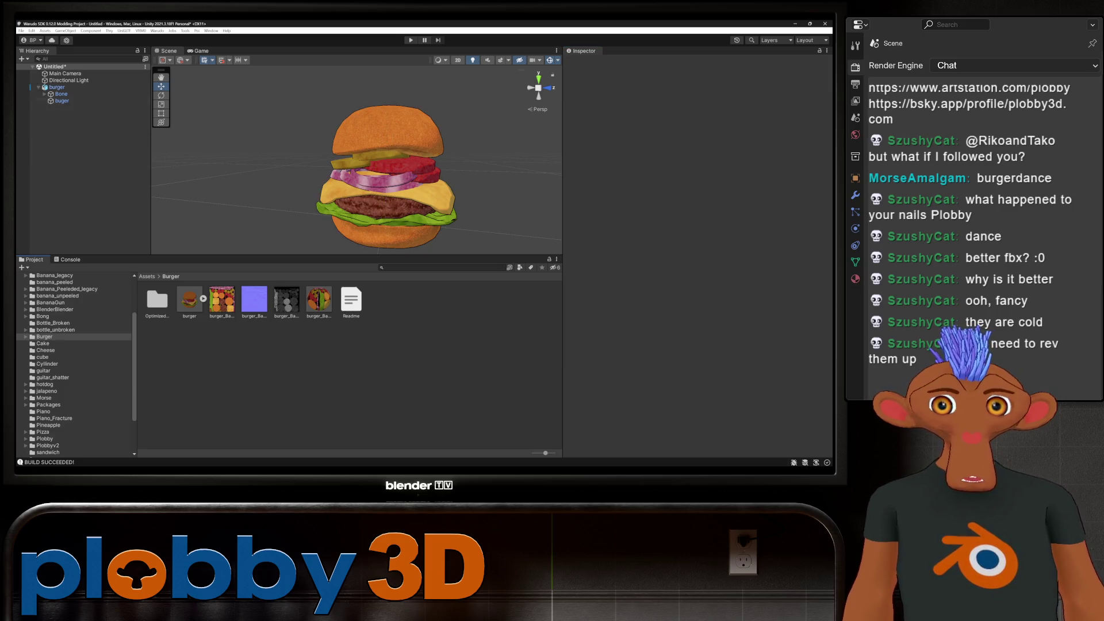
{"action": "left_click", "coordinate": [57, 87]}
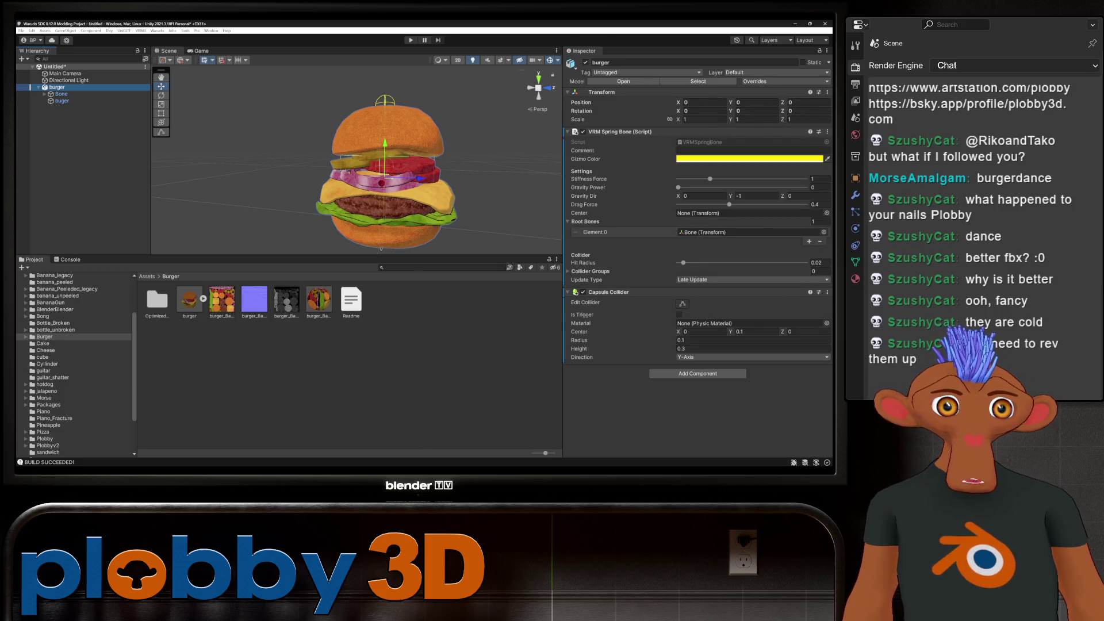
{"action": "left_click_drag", "start_coordinate": [57, 87], "coordinate": [258, 357]}
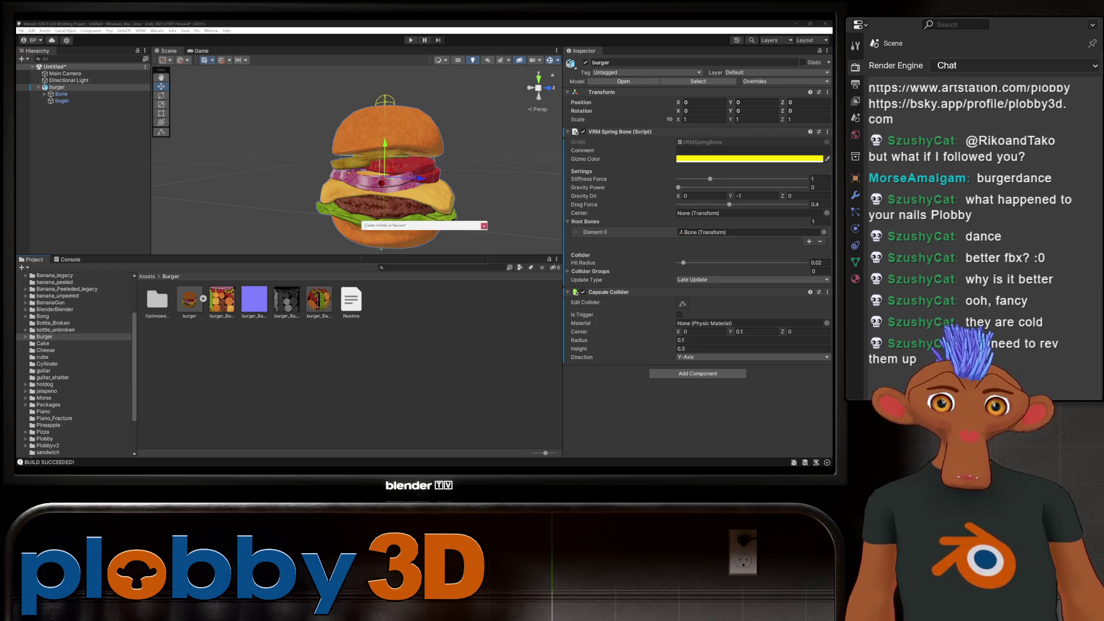
Save the burger as an original prefab named Prop and build the Warudo asset bundles.
{"action": "left_click", "coordinate": [408, 256]}
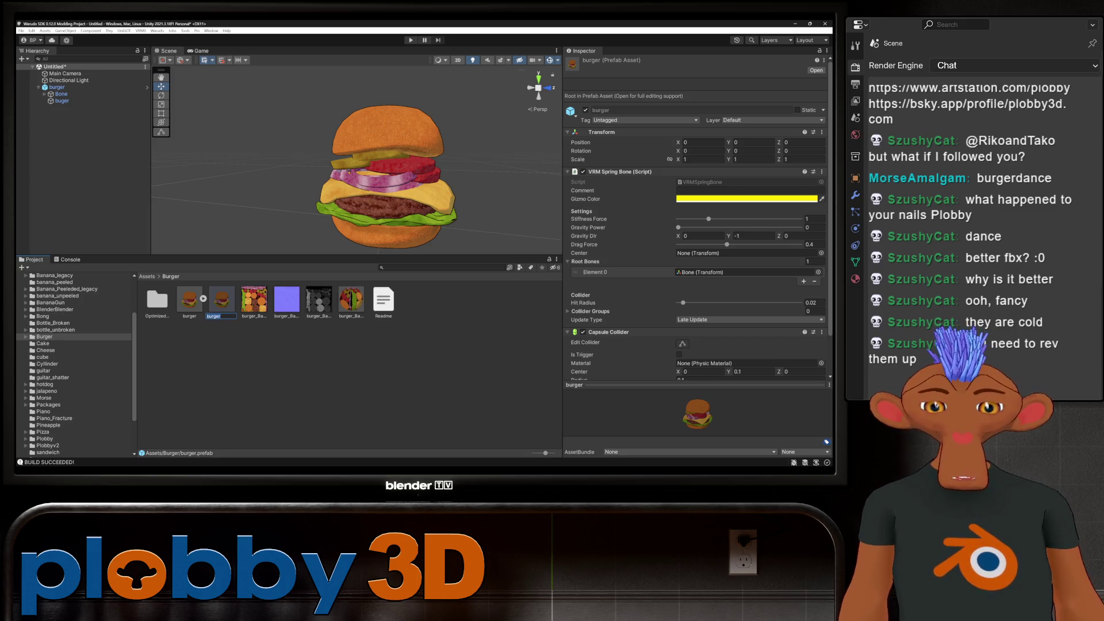
{"action": "type", "text": "Prop"}
{"action": "key", "text": "Return"}
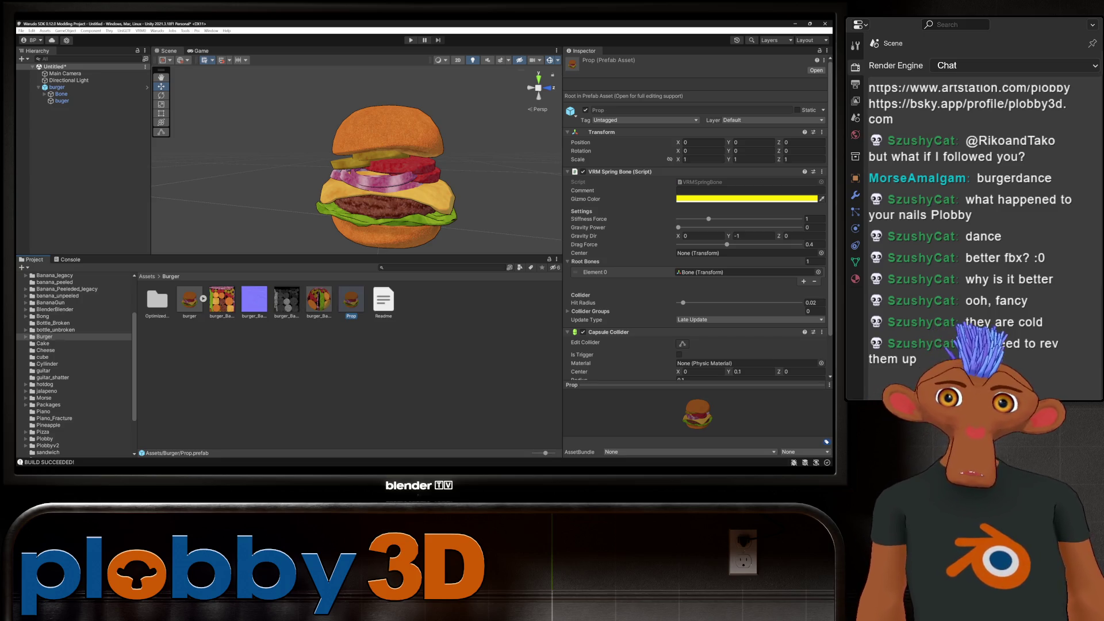
{"action": "left_click", "coordinate": [157, 30]}
{"action": "left_click", "coordinate": [172, 72]}
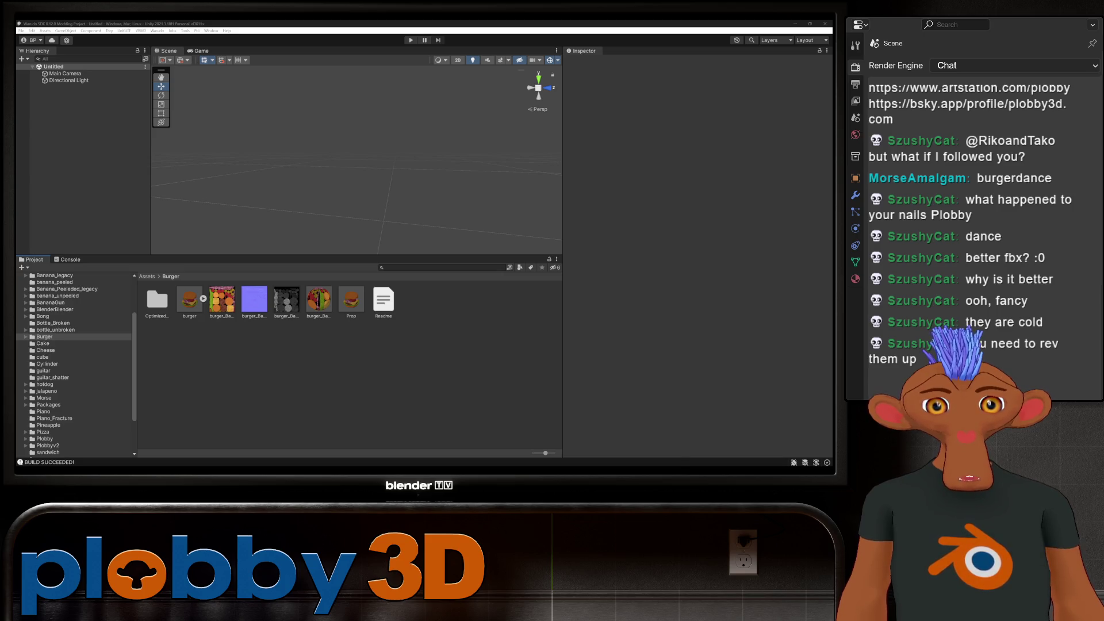
Set the Throw Prop node's From option to Screen Edge in Warudo.
{"action": "mouse_move", "coordinate": [590, 465]}
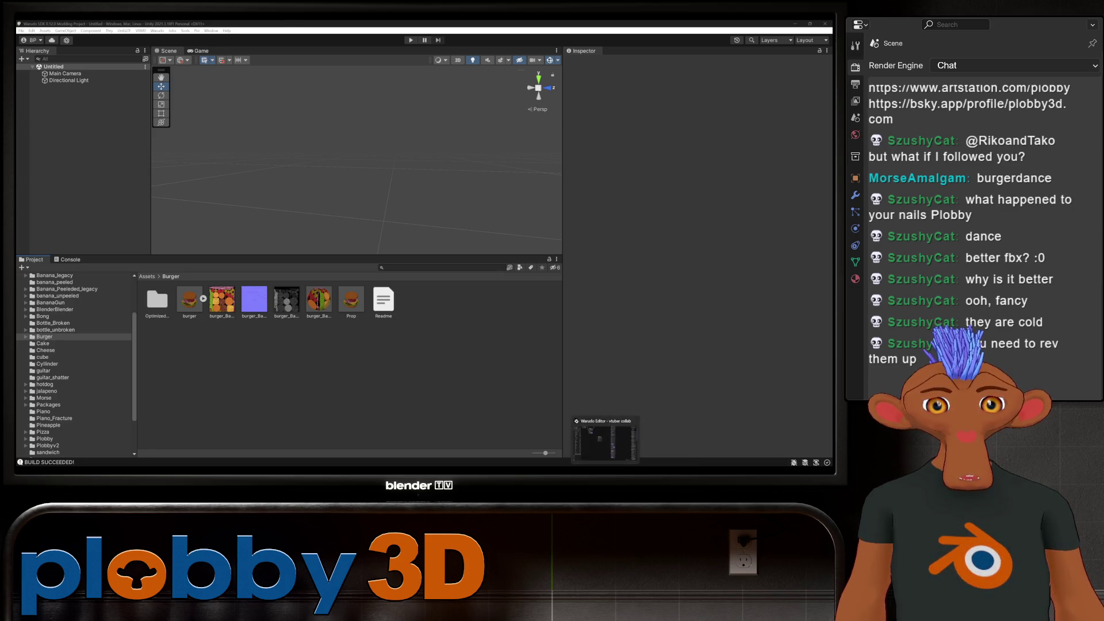
{"action": "left_click", "coordinate": [590, 442]}
{"action": "scroll", "coordinate": [403, 230], "scroll_direction": "up", "scroll_amount": 3}
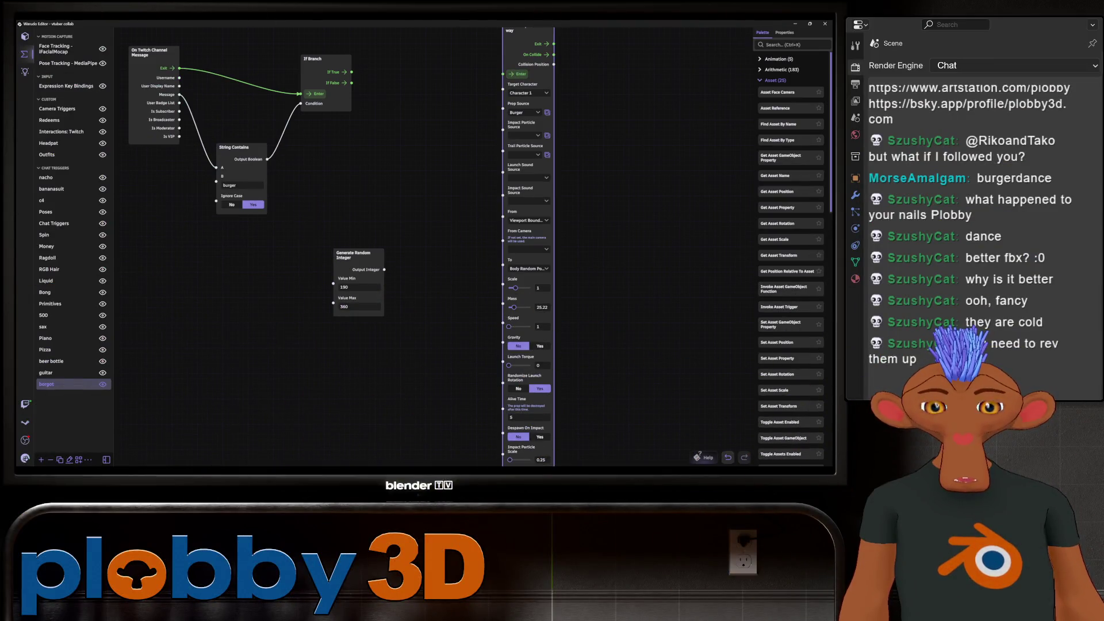
{"action": "middle_click_drag", "start_coordinate": [477, 219], "coordinate": [431, 217]}
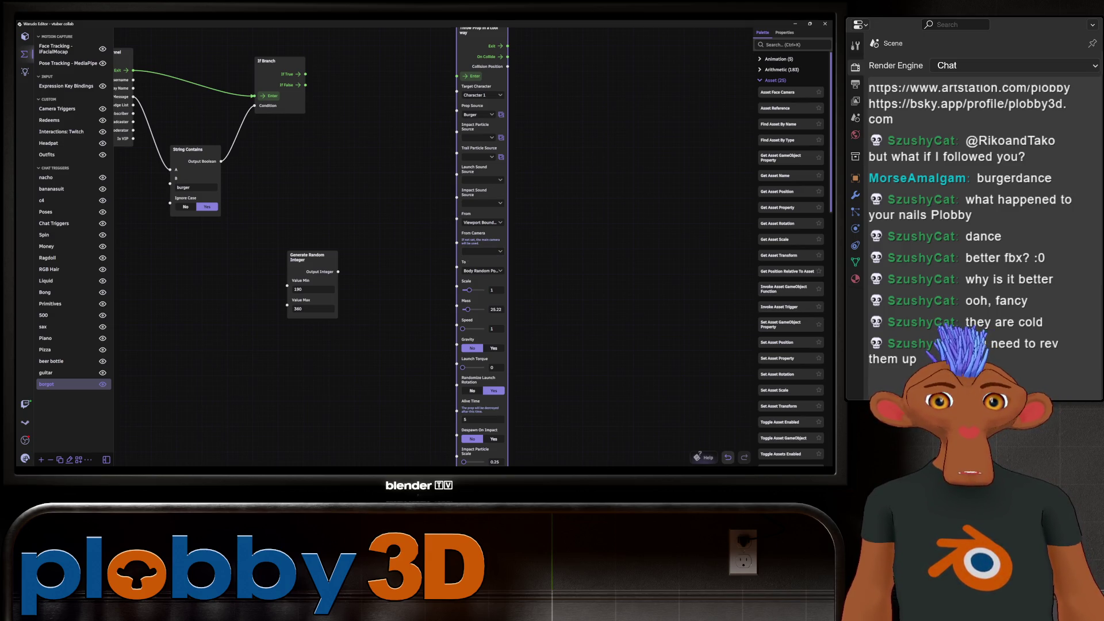
{"action": "left_click", "coordinate": [482, 222]}
{"action": "left_click", "coordinate": [125, 243]}
Connect the random Output Integer to From Angle and test-fire the burger throw.
{"action": "left_click_drag", "start_coordinate": [338, 271], "coordinate": [398, 276]}
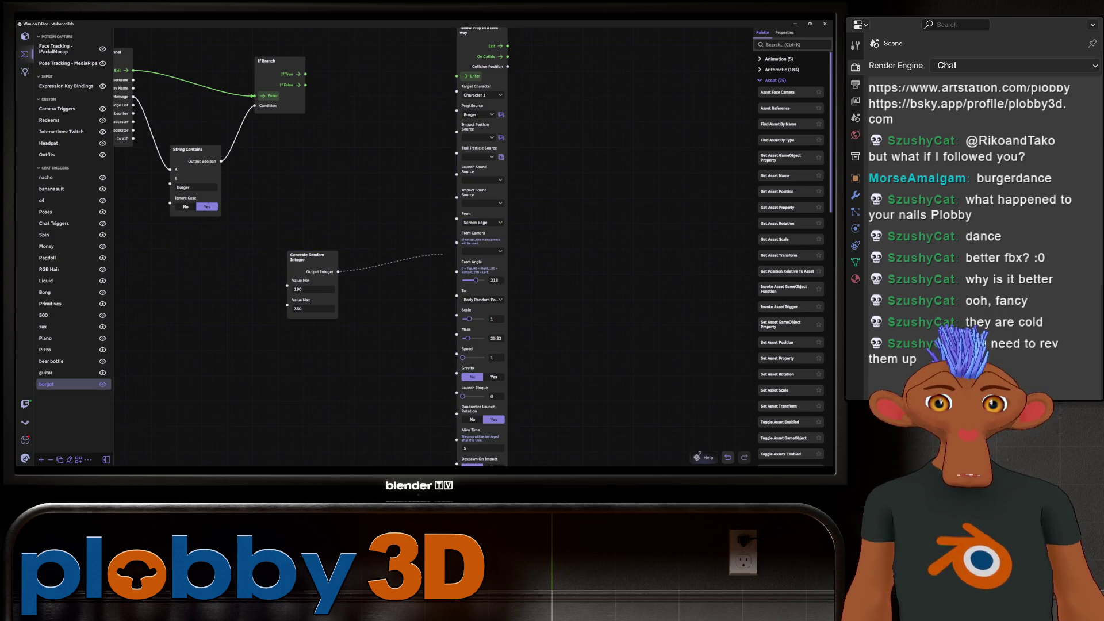
{"action": "mouse_move", "coordinate": [448, 251]}
{"action": "left_mouse_down"}
{"action": "mouse_move", "coordinate": [448, 274]}
{"action": "mouse_move", "coordinate": [457, 261]}
{"action": "left_mouse_up"}
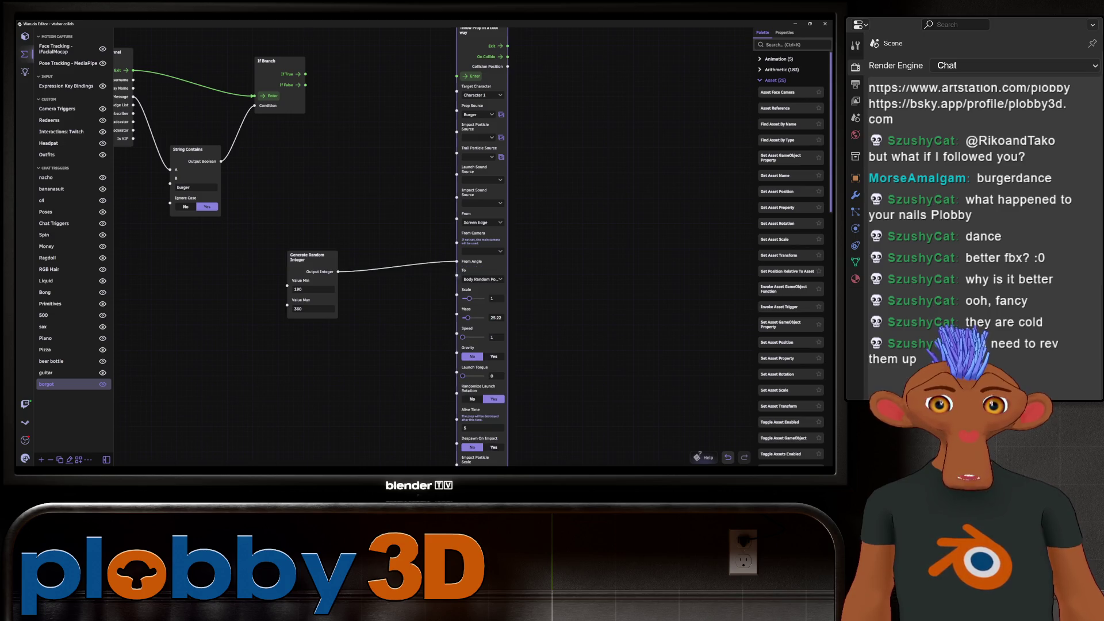
{"action": "right_click_drag", "start_coordinate": [402, 172], "coordinate": [468, 208]}
{"action": "left_click", "coordinate": [537, 111]}
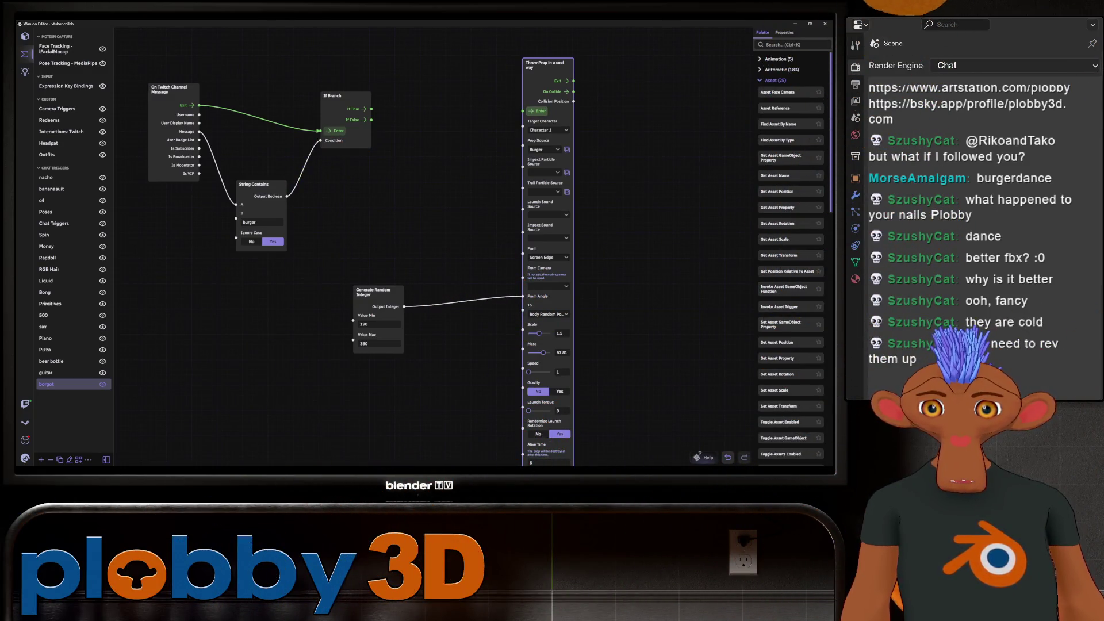
Pan the graph, then open the Piano blueprint from the blueprint list.
{"action": "mouse_move", "coordinate": [632, 230]}
{"action": "left_mouse_down"}
{"action": "mouse_move", "coordinate": [591, 248]}
{"action": "mouse_move", "coordinate": [572, 219]}
{"action": "mouse_move", "coordinate": [561, 99]}
{"action": "left_mouse_up"}
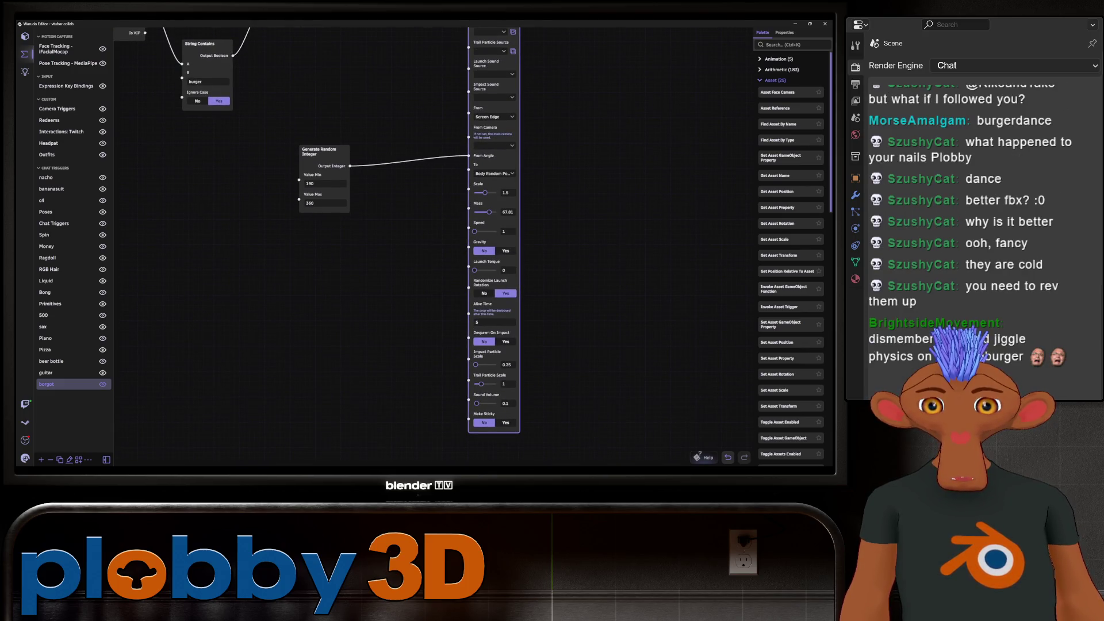
{"action": "left_click_drag", "start_coordinate": [574, 259], "coordinate": [534, 267]}
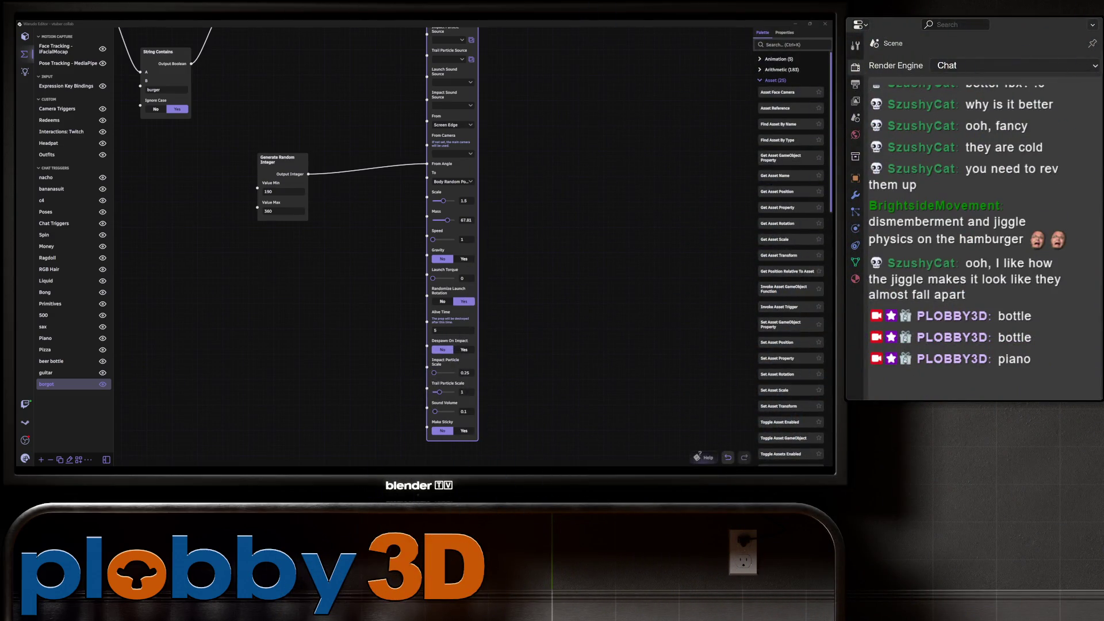
{"action": "left_click", "coordinate": [46, 338]}
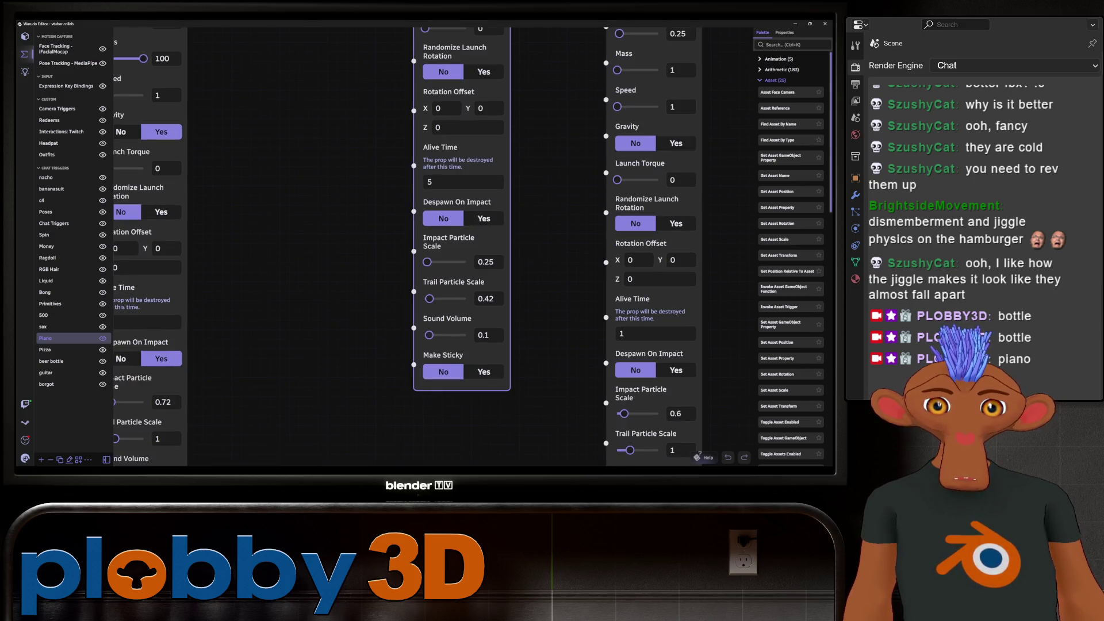
Drag the piano throw's Sound Volume slider to 0.32 and open the scene file options.
{"action": "left_click_drag", "start_coordinate": [428, 335], "coordinate": [438, 335]}
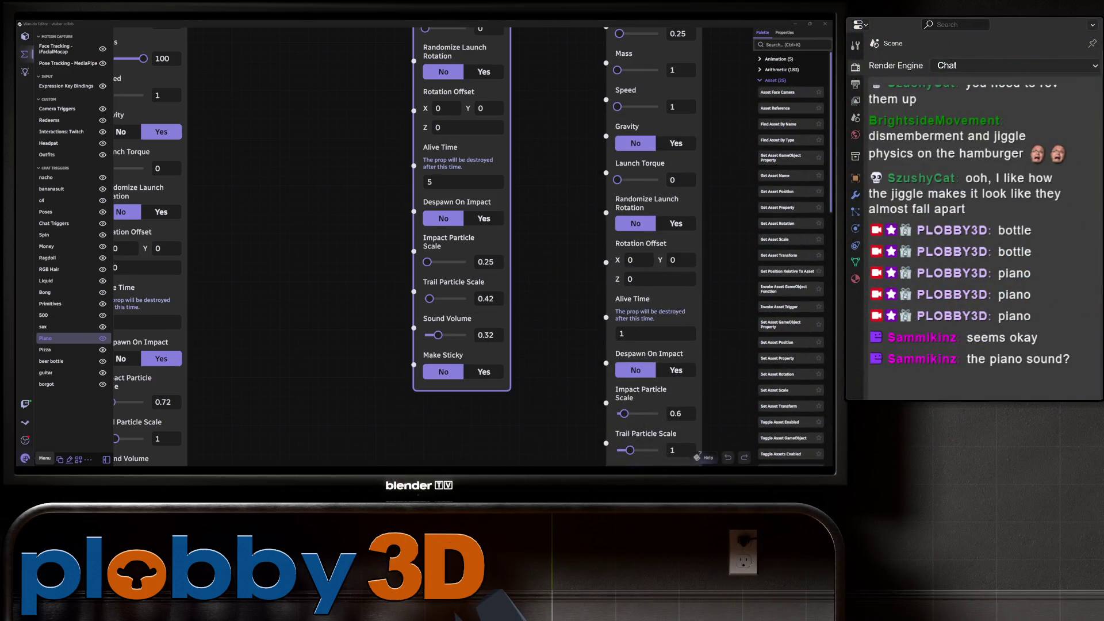
{"action": "left_click", "coordinate": [24, 459]}
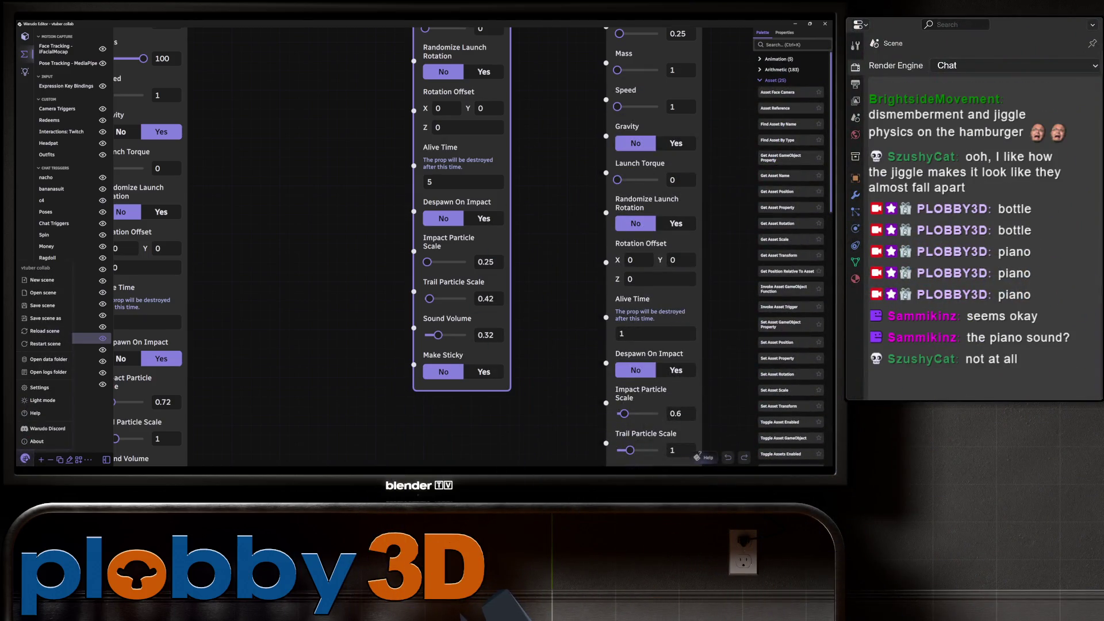
Save the Warudo scene and switch to the borgot burger-throwing blueprint.
{"action": "left_click", "coordinate": [42, 305]}
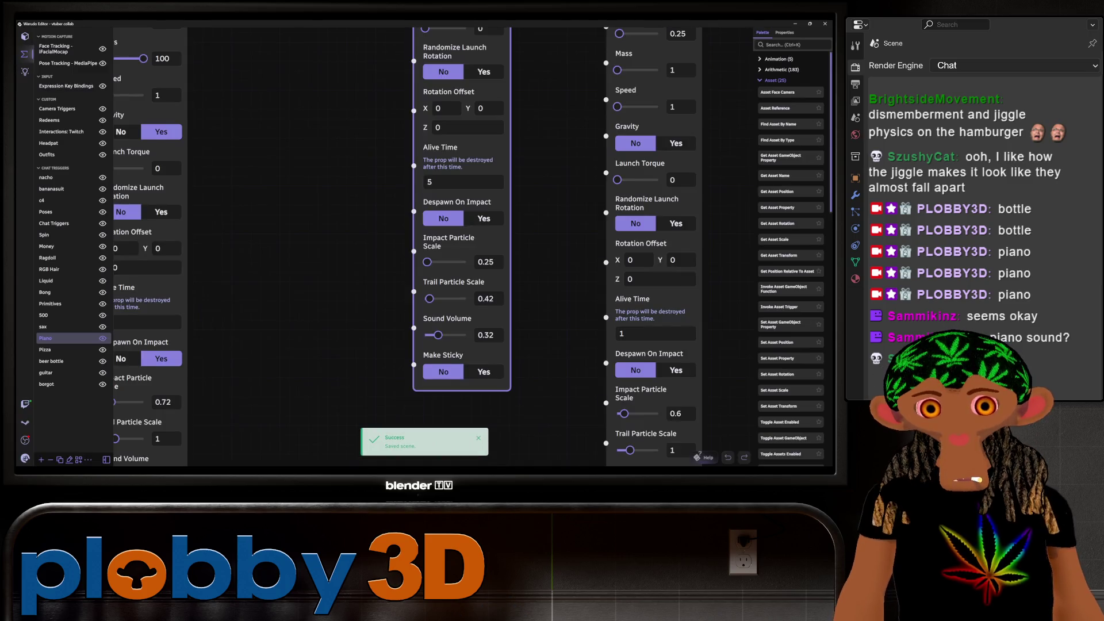
{"action": "scroll", "coordinate": [431, 247], "scroll_direction": "down", "scroll_amount": 10}
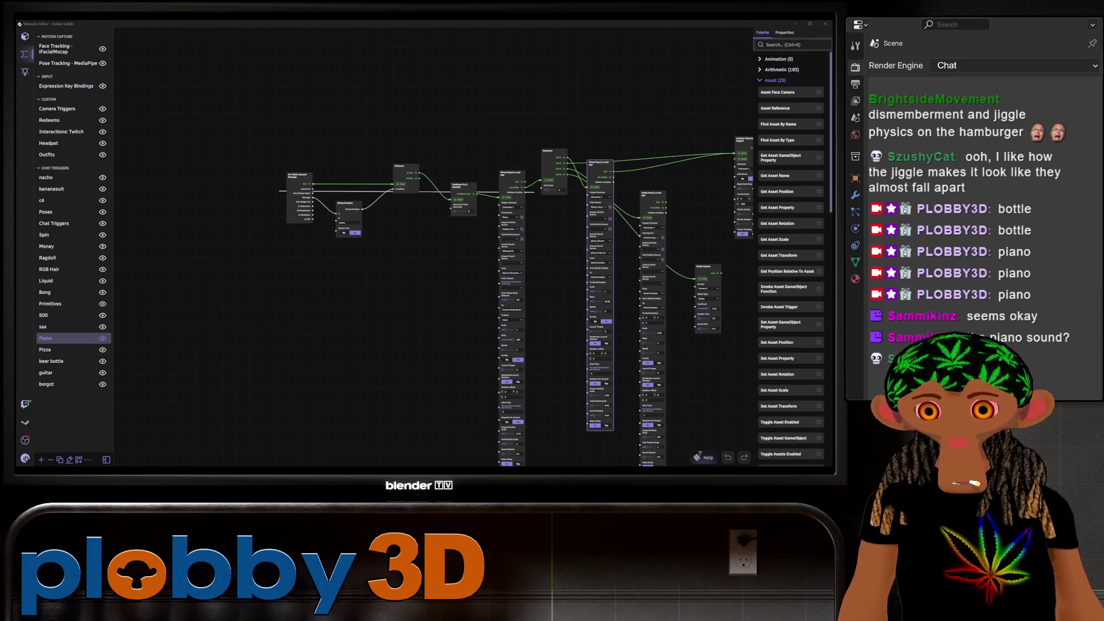
{"action": "left_click", "coordinate": [46, 384]}
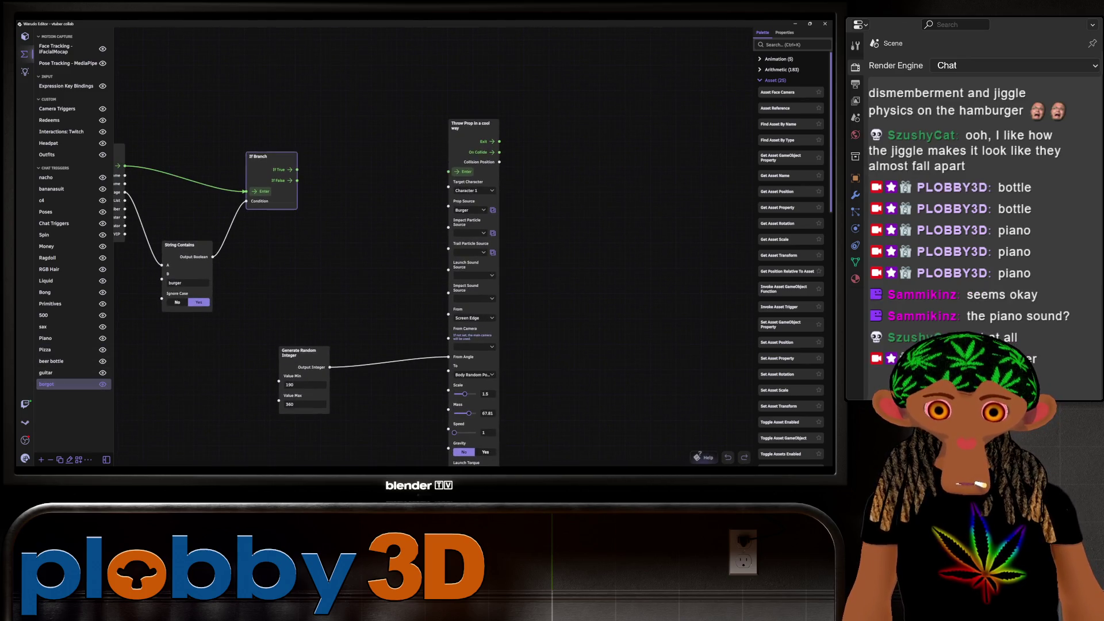
Link the If Branch's True output to the Throw Prop node's Enter port.
{"action": "left_click_drag", "start_coordinate": [296, 169], "coordinate": [447, 171]}
{"action": "mouse_move", "coordinate": [448, 171]}
{"action": "middle_mouse_down"}
{"action": "mouse_move", "coordinate": [475, 157]}
{"action": "mouse_move", "coordinate": [593, 159]}
{"action": "middle_mouse_up"}
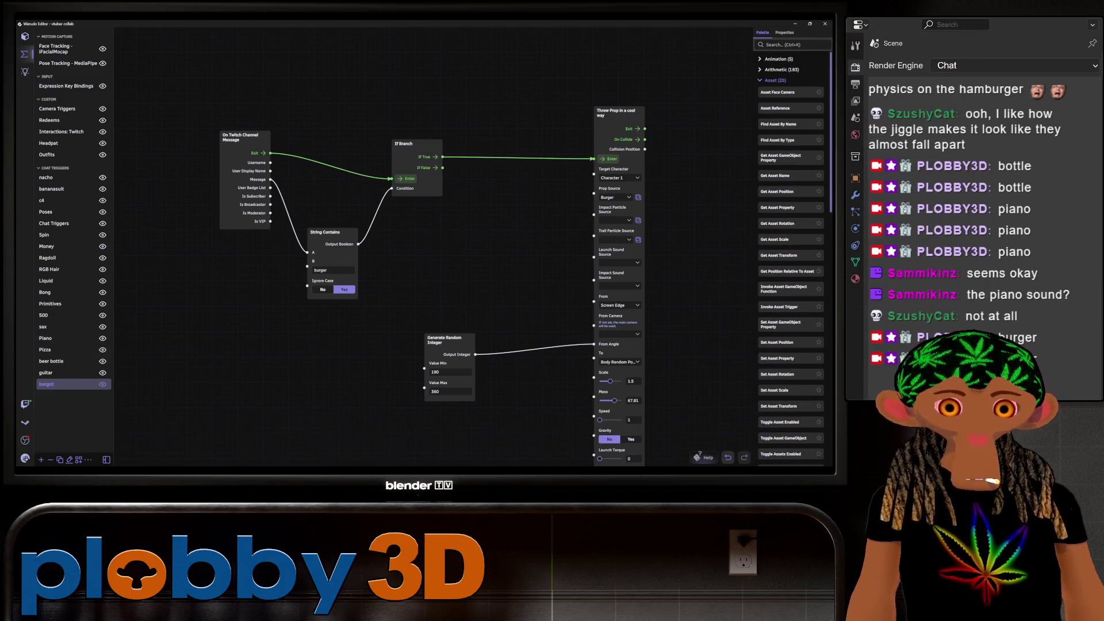
{"action": "scroll", "coordinate": [379, 258], "scroll_direction": "down", "scroll_amount": 3}
{"action": "mouse_move", "coordinate": [402, 230]}
{"action": "middle_mouse_down"}
{"action": "mouse_move", "coordinate": [337, 317]}
{"action": "mouse_move", "coordinate": [289, 316]}
{"action": "middle_mouse_up"}
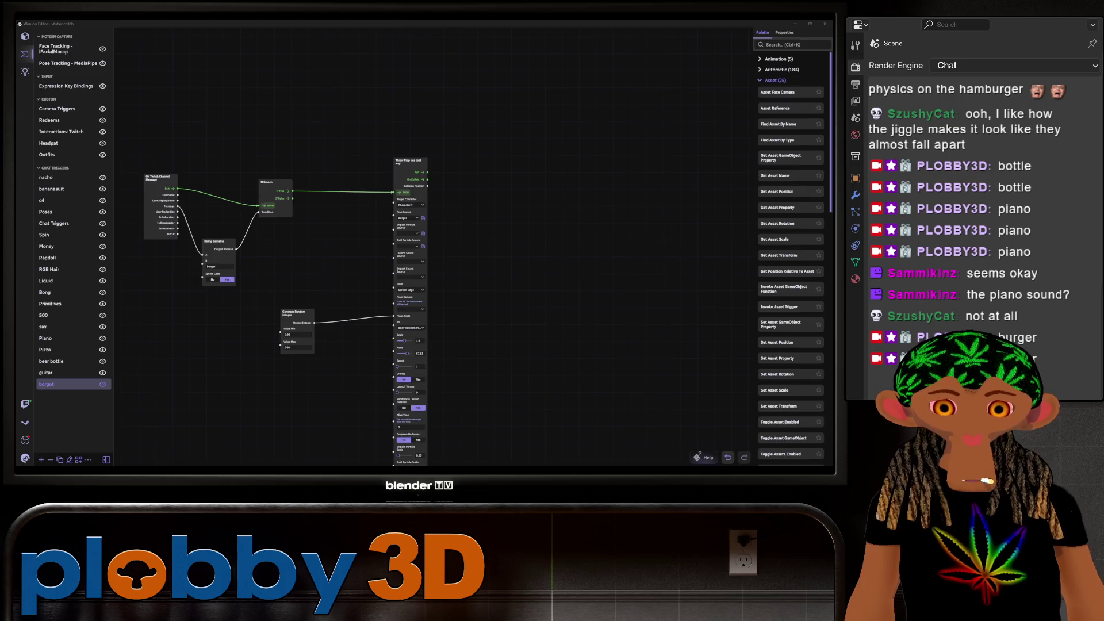
Save the burger as borgor7.blend, then frame and orbit the textured burger to inspect it.
{"action": "key", "text": "alt+Tab"}
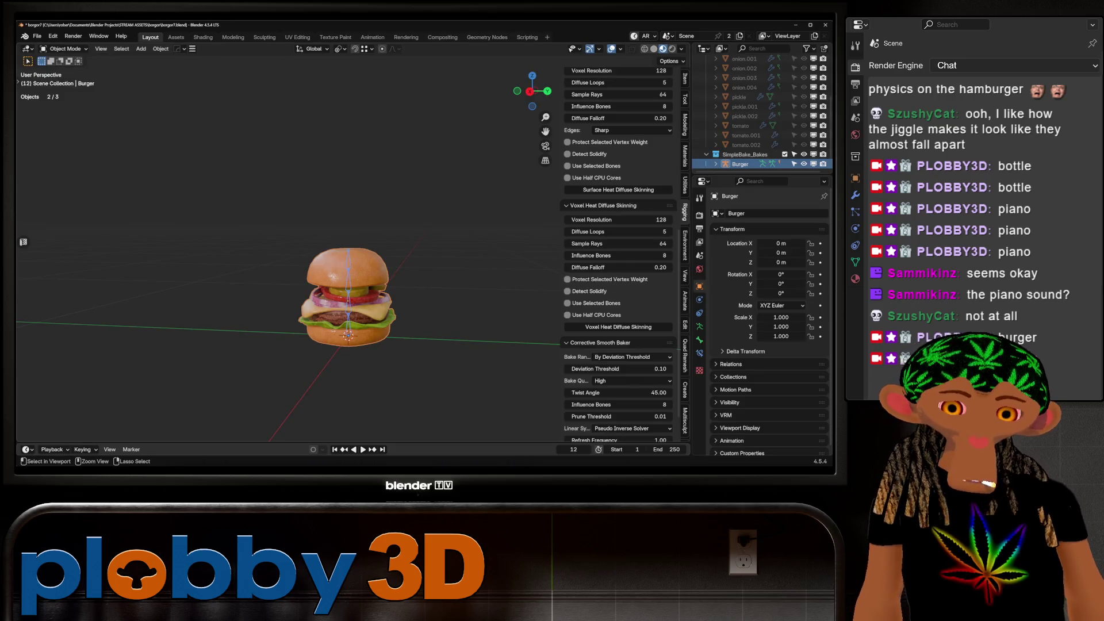
{"action": "key", "text": "ctrl+s"}
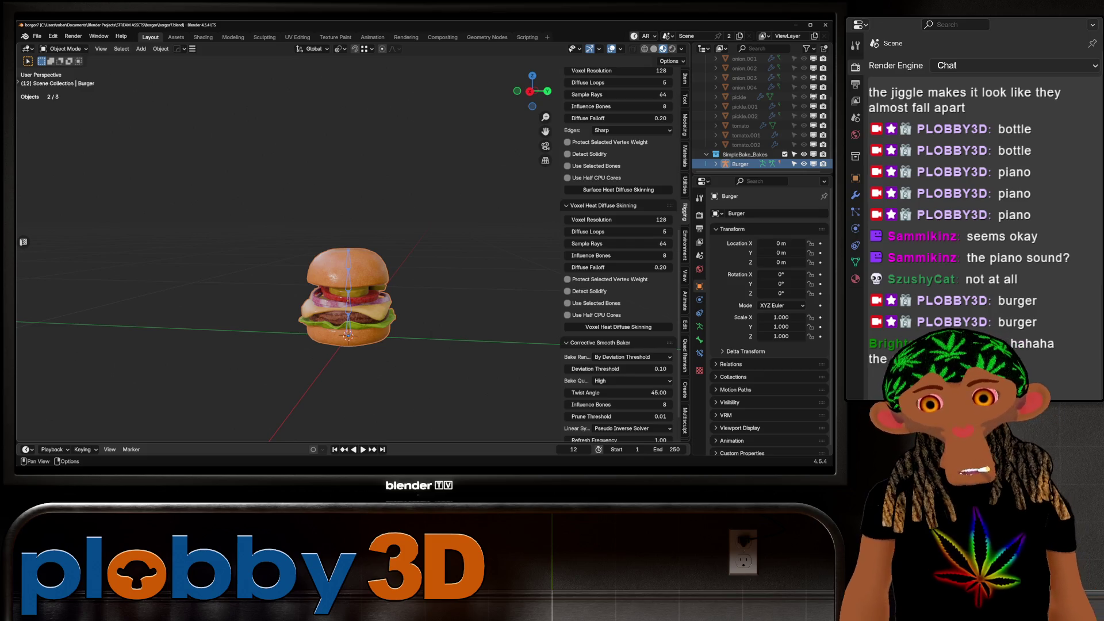
{"action": "key", "text": "alt+a"}
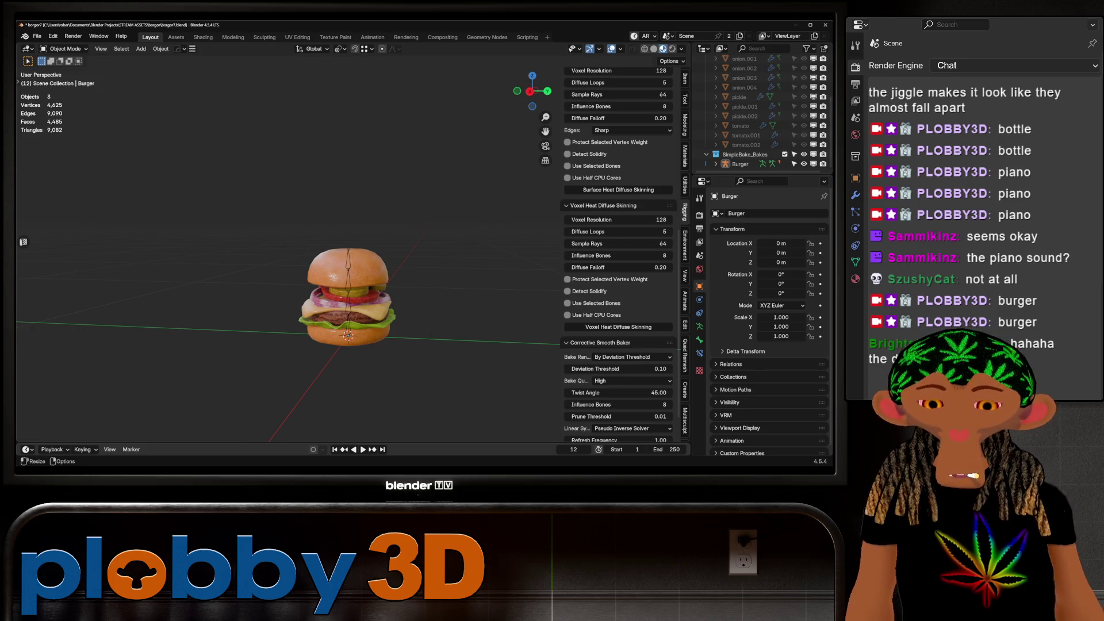
{"action": "key", "text": "KP_Decimal"}
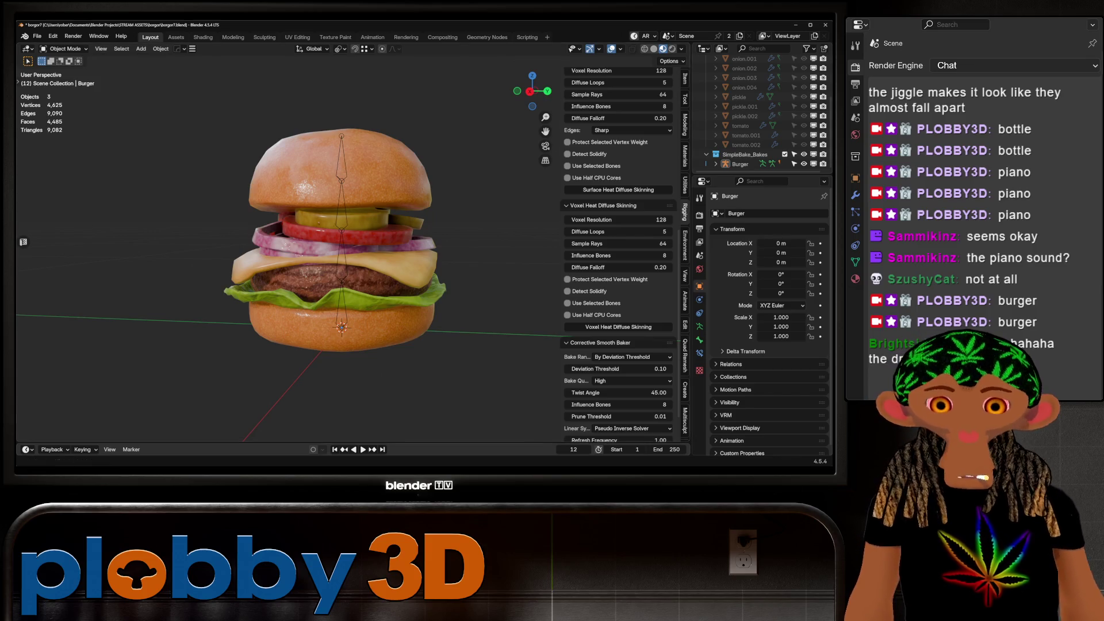
{"action": "mouse_move", "coordinate": [344, 258]}
{"action": "middle_mouse_down"}
{"action": "mouse_move", "coordinate": [252, 266]}
{"action": "mouse_move", "coordinate": [334, 262]}
{"action": "middle_mouse_up"}
{"action": "scroll", "coordinate": [287, 259], "scroll_direction": "down", "scroll_amount": 5}
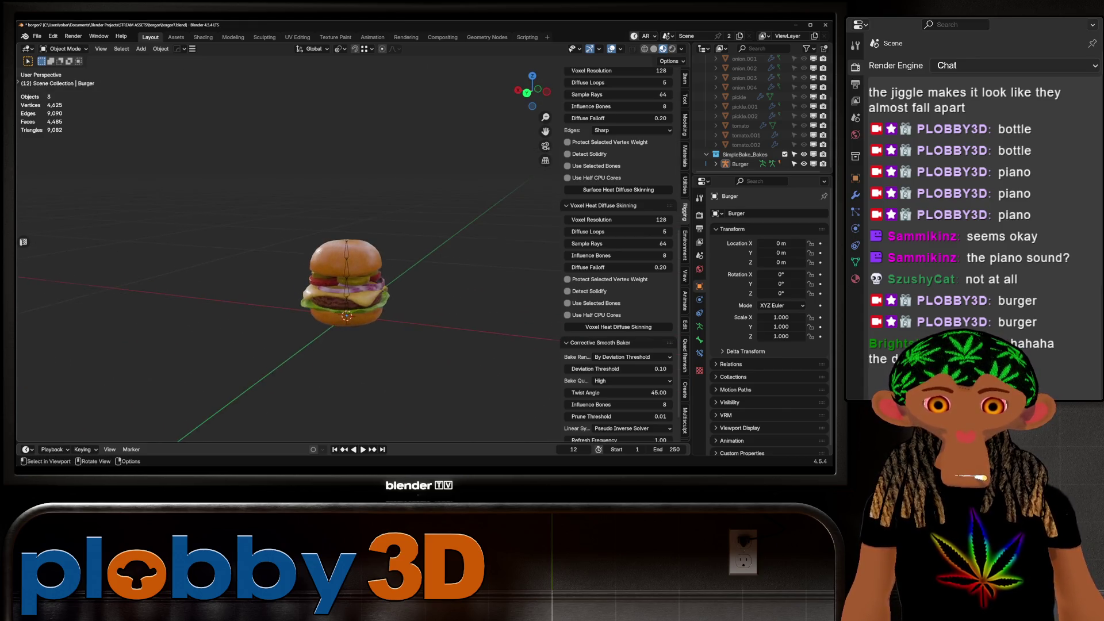
{"action": "scroll", "coordinate": [339, 299], "scroll_direction": "up", "scroll_amount": 3}
{"action": "left_click", "coordinate": [37, 36]}
Start a new General file, saving the burger file when prompted.
{"action": "mouse_move", "coordinate": [52, 46]}
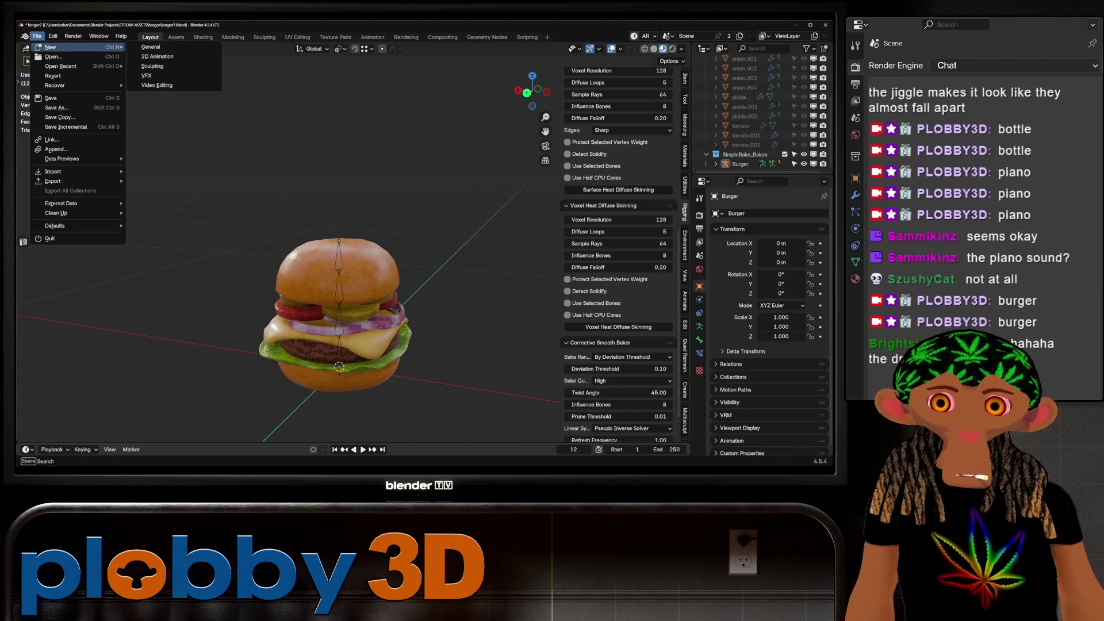
{"action": "left_click", "coordinate": [149, 47]}
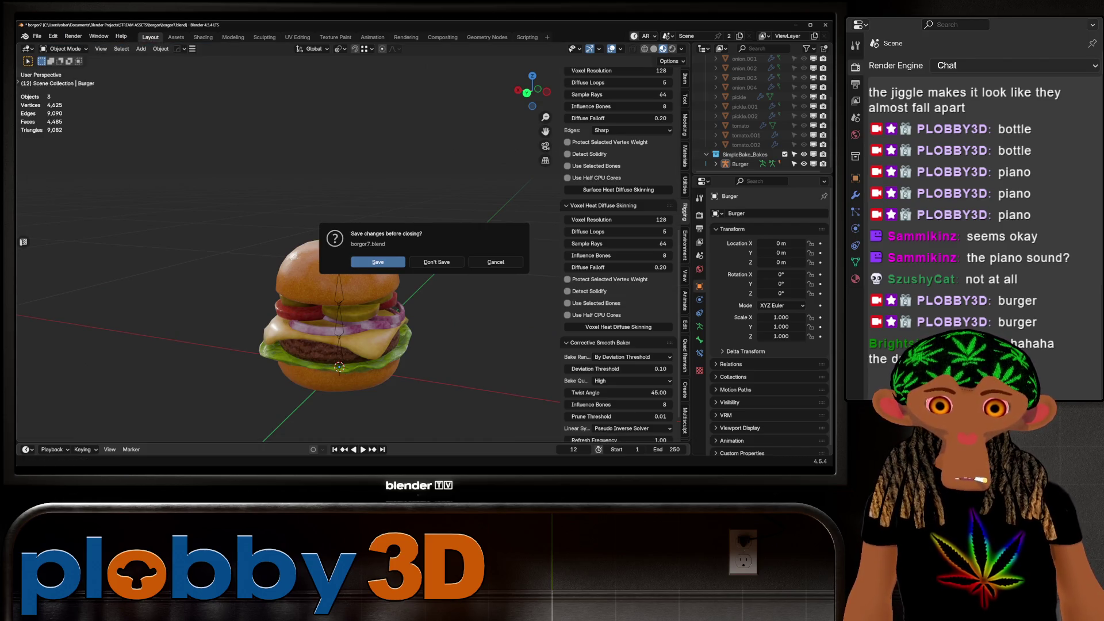
{"action": "left_click", "coordinate": [378, 262]}
{"action": "middle_click_drag", "start_coordinate": [322, 261], "coordinate": [345, 247]}
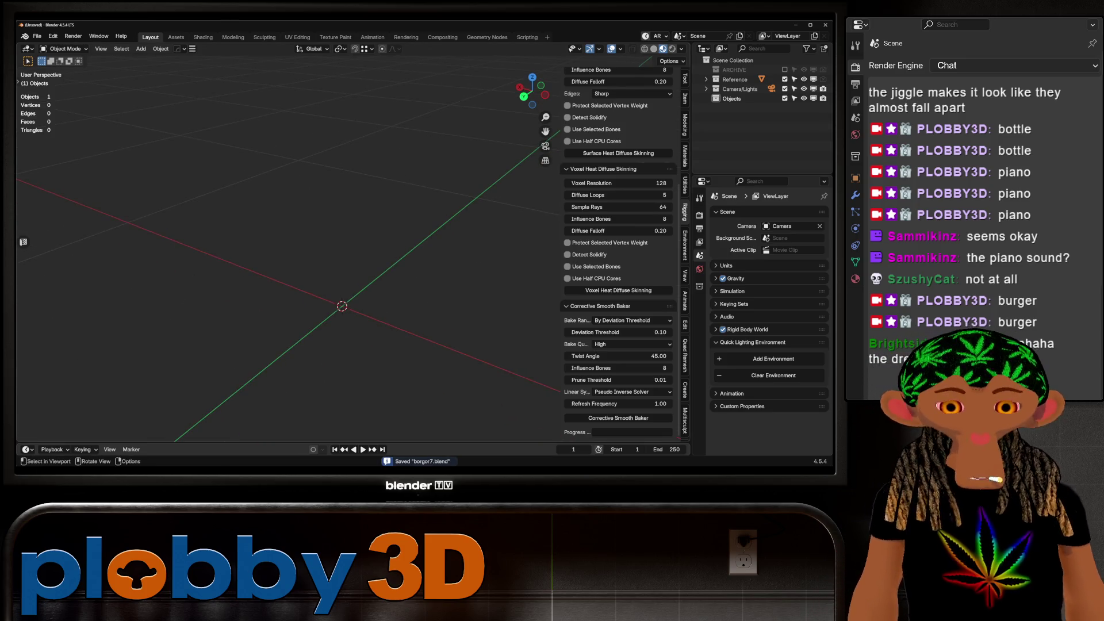
{"action": "middle_click_drag", "start_coordinate": [287, 259], "coordinate": [327, 239]}
{"action": "middle_click_drag", "start_coordinate": [328, 239], "coordinate": [333, 250]}
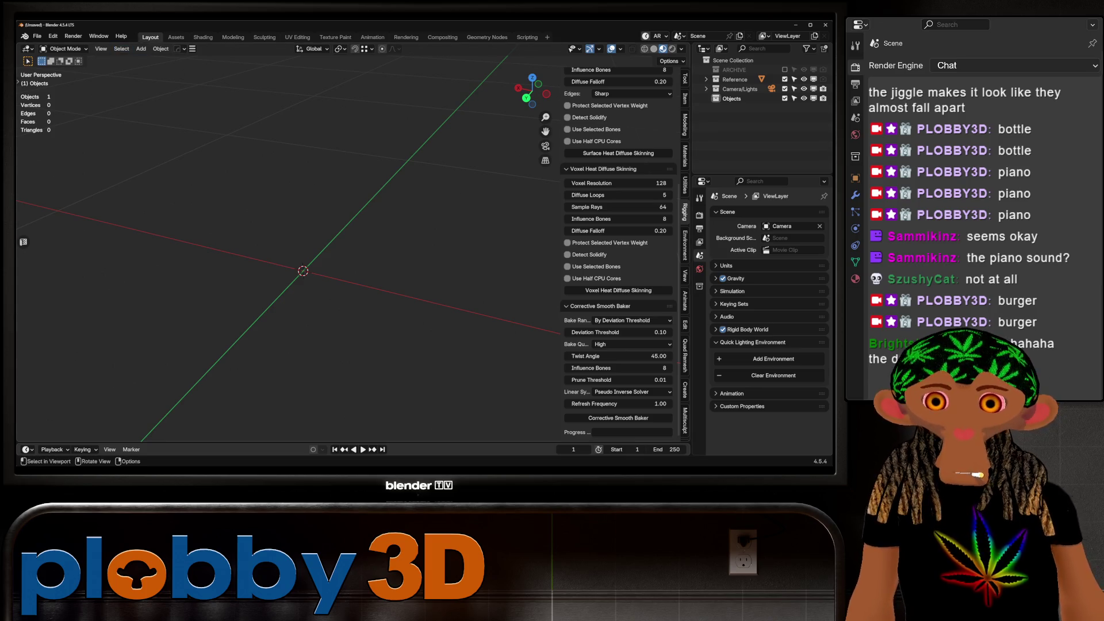
Add a torus mesh, first deleting an accidentally added cylinder.
{"action": "key", "text": "shift+a"}
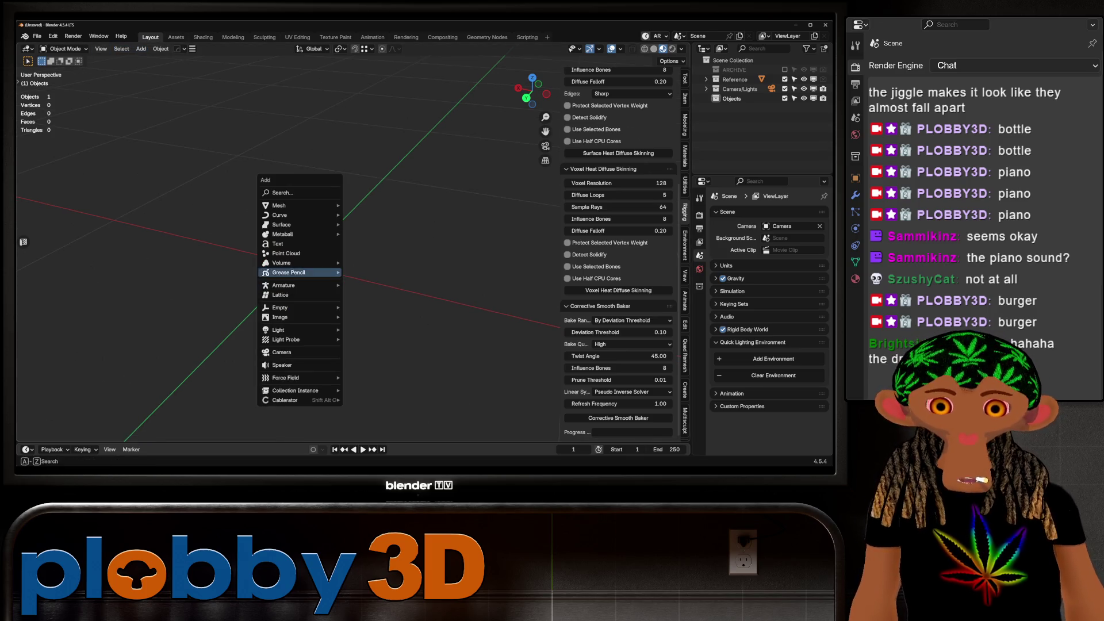
{"action": "mouse_move", "coordinate": [299, 205]}
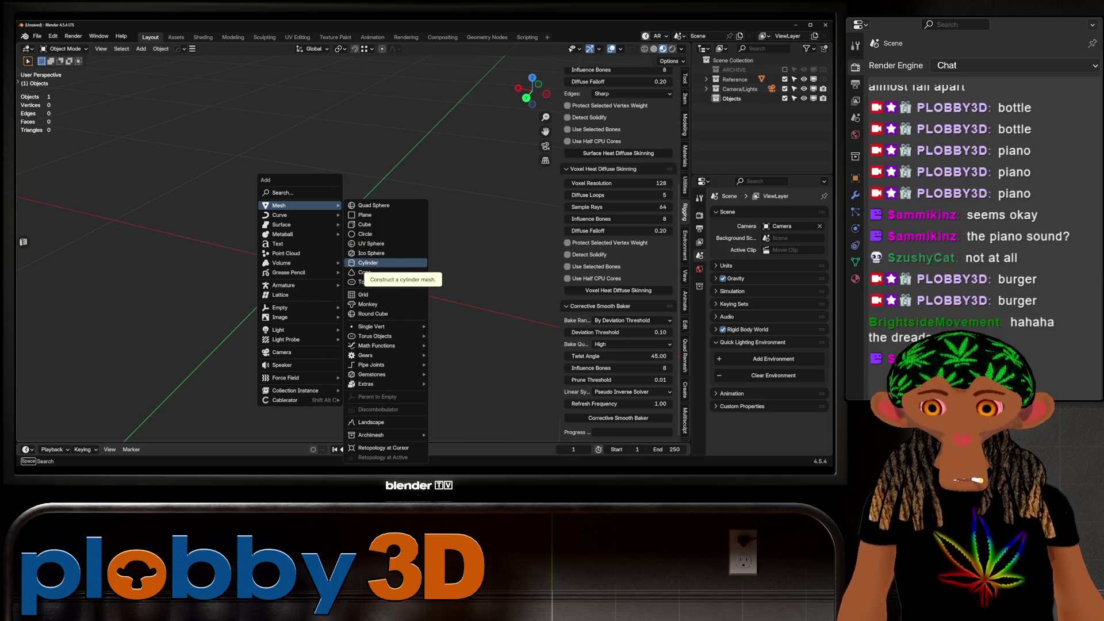
{"action": "left_click", "coordinate": [368, 263]}
{"action": "key", "text": "Delete"}
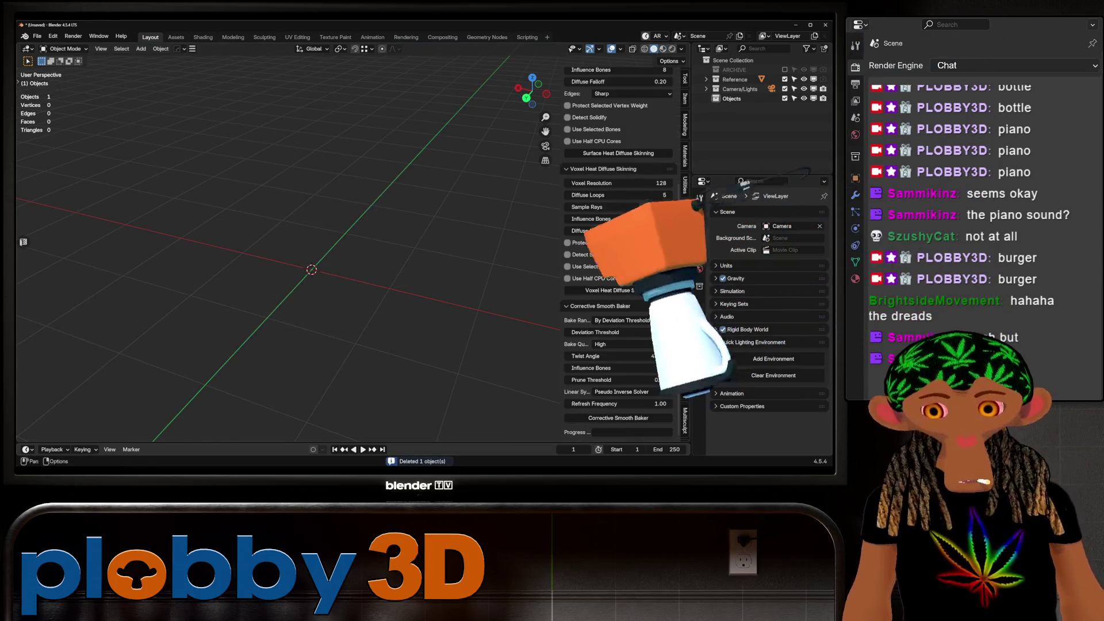
{"action": "key", "text": "shift+a"}
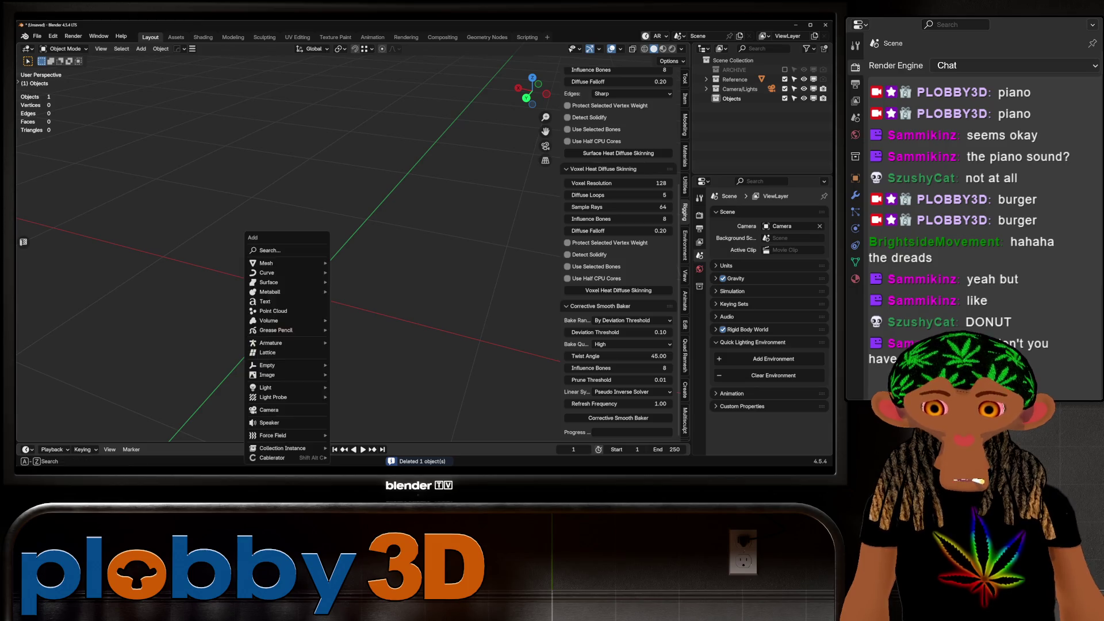
{"action": "mouse_move", "coordinate": [288, 263]}
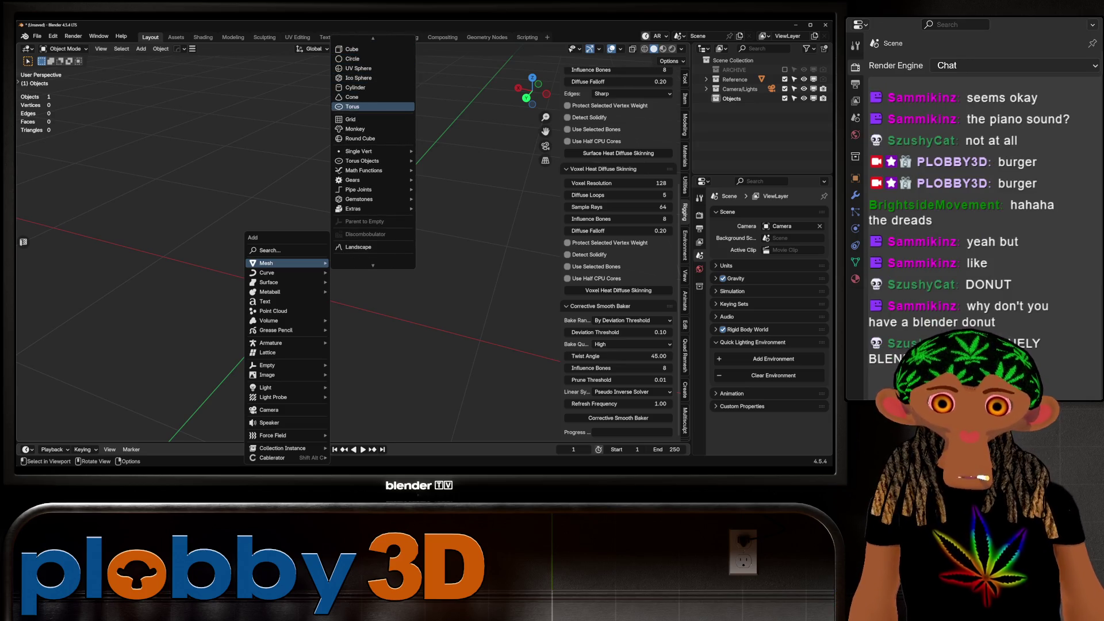
{"action": "left_click", "coordinate": [352, 107]}
{"action": "scroll", "coordinate": [299, 288], "scroll_direction": "down", "scroll_amount": 2}
{"action": "double_click", "coordinate": [112, 302]}
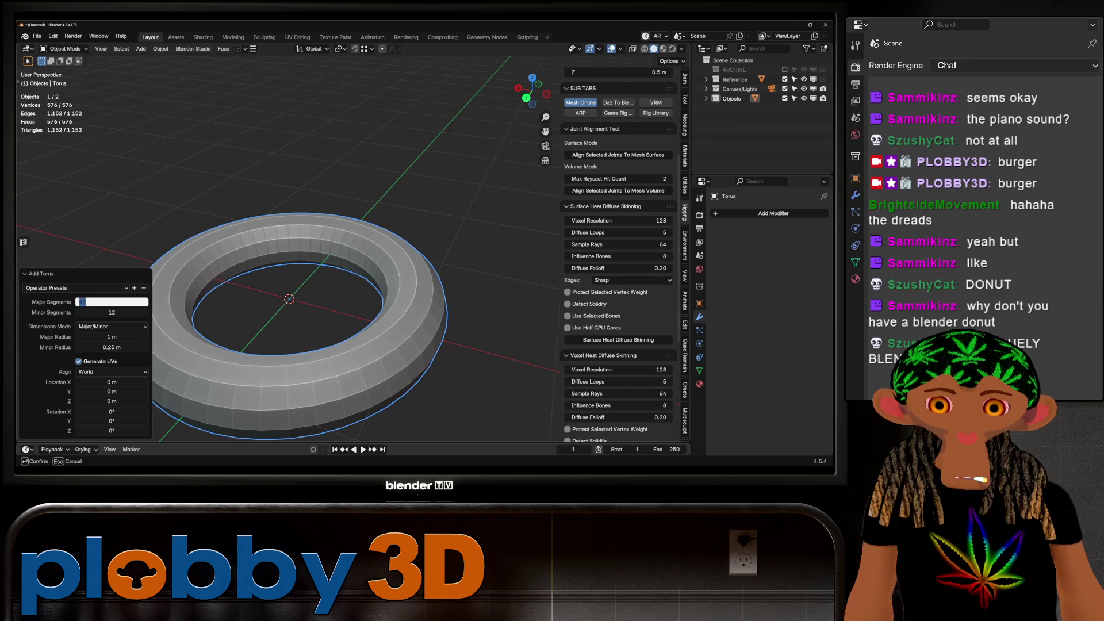
Give the torus 24 major segments and 8 minor segments.
{"action": "type", "text": "24"}
{"action": "key", "text": "Return"}
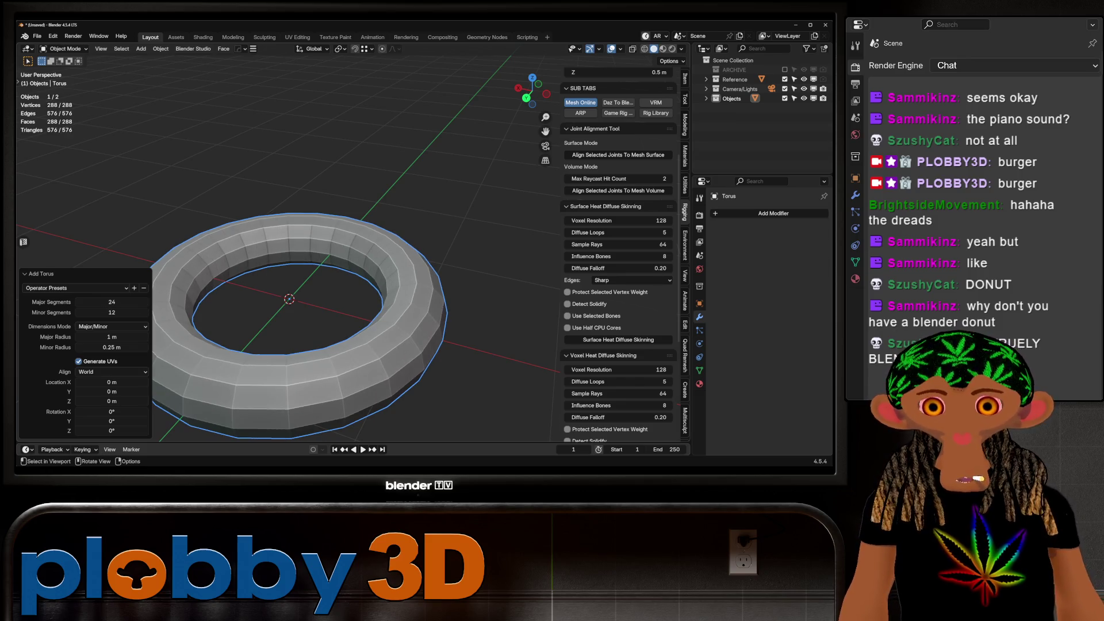
{"action": "double_click", "coordinate": [111, 312]}
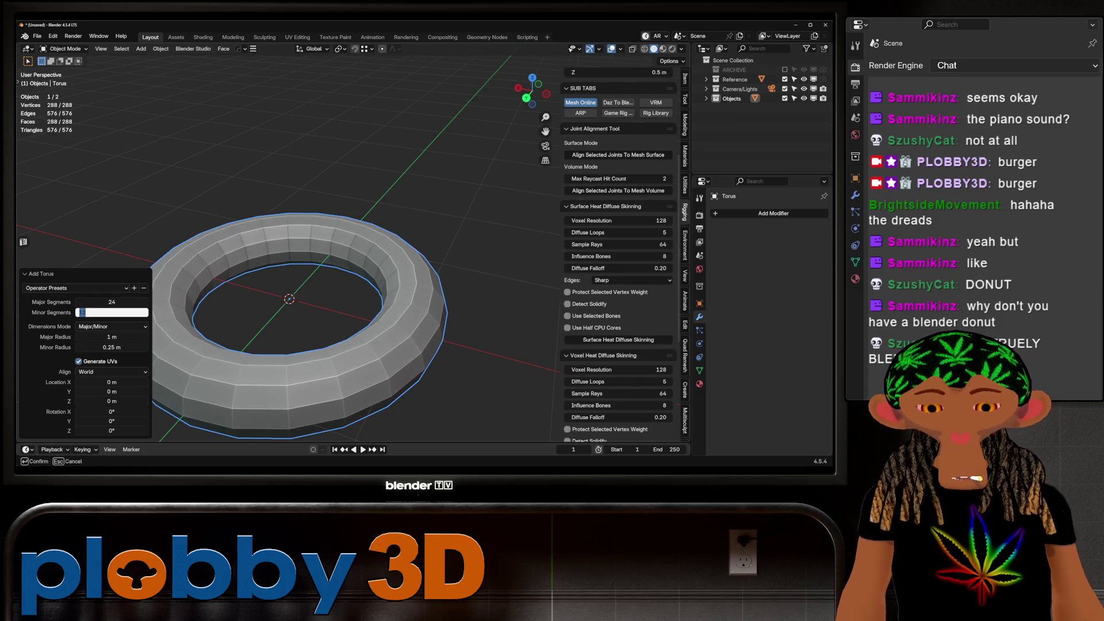
{"action": "type", "text": "6"}
{"action": "key", "text": "Return"}
{"action": "left_click_drag", "start_coordinate": [112, 312], "coordinate": [120, 312]}
{"action": "middle_click_drag", "start_coordinate": [287, 299], "coordinate": [296, 267]}
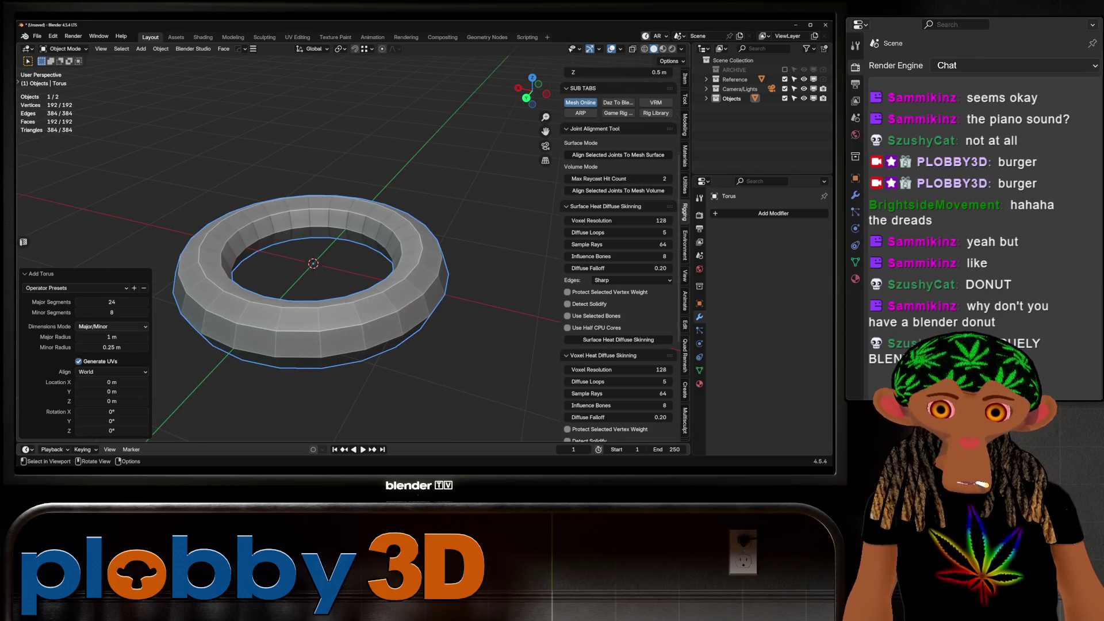
Adjust the torus radii, ending with a 0.41 m major and 0.25 m minor radius.
{"action": "left_click_drag", "start_coordinate": [111, 337], "coordinate": [88, 337]}
{"action": "middle_click_drag", "start_coordinate": [345, 241], "coordinate": [345, 310]}
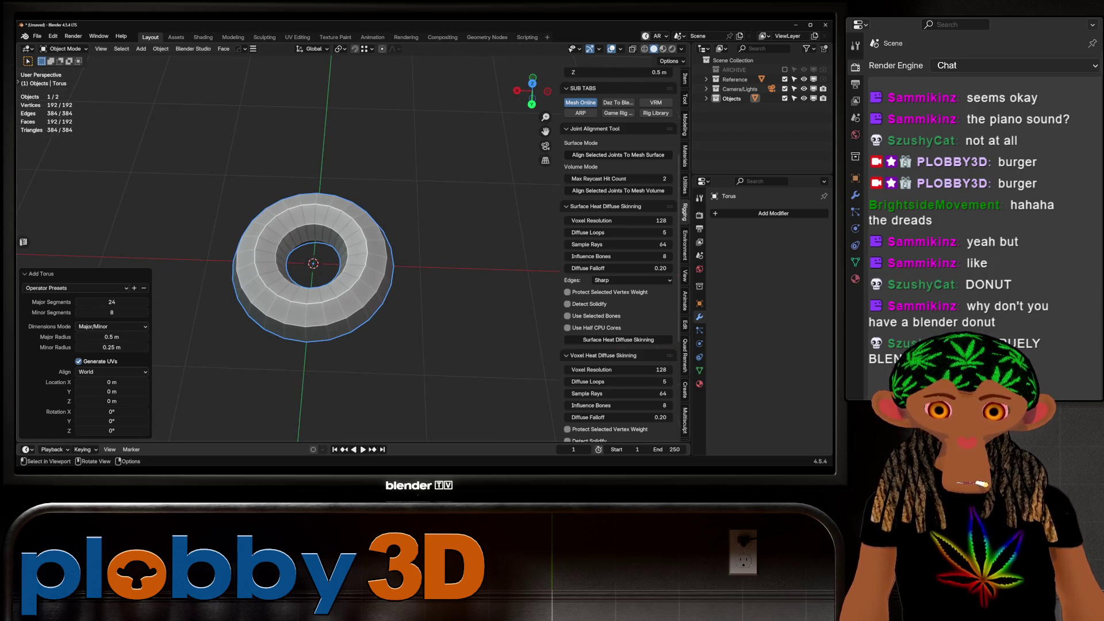
{"action": "left_click_drag", "start_coordinate": [112, 347], "coordinate": [112, 347]}
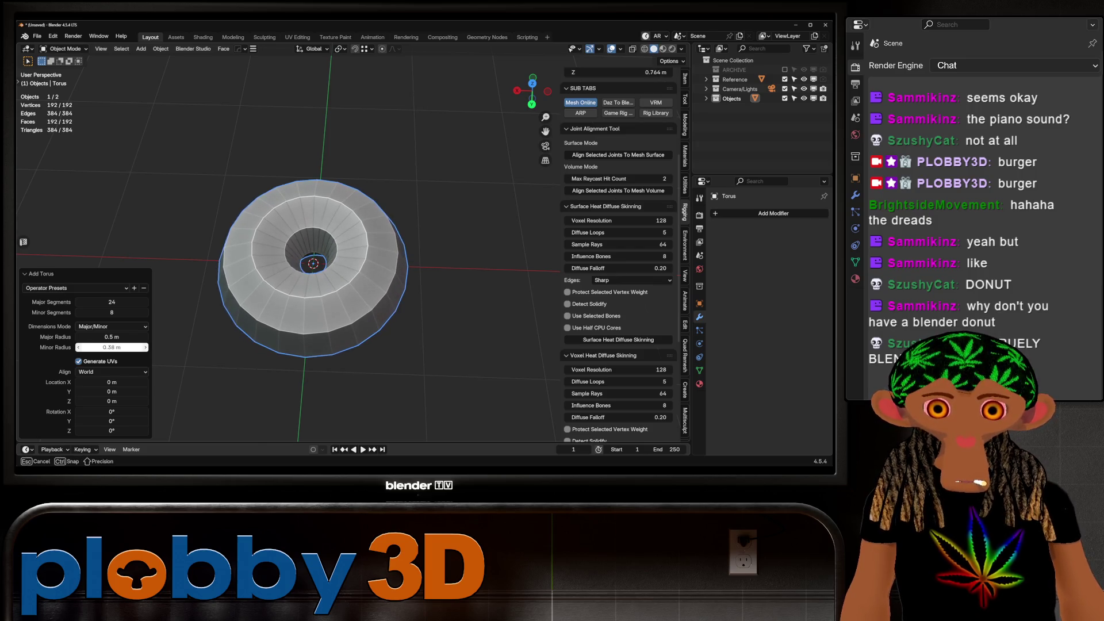
{"action": "left_click_drag", "start_coordinate": [112, 347], "coordinate": [112, 347]}
{"action": "mouse_move", "coordinate": [345, 299]}
{"action": "middle_mouse_down"}
{"action": "mouse_move", "coordinate": [344, 219]}
{"action": "mouse_move", "coordinate": [380, 281]}
{"action": "middle_mouse_up"}
{"action": "left_click_drag", "start_coordinate": [112, 337], "coordinate": [98, 337]}
{"action": "mouse_move", "coordinate": [494, 276]}
{"action": "middle_mouse_down"}
{"action": "mouse_move", "coordinate": [520, 322]}
{"action": "mouse_move", "coordinate": [520, 264]}
{"action": "mouse_move", "coordinate": [520, 310]}
{"action": "mouse_move", "coordinate": [520, 282]}
{"action": "middle_mouse_up"}
{"action": "scroll", "coordinate": [520, 311], "scroll_direction": "up", "scroll_amount": 3}
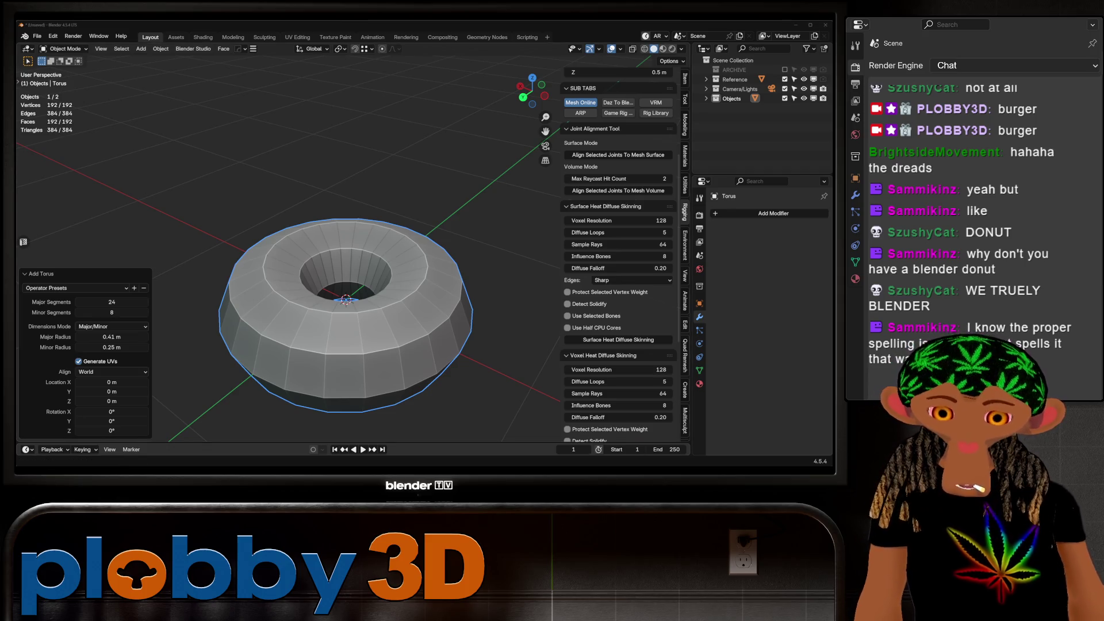
Add a Subdivision modifier to the torus and apply it, giving 768 faces.
{"action": "mouse_move", "coordinate": [345, 322]}
{"action": "middle_mouse_down"}
{"action": "mouse_move", "coordinate": [352, 256]}
{"action": "mouse_move", "coordinate": [352, 321]}
{"action": "mouse_move", "coordinate": [352, 276]}
{"action": "mouse_move", "coordinate": [351, 299]}
{"action": "mouse_move", "coordinate": [374, 270]}
{"action": "mouse_move", "coordinate": [368, 287]}
{"action": "mouse_move", "coordinate": [362, 270]}
{"action": "mouse_move", "coordinate": [350, 310]}
{"action": "mouse_move", "coordinate": [356, 276]}
{"action": "mouse_move", "coordinate": [348, 311]}
{"action": "mouse_move", "coordinate": [348, 287]}
{"action": "mouse_move", "coordinate": [321, 290]}
{"action": "mouse_move", "coordinate": [321, 322]}
{"action": "middle_mouse_up"}
{"action": "key", "text": "ctrl+1"}
{"action": "scroll", "coordinate": [352, 276], "scroll_direction": "up", "scroll_amount": 2}
{"action": "key", "text": "ctrl+z"}
{"action": "key", "text": "ctrl+1"}
{"action": "key", "text": "ctrl+a"}
Show the Human Reference figure and scale the torus down to 0.225 donut size.
{"action": "left_click", "coordinate": [706, 79]}
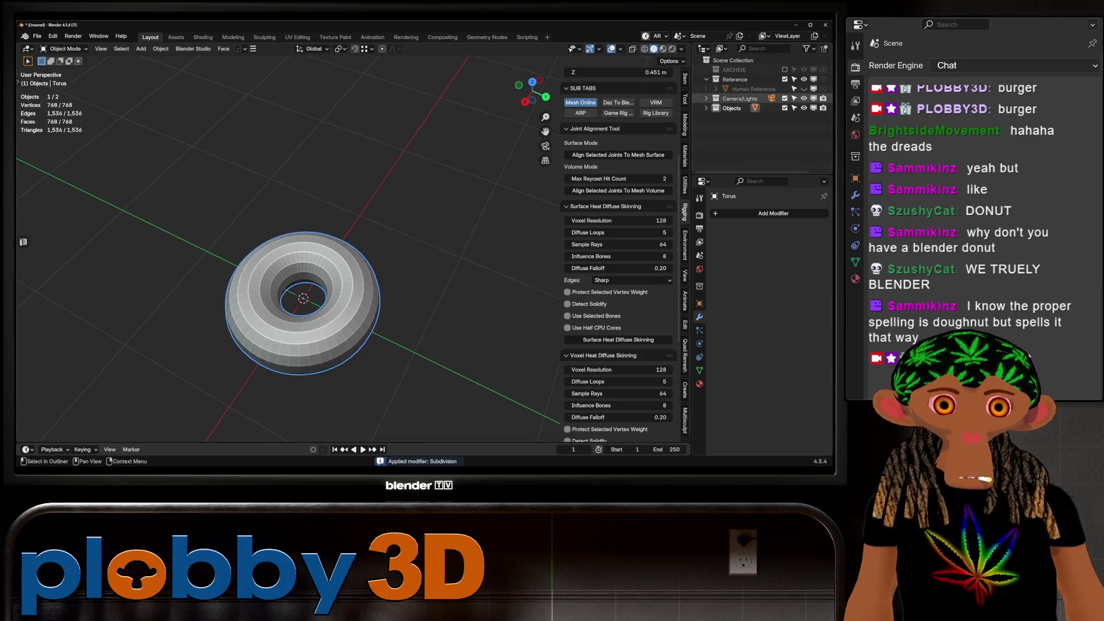
{"action": "left_click", "coordinate": [804, 88]}
{"action": "mouse_move", "coordinate": [322, 322]}
{"action": "middle_mouse_down"}
{"action": "mouse_move", "coordinate": [314, 319]}
{"action": "mouse_move", "coordinate": [311, 345]}
{"action": "middle_mouse_up"}
{"action": "key", "text": "s"}
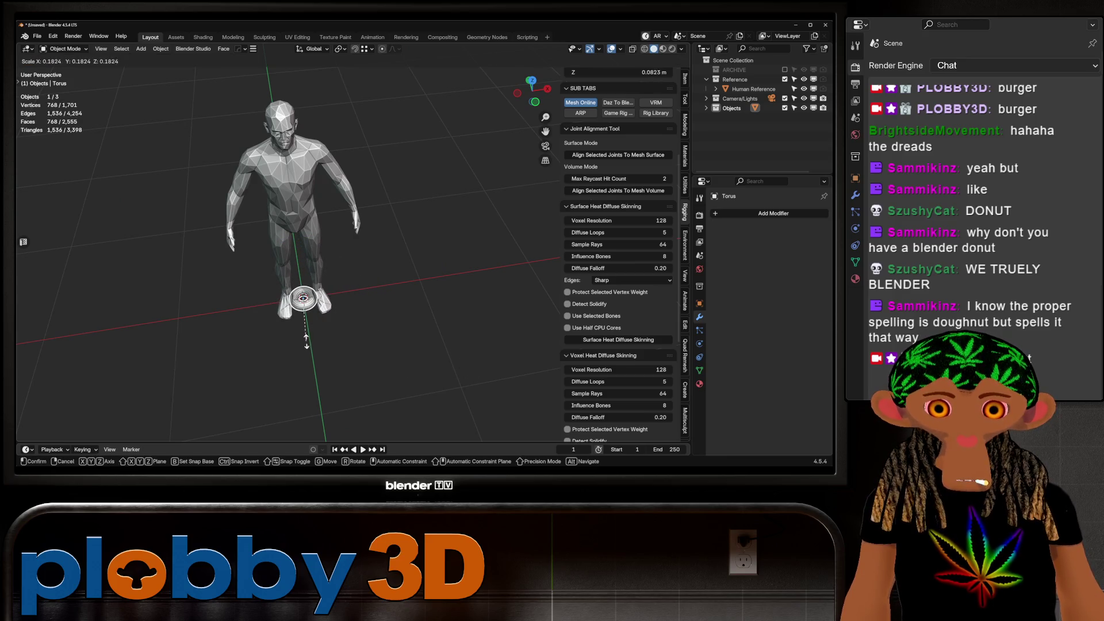
{"action": "left_click", "coordinate": [311, 347]}
Apply the torus's rotation and scale, and hide the human reference figure.
{"action": "key", "text": "ctrl+a"}
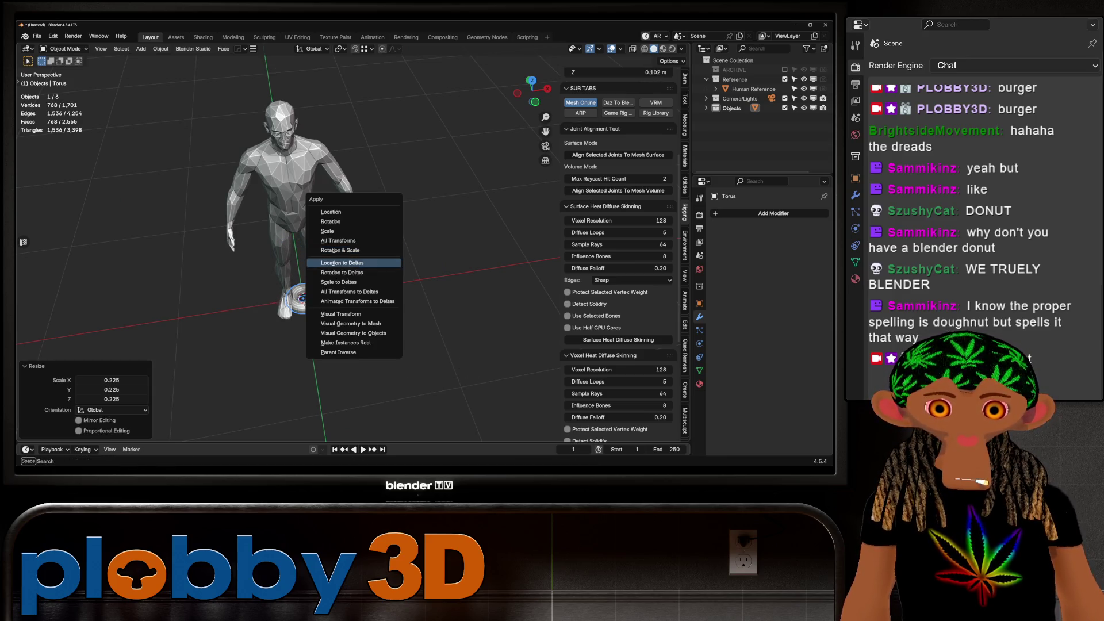
{"action": "left_click", "coordinate": [345, 250]}
{"action": "key", "text": "shift+h"}
{"action": "scroll", "coordinate": [304, 298], "scroll_direction": "up", "scroll_amount": 5}
{"action": "mouse_move", "coordinate": [219, 241]}
{"action": "middle_mouse_down"}
{"action": "mouse_move", "coordinate": [154, 197]}
{"action": "mouse_move", "coordinate": [241, 190]}
{"action": "middle_mouse_up"}
In face mode, select a face loop on the torus and grow it over the top half.
{"action": "key", "text": "Tab"}
{"action": "key", "text": "3"}
{"action": "left_click", "coordinate": [293, 198], "text": "alt"}
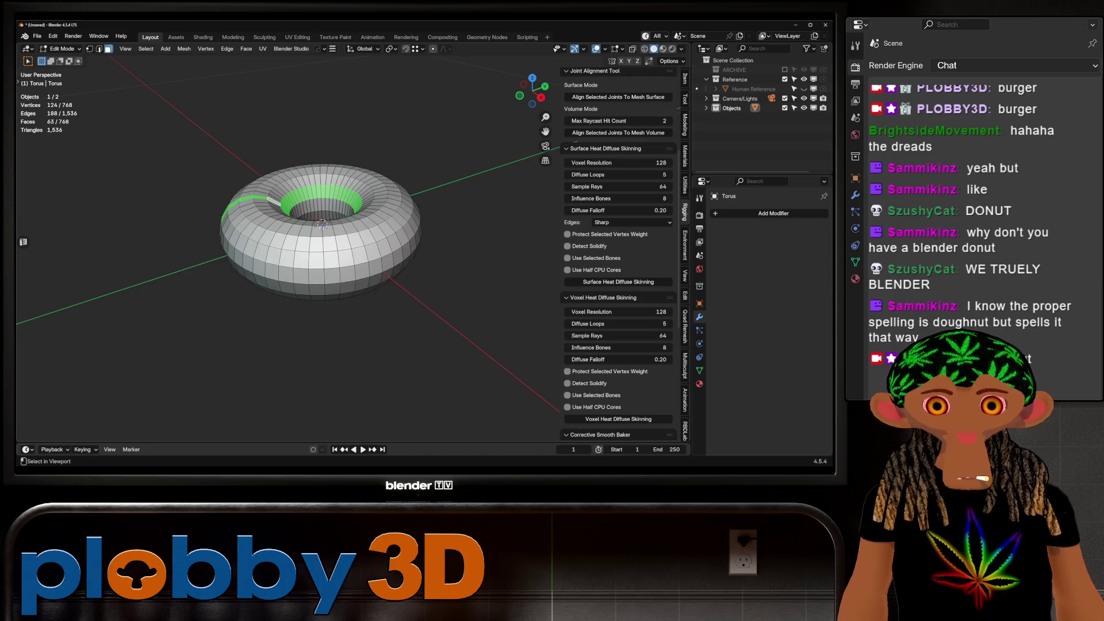
{"action": "left_click", "coordinate": [246, 202], "text": "alt"}
{"action": "key", "text": "ctrl+KP_Add"}
{"action": "key", "text": "ctrl+KP_Add"}
{"action": "key", "text": "ctrl+KP_Add"}
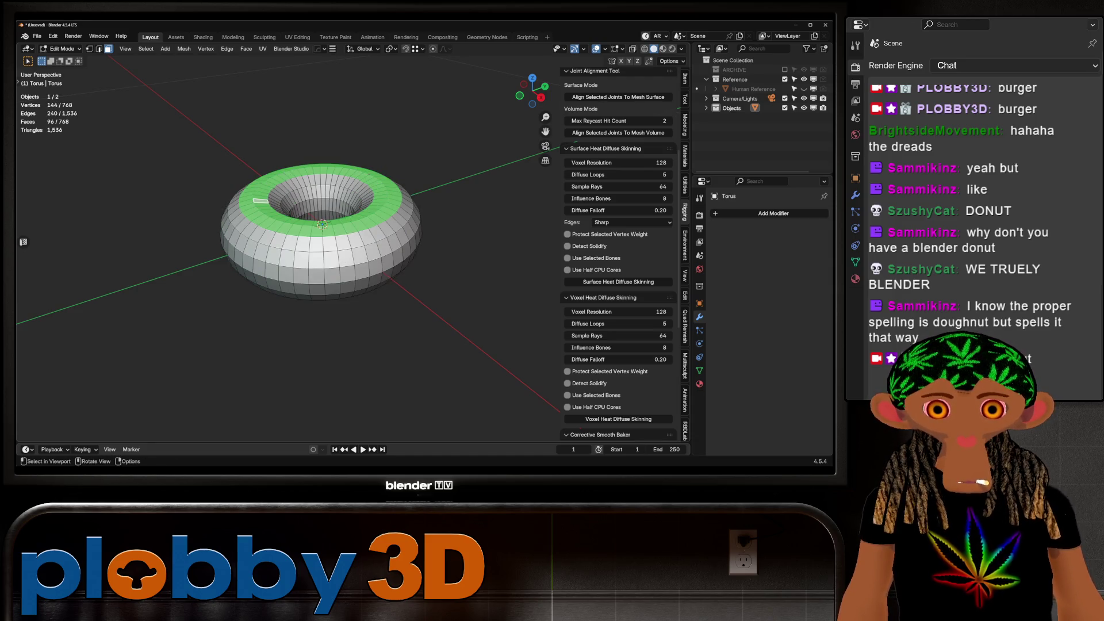
{"action": "key", "text": "ctrl+KP_Add"}
{"action": "mouse_move", "coordinate": [261, 201]}
{"action": "middle_mouse_down"}
{"action": "mouse_move", "coordinate": [270, 184]}
{"action": "mouse_move", "coordinate": [293, 261]}
{"action": "mouse_move", "coordinate": [276, 274]}
{"action": "middle_mouse_up"}
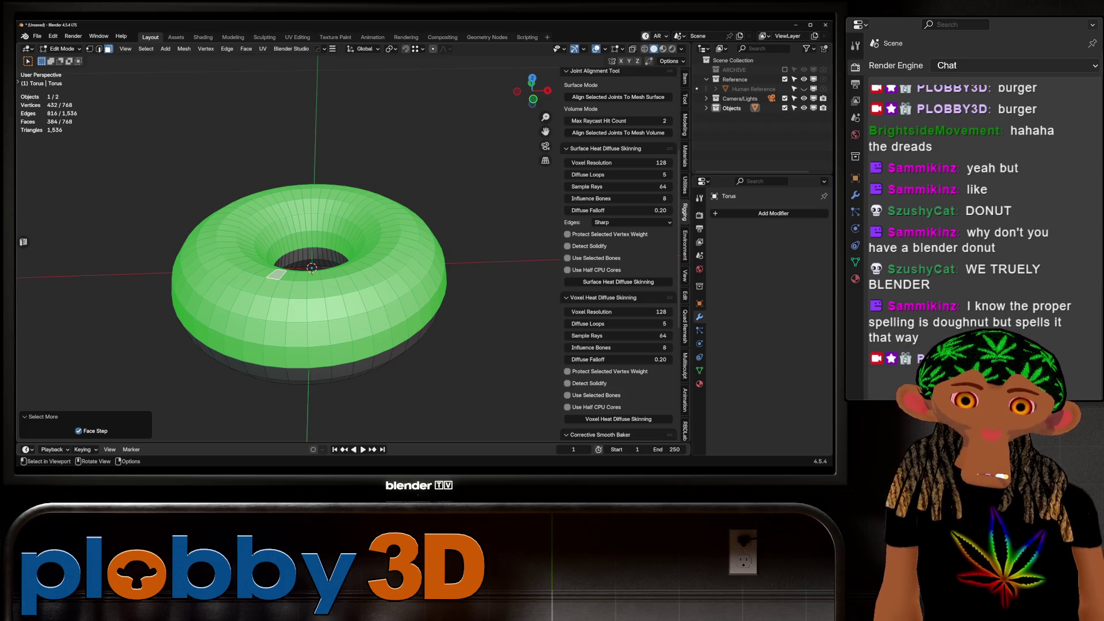
{"action": "middle_click_drag", "start_coordinate": [276, 274], "coordinate": [281, 235]}
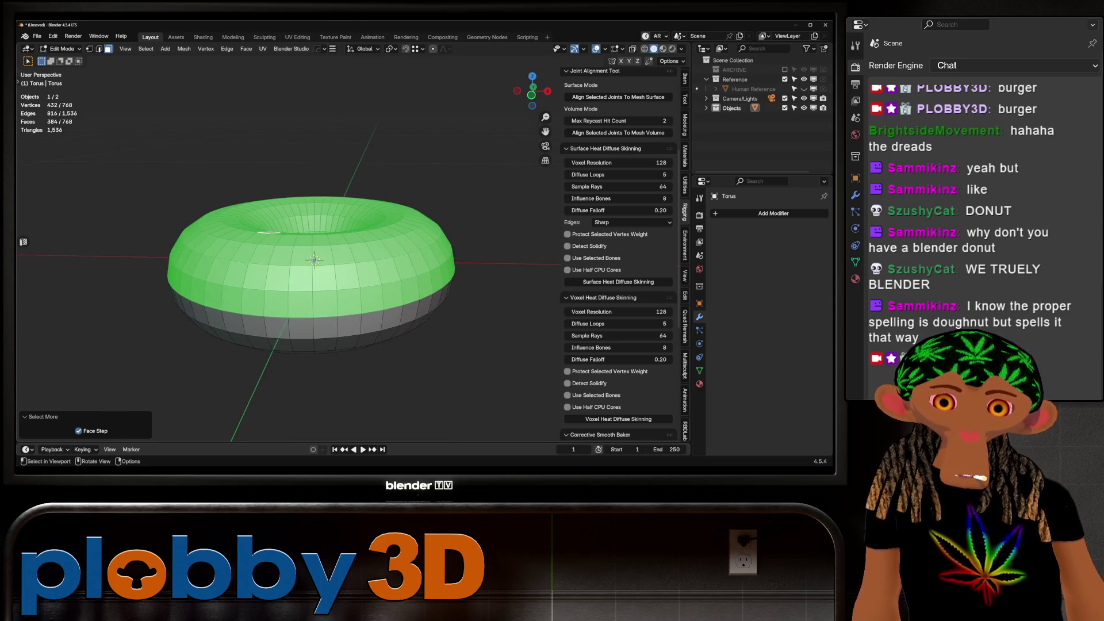
Extrude the top faces and shrink/fatten them outward into an icing layer.
{"action": "key", "text": "e"}
{"action": "key", "text": "Escape"}
{"action": "key", "text": "alt+s"}
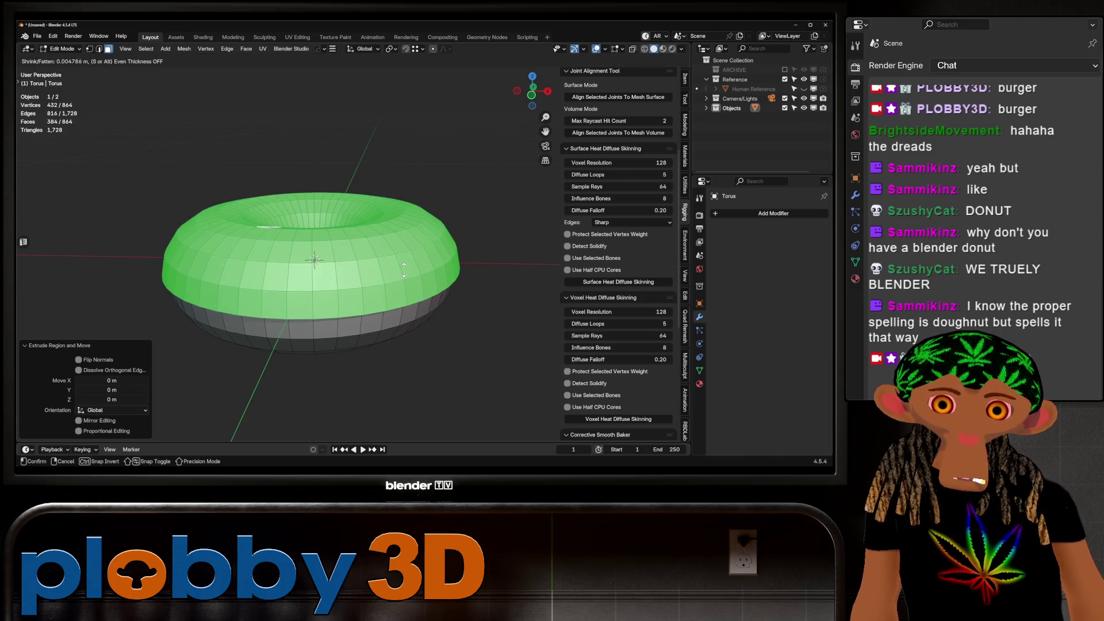
{"action": "left_click", "coordinate": [404, 269]}
{"action": "mouse_move", "coordinate": [404, 269]}
{"action": "middle_mouse_down"}
{"action": "mouse_move", "coordinate": [402, 189]}
{"action": "mouse_move", "coordinate": [403, 270]}
{"action": "mouse_move", "coordinate": [402, 224]}
{"action": "middle_mouse_up"}
{"action": "scroll", "coordinate": [402, 236], "scroll_direction": "down", "scroll_amount": 3}
Return to Object Mode and look over the donut with its new 864-face icing layer.
{"action": "key", "text": "Tab"}
{"action": "scroll", "coordinate": [402, 190], "scroll_direction": "up", "scroll_amount": 3}
{"action": "scroll", "coordinate": [314, 330], "scroll_direction": "down", "scroll_amount": 3}
{"action": "scroll", "coordinate": [316, 304], "scroll_direction": "up", "scroll_amount": 3}
{"action": "scroll", "coordinate": [316, 305], "scroll_direction": "down", "scroll_amount": 3}
{"action": "key", "text": "Tab"}
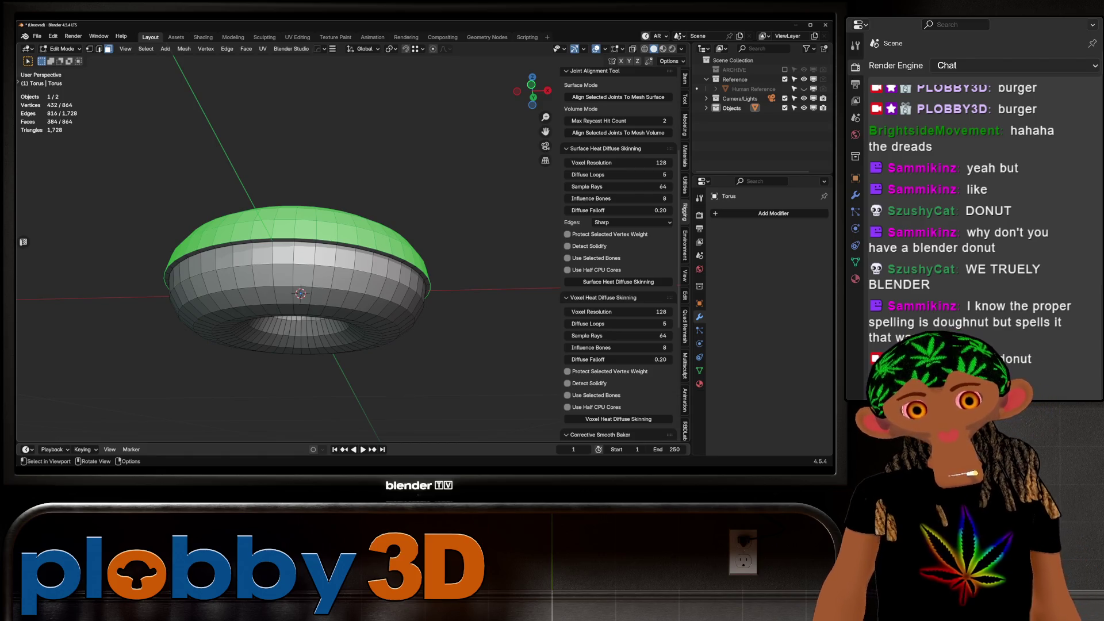
{"action": "key", "text": "Tab"}
{"action": "middle_click_drag", "start_coordinate": [356, 270], "coordinate": [321, 310]}
{"action": "key", "text": "ctrl+a"}
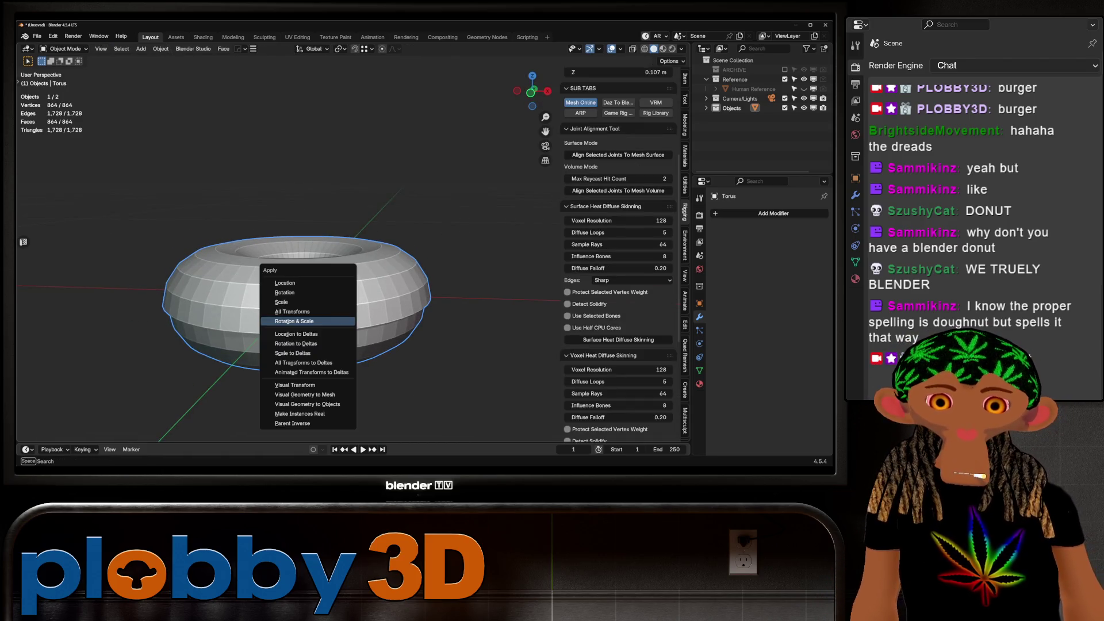
Apply rotation and scale, then switch to Sculpting with an enlarged Grab brush.
{"action": "left_click", "coordinate": [305, 320]}
{"action": "key", "text": "ctrl+Page_Down"}
{"action": "key", "text": "ctrl+Page_Down"}
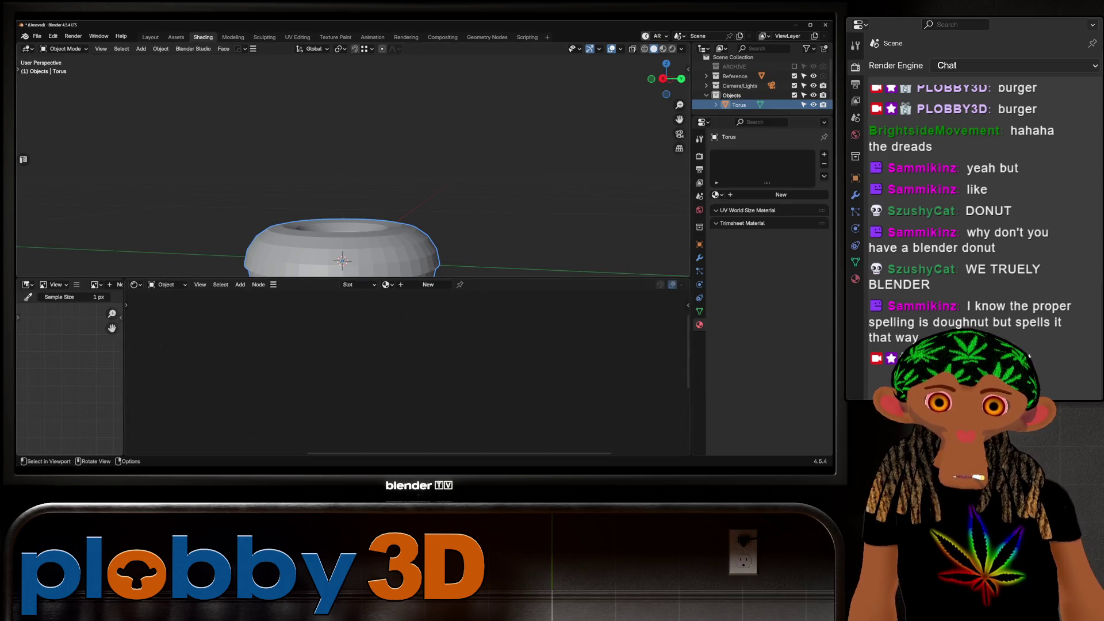
{"action": "key", "text": "ctrl+Page_Down"}
{"action": "key", "text": "ctrl+Page_Down"}
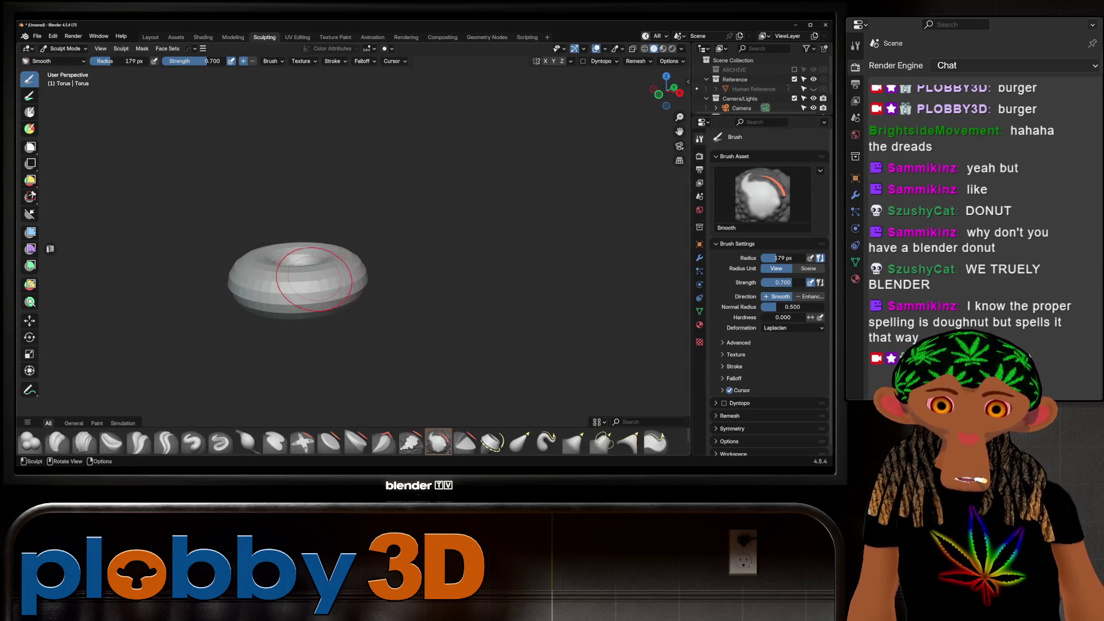
{"action": "key", "text": "g"}
{"action": "mouse_move", "coordinate": [364, 266]}
{"action": "middle_mouse_down"}
{"action": "mouse_move", "coordinate": [266, 296]}
{"action": "mouse_move", "coordinate": [267, 307]}
{"action": "middle_mouse_up"}
In top view, pull and push the donut outline with Grab to make it irregular.
{"action": "key", "text": "KP_7"}
{"action": "key", "text": "f"}
{"action": "left_click", "coordinate": [235, 293]}
{"action": "left_click_drag", "start_coordinate": [235, 293], "coordinate": [259, 265]}
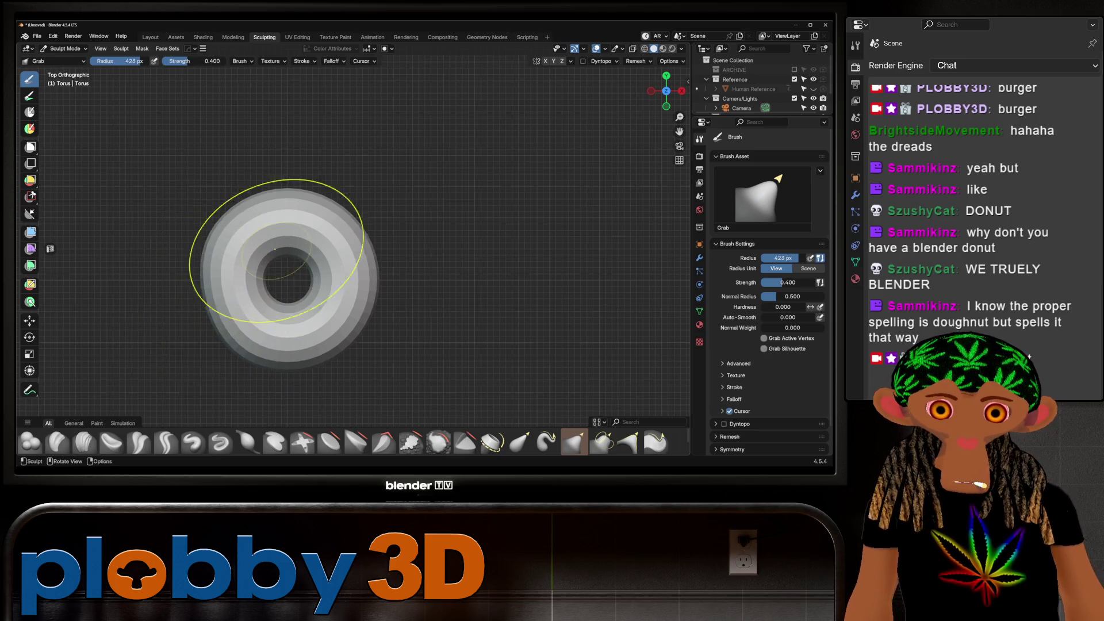
{"action": "mouse_move", "coordinate": [357, 209]}
{"action": "left_mouse_down"}
{"action": "mouse_move", "coordinate": [345, 227]}
{"action": "mouse_move", "coordinate": [359, 373]}
{"action": "mouse_move", "coordinate": [308, 345]}
{"action": "mouse_move", "coordinate": [322, 276]}
{"action": "mouse_move", "coordinate": [232, 188]}
{"action": "mouse_move", "coordinate": [270, 198]}
{"action": "mouse_move", "coordinate": [283, 357]}
{"action": "left_mouse_up"}
{"action": "middle_click_drag", "start_coordinate": [287, 356], "coordinate": [295, 234]}
{"action": "left_click_drag", "start_coordinate": [295, 234], "coordinate": [308, 276]}
{"action": "mouse_move", "coordinate": [308, 276]}
{"action": "middle_mouse_down"}
{"action": "mouse_move", "coordinate": [278, 260]}
{"action": "mouse_move", "coordinate": [262, 267]}
{"action": "mouse_move", "coordinate": [418, 209]}
{"action": "mouse_move", "coordinate": [429, 235]}
{"action": "mouse_move", "coordinate": [433, 216]}
{"action": "mouse_move", "coordinate": [239, 190]}
{"action": "mouse_move", "coordinate": [438, 254]}
{"action": "mouse_move", "coordinate": [430, 336]}
{"action": "mouse_move", "coordinate": [547, 209]}
{"action": "mouse_move", "coordinate": [492, 277]}
{"action": "middle_mouse_up"}
Look over the lumpy donut from several angles and pick the Smooth brush at strength 0.7.
{"action": "scroll", "coordinate": [276, 262], "scroll_direction": "down", "scroll_amount": 4}
{"action": "scroll", "coordinate": [264, 276], "scroll_direction": "up", "scroll_amount": 6}
{"action": "scroll", "coordinate": [459, 316], "scroll_direction": "down", "scroll_amount": 5}
{"action": "scroll", "coordinate": [492, 277], "scroll_direction": "up", "scroll_amount": 4}
{"action": "mouse_move", "coordinate": [387, 251]}
{"action": "middle_mouse_down"}
{"action": "mouse_move", "coordinate": [369, 276]}
{"action": "mouse_move", "coordinate": [357, 254]}
{"action": "mouse_move", "coordinate": [375, 286]}
{"action": "mouse_move", "coordinate": [369, 248]}
{"action": "mouse_move", "coordinate": [402, 287]}
{"action": "middle_mouse_up"}
{"action": "scroll", "coordinate": [438, 322], "scroll_direction": "down", "scroll_amount": 3}
{"action": "mouse_move", "coordinate": [439, 322]}
{"action": "middle_mouse_down"}
{"action": "mouse_move", "coordinate": [461, 278]}
{"action": "mouse_move", "coordinate": [399, 299]}
{"action": "middle_mouse_up"}
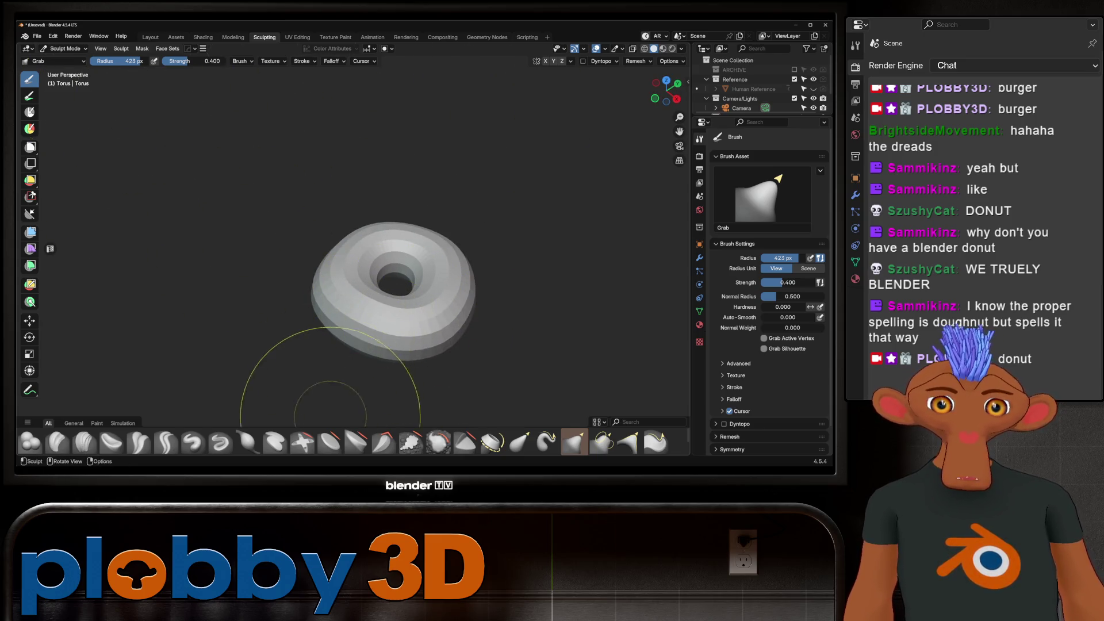
{"action": "left_click", "coordinate": [438, 443]}
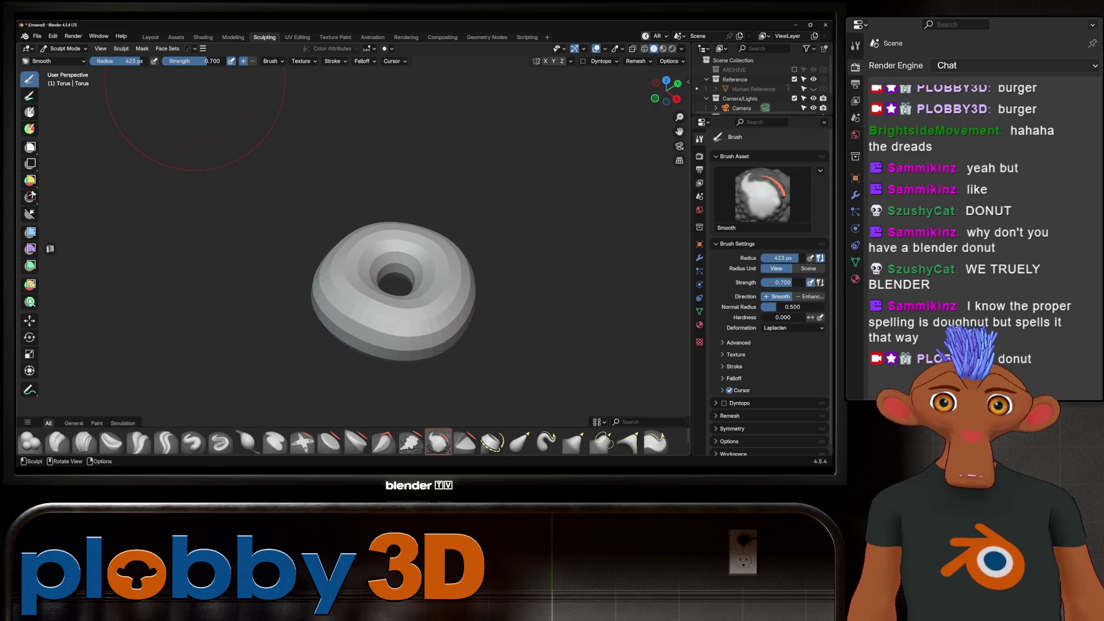
Lower the Smooth brush strength to about 0.1 and set its radius to 166 px.
{"action": "left_click_drag", "start_coordinate": [195, 61], "coordinate": [172, 61]}
{"action": "middle_click_drag", "start_coordinate": [345, 246], "coordinate": [396, 230]}
{"action": "scroll", "coordinate": [397, 230], "scroll_direction": "up", "scroll_amount": 5}
{"action": "scroll", "coordinate": [344, 149], "scroll_direction": "down", "scroll_amount": 5}
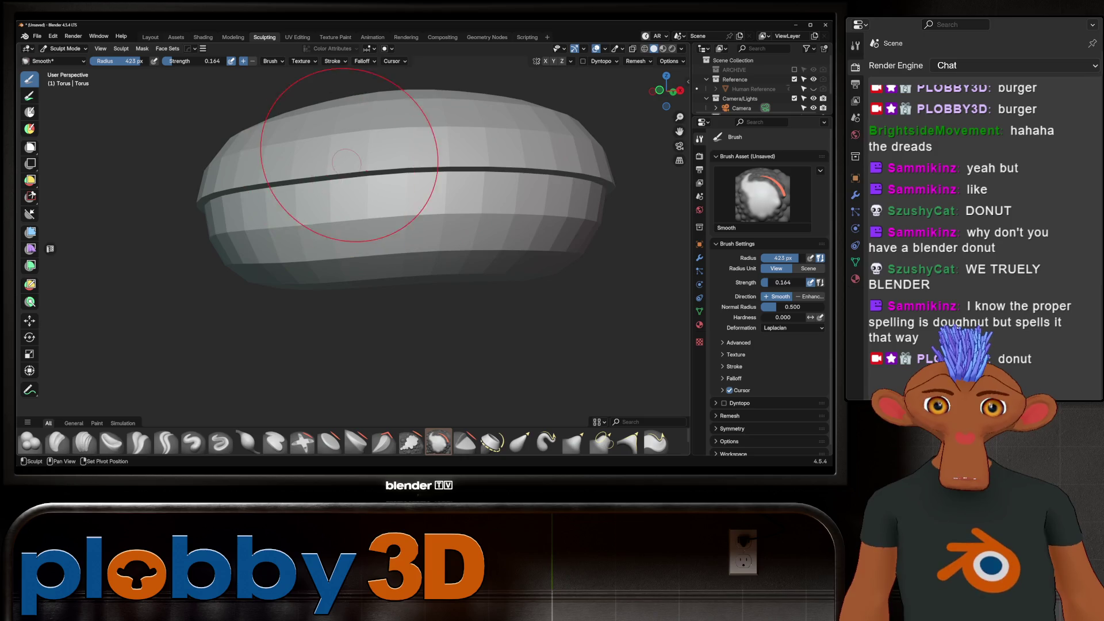
{"action": "key", "text": "f"}
{"action": "left_click", "coordinate": [284, 222]}
Smooth the icing crease across the donut's front toward the left.
{"action": "middle_click_drag", "start_coordinate": [284, 222], "coordinate": [350, 195]}
{"action": "left_click_drag", "start_coordinate": [350, 195], "coordinate": [230, 194]}
{"action": "mouse_move", "coordinate": [372, 199]}
{"action": "middle_mouse_down"}
{"action": "mouse_move", "coordinate": [308, 197]}
{"action": "mouse_move", "coordinate": [370, 197]}
{"action": "middle_mouse_up"}
{"action": "left_click_drag", "start_coordinate": [341, 199], "coordinate": [271, 201]}
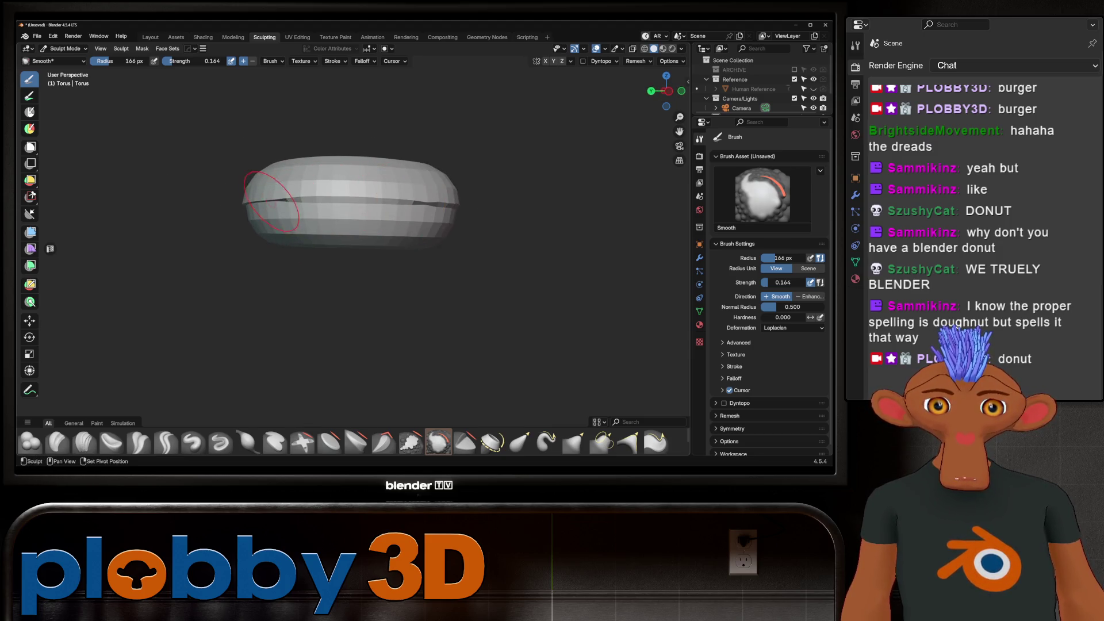
{"action": "middle_click_drag", "start_coordinate": [288, 204], "coordinate": [345, 207]}
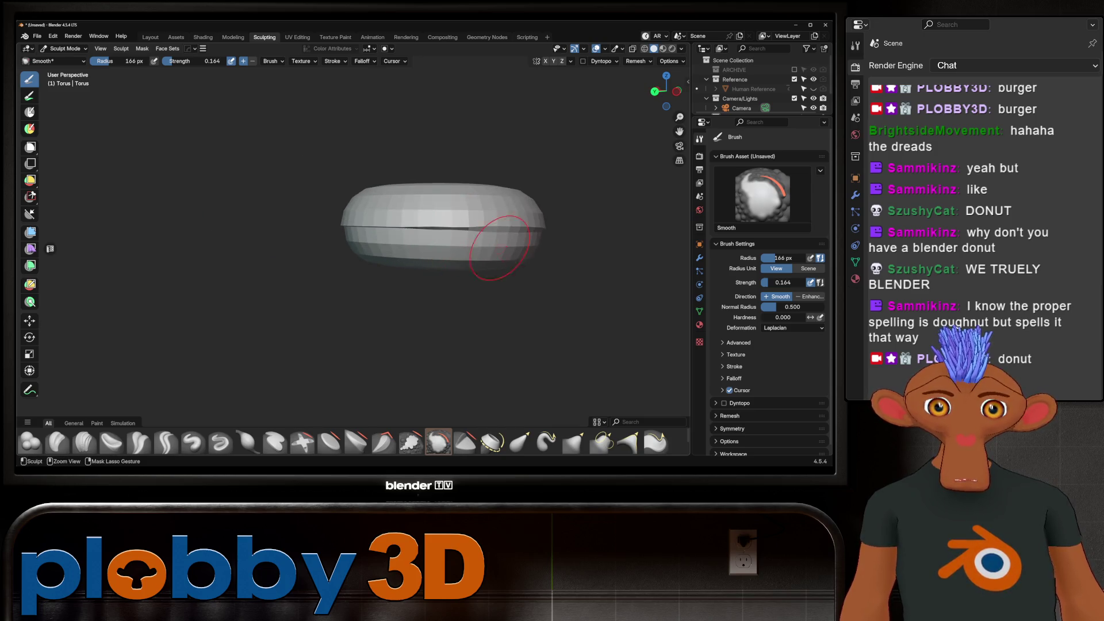
Smooth the icing seam along the donut's left side, then pick Inflate/Deflate at 0.5.
{"action": "mouse_move", "coordinate": [530, 233]}
{"action": "middle_mouse_down"}
{"action": "mouse_move", "coordinate": [454, 230]}
{"action": "mouse_move", "coordinate": [369, 247]}
{"action": "middle_mouse_up"}
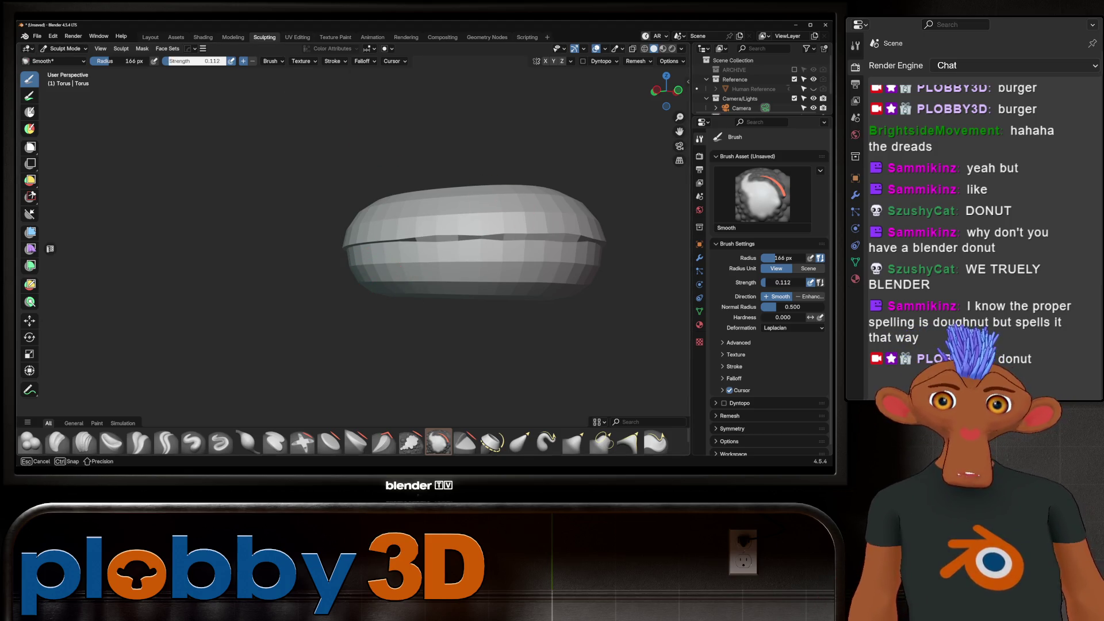
{"action": "middle_click_drag", "start_coordinate": [369, 246], "coordinate": [443, 234]}
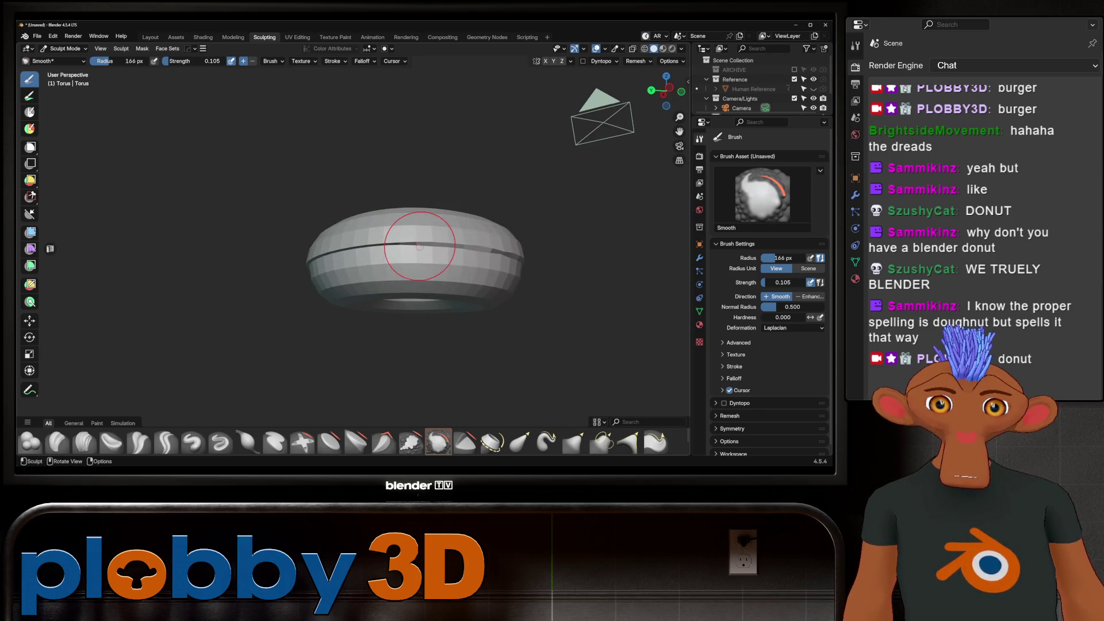
{"action": "mouse_move", "coordinate": [281, 254]}
{"action": "middle_mouse_down"}
{"action": "mouse_move", "coordinate": [345, 246]}
{"action": "mouse_move", "coordinate": [429, 266]}
{"action": "mouse_move", "coordinate": [357, 281]}
{"action": "middle_mouse_up"}
{"action": "left_click_drag", "start_coordinate": [352, 284], "coordinate": [276, 276]}
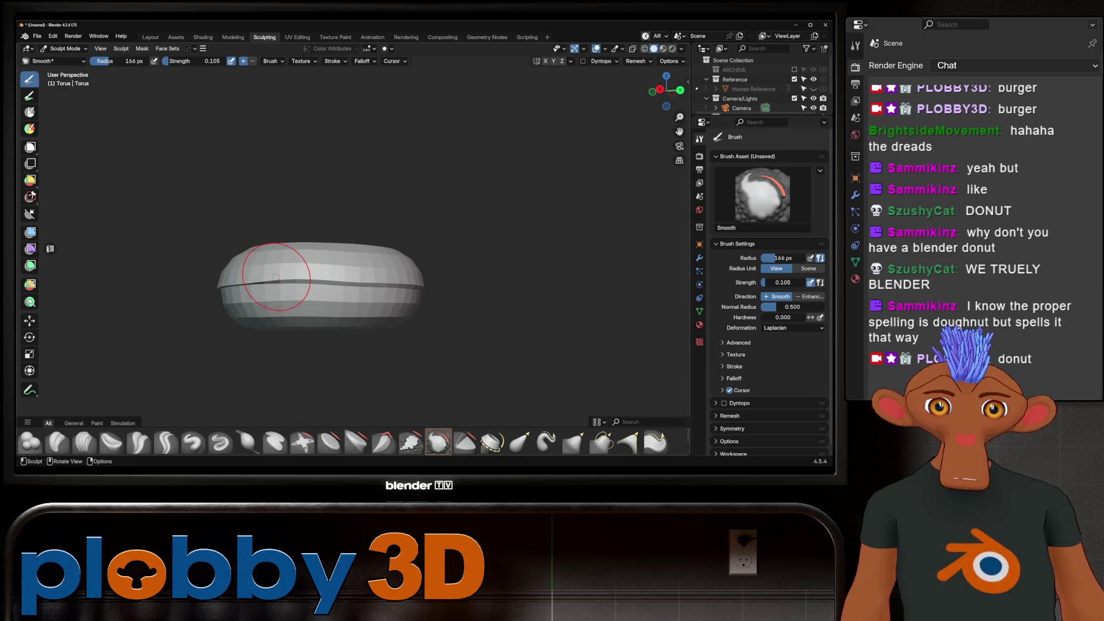
{"action": "mouse_move", "coordinate": [229, 286]}
{"action": "middle_mouse_down"}
{"action": "mouse_move", "coordinate": [277, 262]}
{"action": "mouse_move", "coordinate": [372, 296]}
{"action": "middle_mouse_up"}
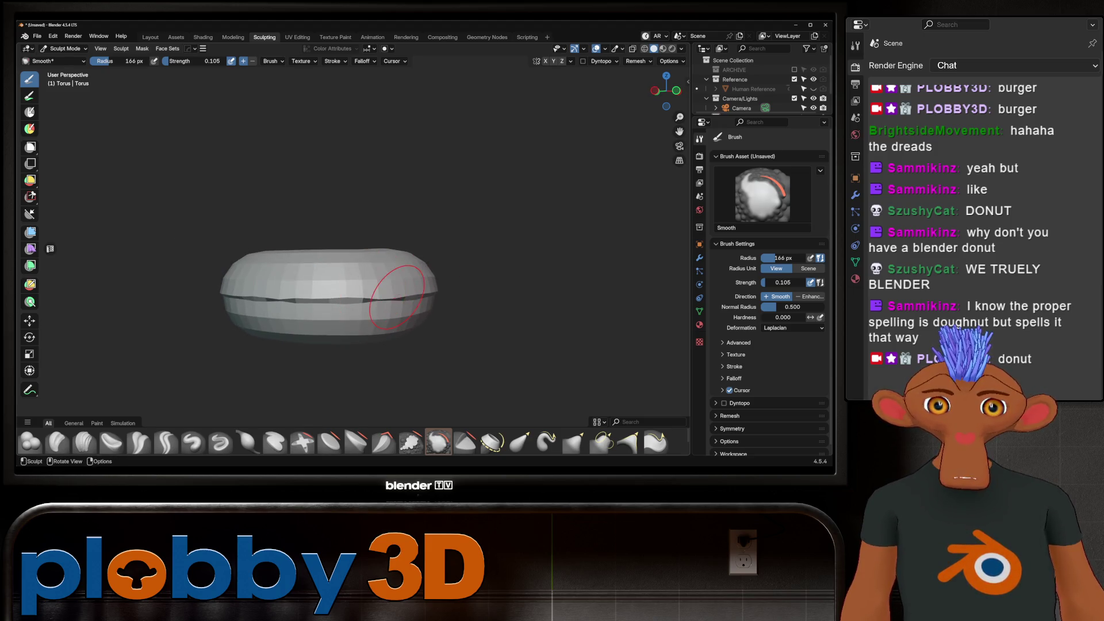
{"action": "mouse_move", "coordinate": [234, 296]}
{"action": "middle_mouse_down"}
{"action": "mouse_move", "coordinate": [290, 290]}
{"action": "mouse_move", "coordinate": [255, 287]}
{"action": "middle_mouse_up"}
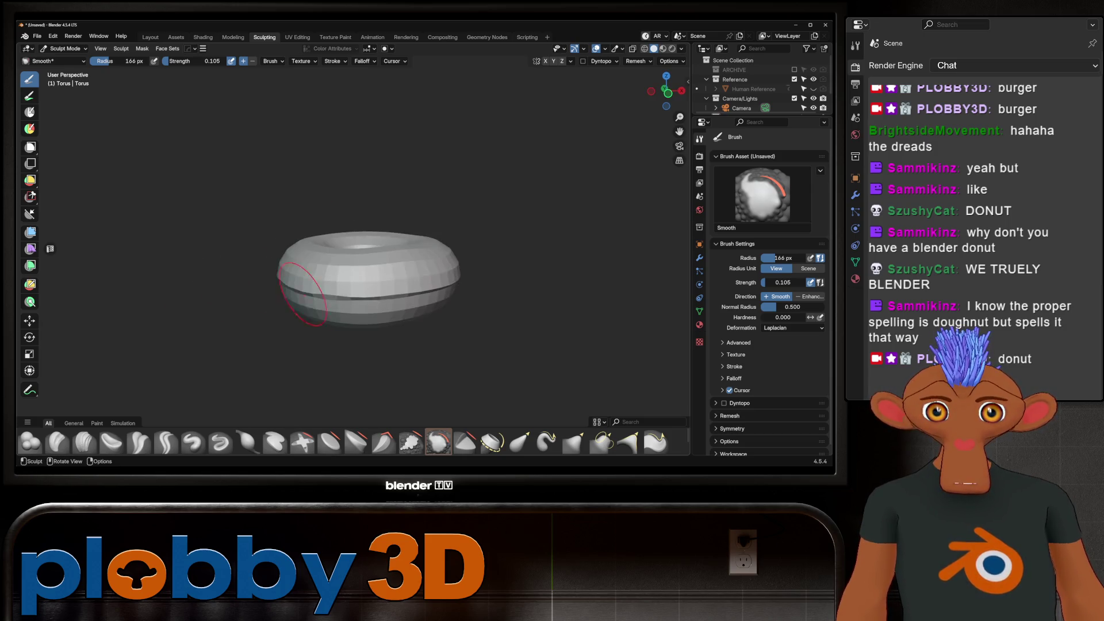
{"action": "middle_click_drag", "start_coordinate": [321, 297], "coordinate": [238, 276]}
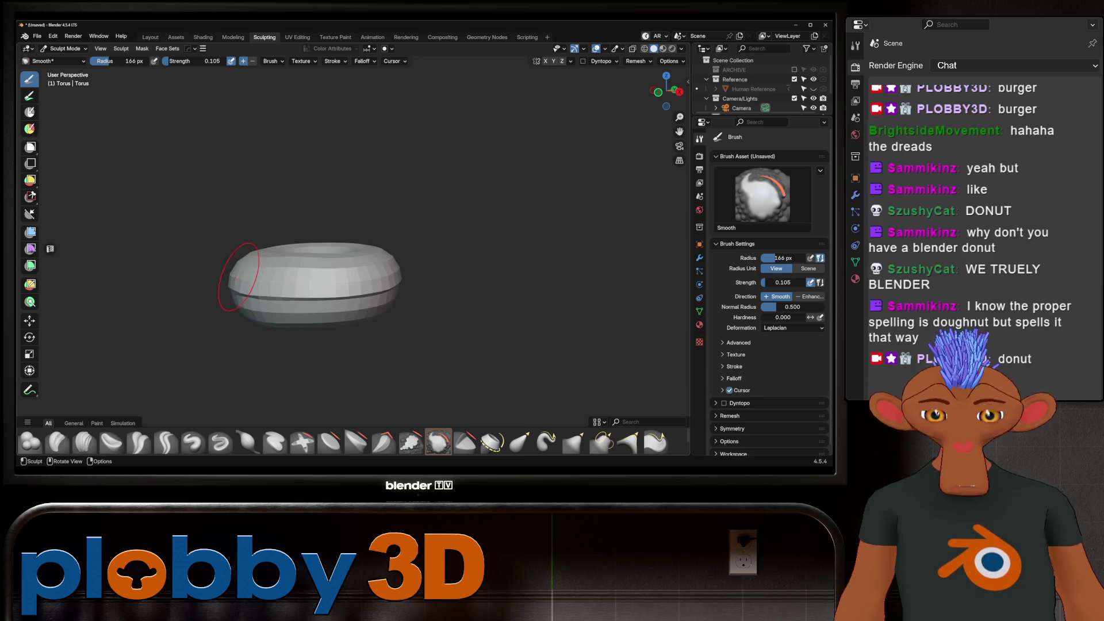
{"action": "left_click", "coordinate": [247, 443]}
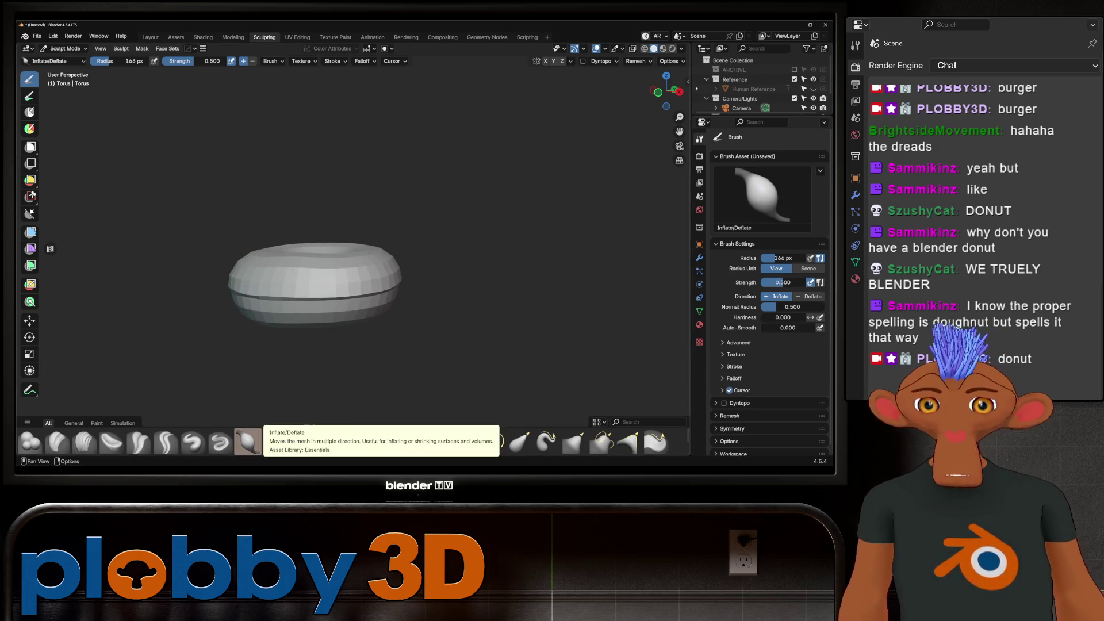
Orbit and zoom around the sculpted donut, checking the softened rim and central hole.
{"action": "scroll", "coordinate": [321, 270], "scroll_direction": "up", "scroll_amount": 2}
{"action": "mouse_move", "coordinate": [330, 279]}
{"action": "middle_mouse_down", "text": "ctrl"}
{"action": "mouse_move", "coordinate": [330, 247]}
{"action": "mouse_move", "coordinate": [287, 247]}
{"action": "mouse_move", "coordinate": [277, 264]}
{"action": "mouse_move", "coordinate": [403, 279]}
{"action": "mouse_move", "coordinate": [489, 270]}
{"action": "middle_mouse_up", "text": "ctrl"}
{"action": "mouse_move", "coordinate": [275, 256]}
{"action": "middle_mouse_down"}
{"action": "mouse_move", "coordinate": [296, 214]}
{"action": "mouse_move", "coordinate": [468, 304]}
{"action": "middle_mouse_up"}
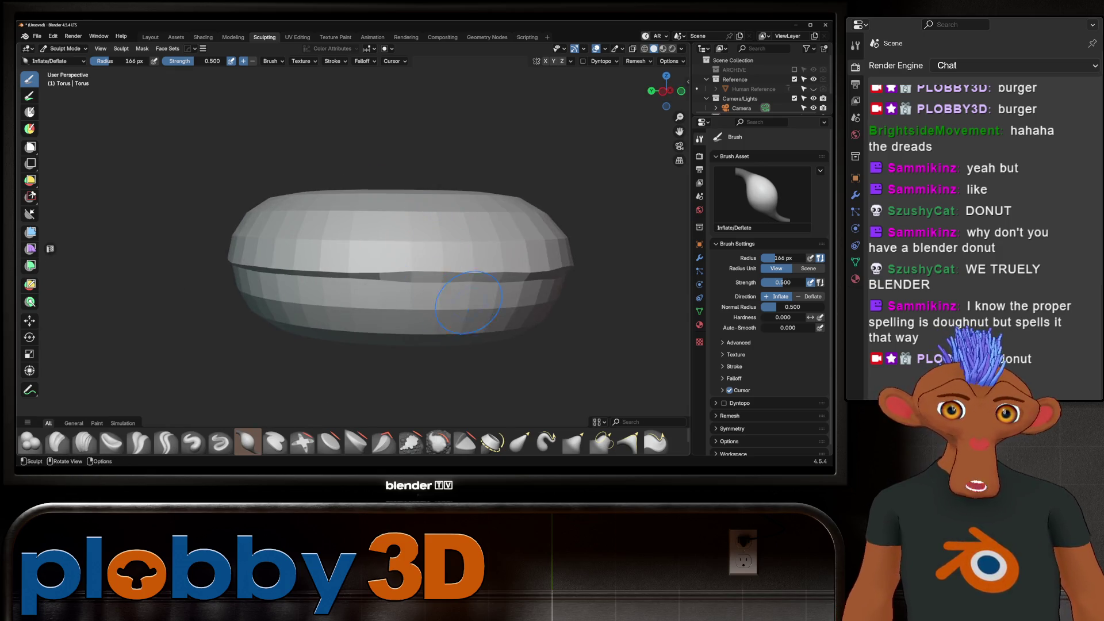
{"action": "mouse_move", "coordinate": [372, 252]}
{"action": "middle_mouse_down"}
{"action": "mouse_move", "coordinate": [356, 218]}
{"action": "mouse_move", "coordinate": [338, 257]}
{"action": "middle_mouse_up"}
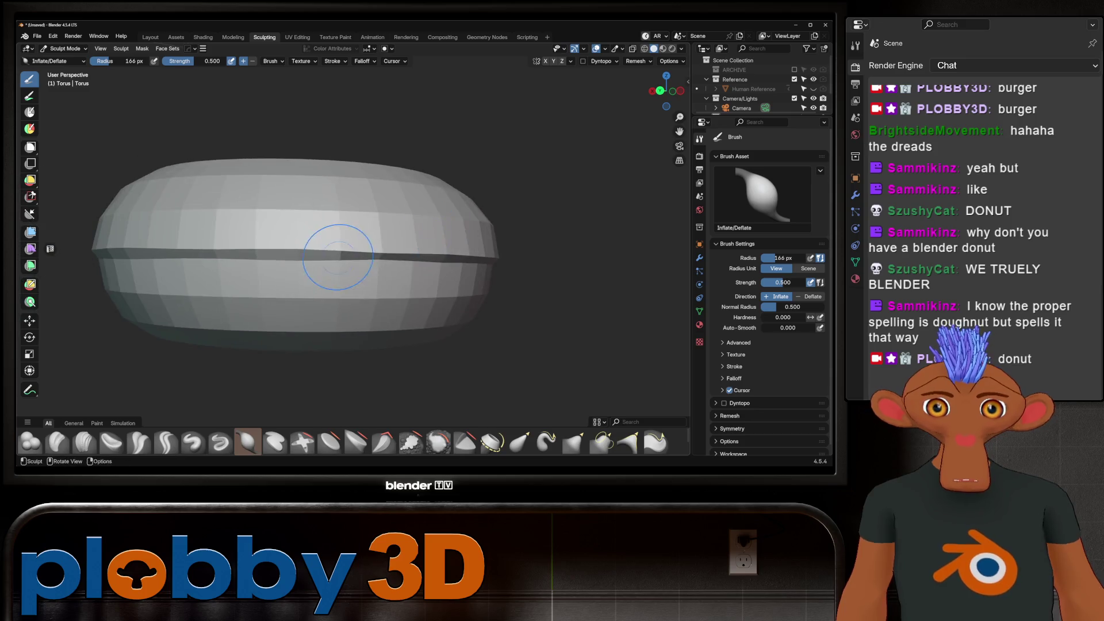
{"action": "middle_click_drag", "start_coordinate": [152, 208], "coordinate": [420, 253]}
{"action": "mouse_move", "coordinate": [168, 223]}
{"action": "middle_mouse_down"}
{"action": "mouse_move", "coordinate": [242, 299]}
{"action": "mouse_move", "coordinate": [365, 266]}
{"action": "mouse_move", "coordinate": [319, 228]}
{"action": "mouse_move", "coordinate": [387, 260]}
{"action": "middle_mouse_up"}
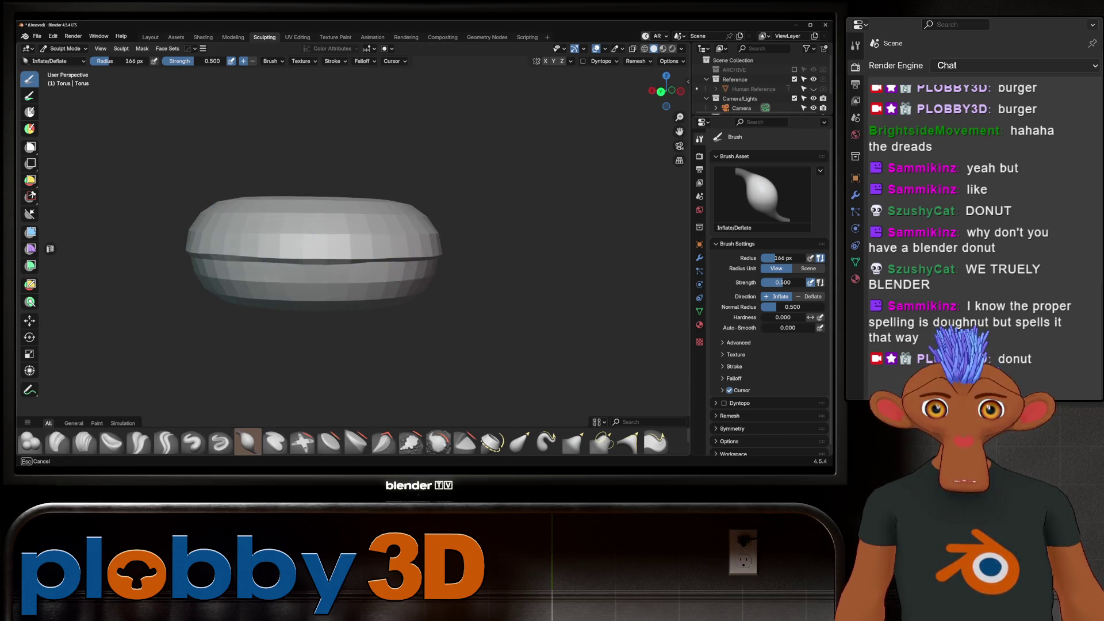
{"action": "mouse_move", "coordinate": [208, 229]}
{"action": "middle_mouse_down"}
{"action": "mouse_move", "coordinate": [345, 382]}
{"action": "mouse_move", "coordinate": [370, 304]}
{"action": "mouse_move", "coordinate": [437, 307]}
{"action": "middle_mouse_up"}
{"action": "scroll", "coordinate": [370, 305], "scroll_direction": "up", "scroll_amount": 6}
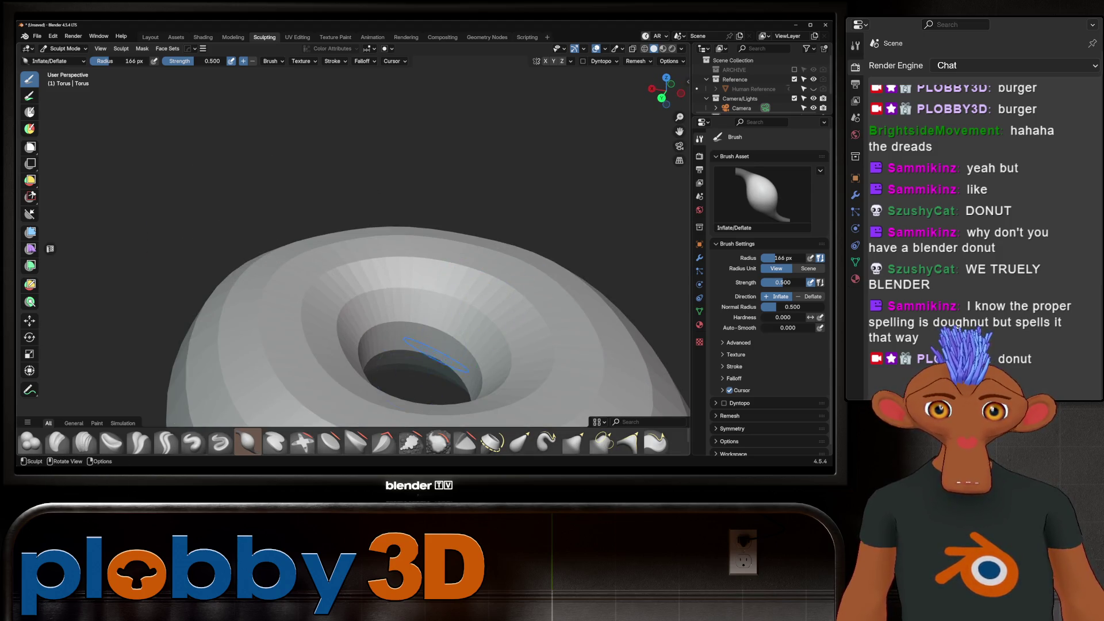